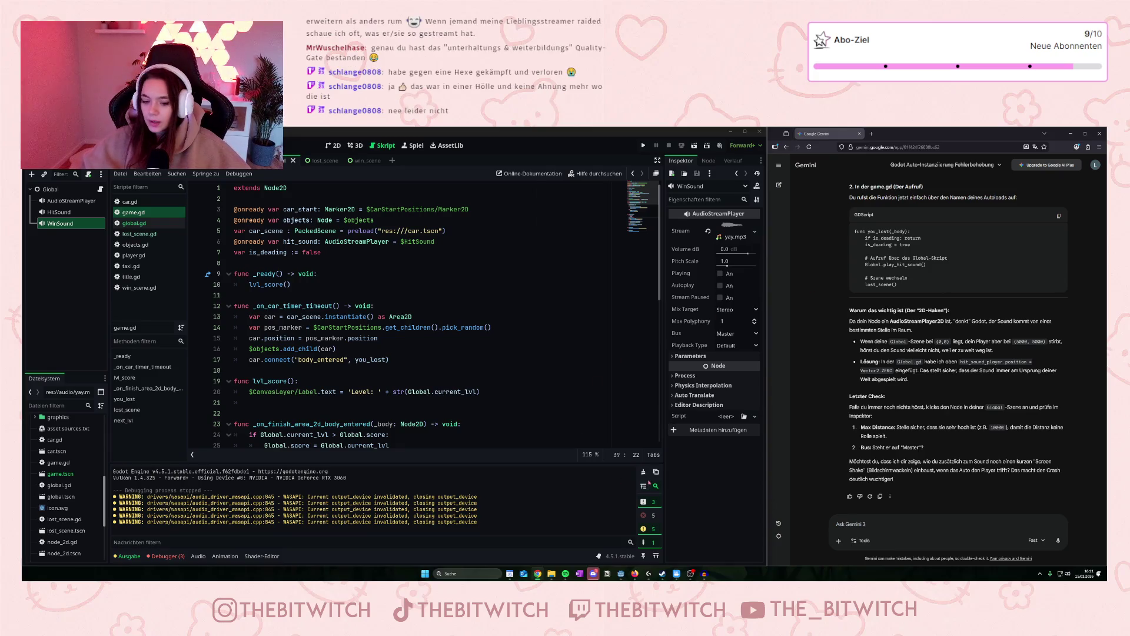
# Clear the Output log and show the debugger's list of HitSound errors.
pyautogui.click(449, 482)
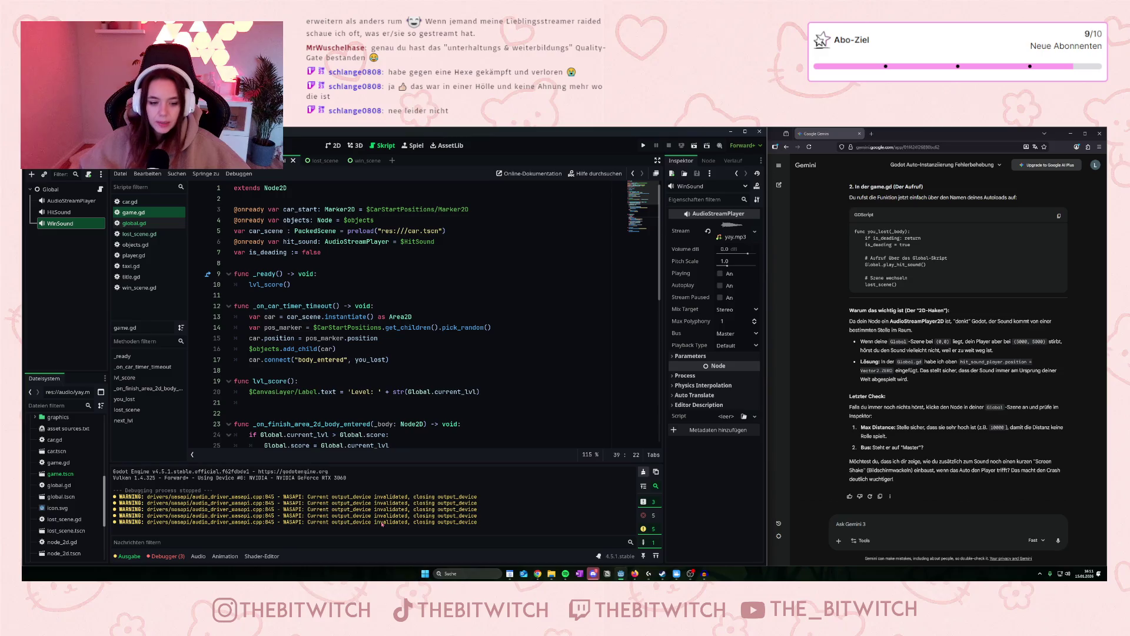
pyautogui.hotkey('ctrl', 'alt', 'k')
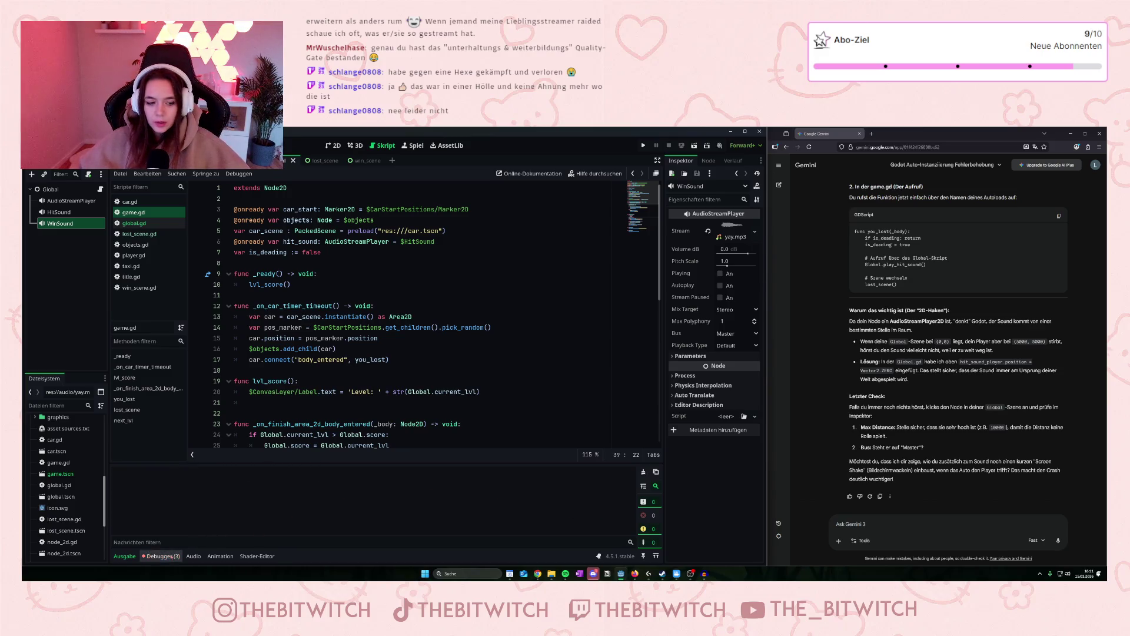
pyautogui.click(161, 556)
pyautogui.click(168, 458)
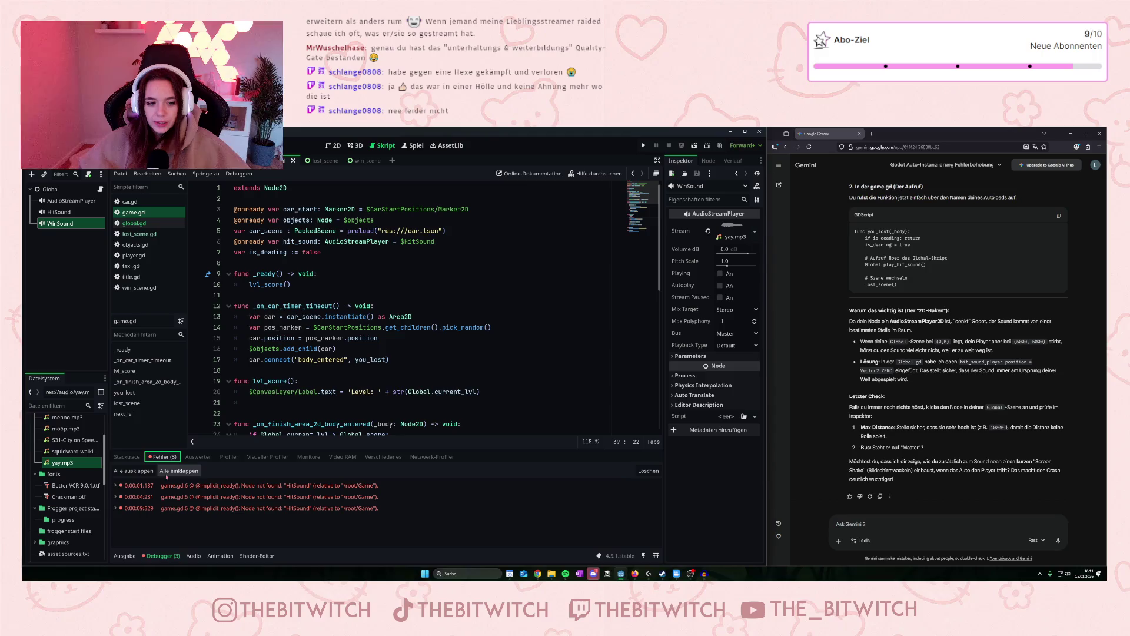
pyautogui.click(168, 485)
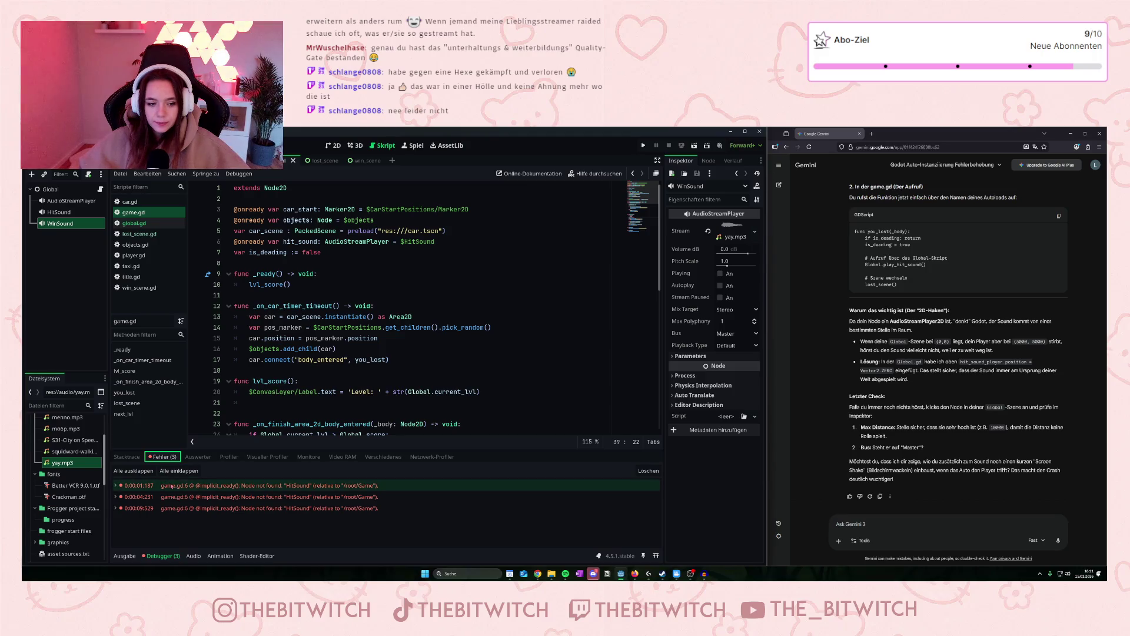
pyautogui.moveTo(171, 487)
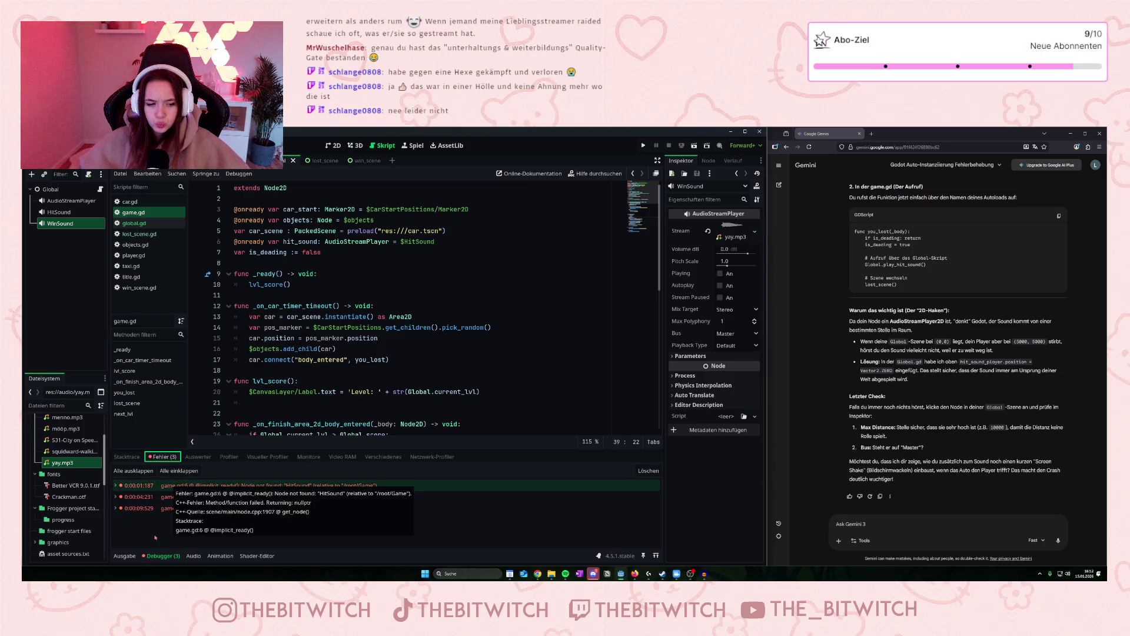
# Trace the HitSound error to game.gd line 6, check global.gd, and select the HitSound node in Global.
pyautogui.doubleClick(147, 486)
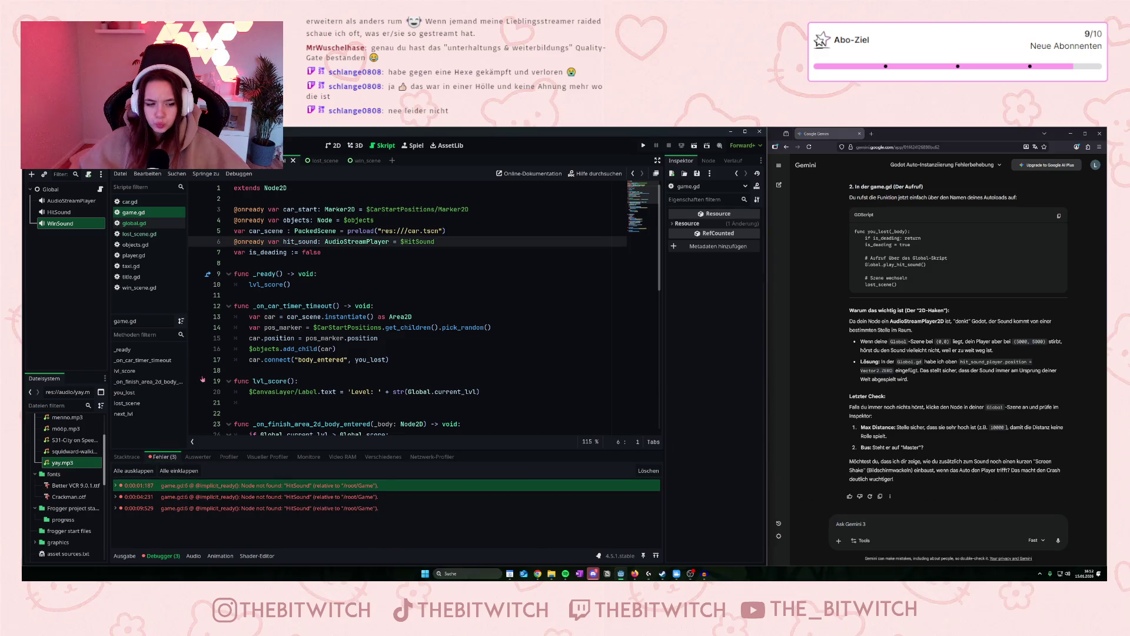
pyautogui.click(144, 224)
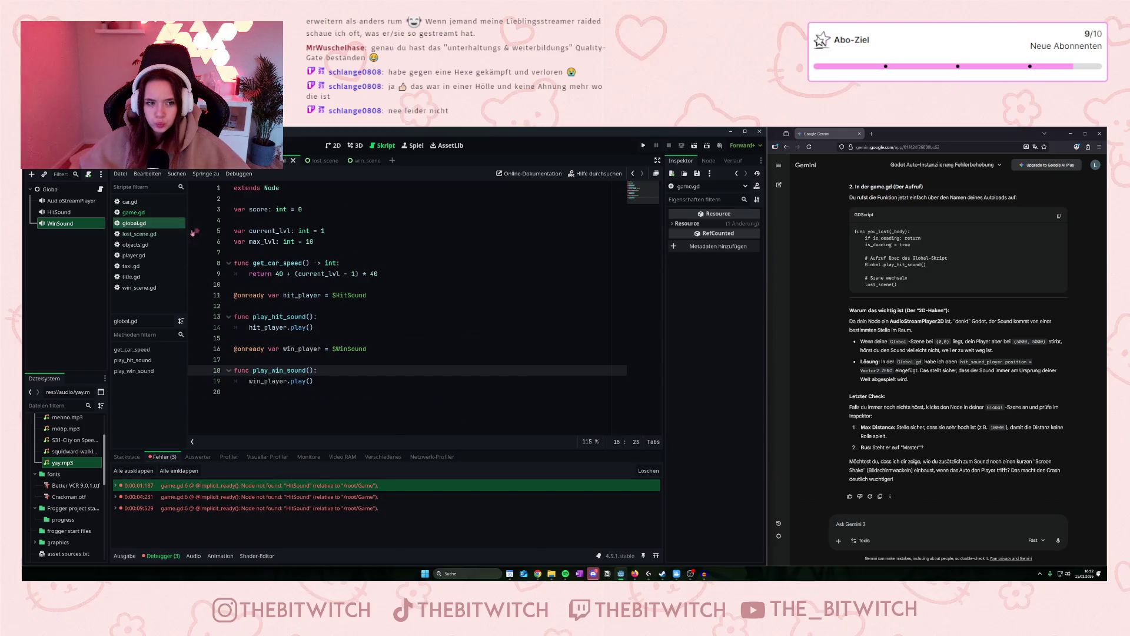
pyautogui.click(147, 213)
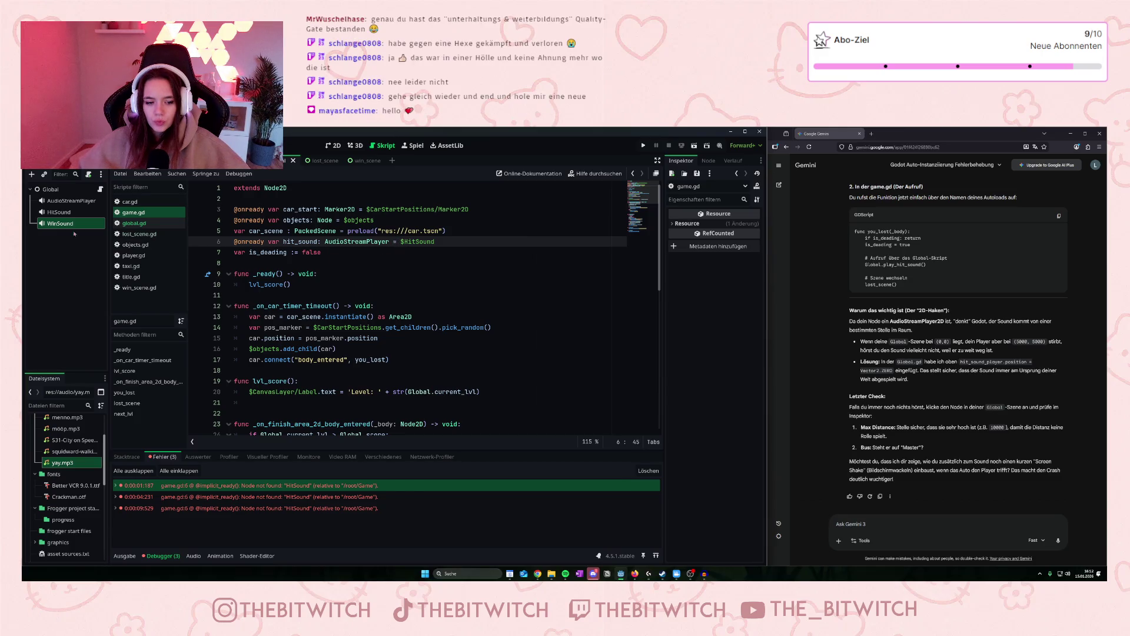
pyautogui.click(68, 214)
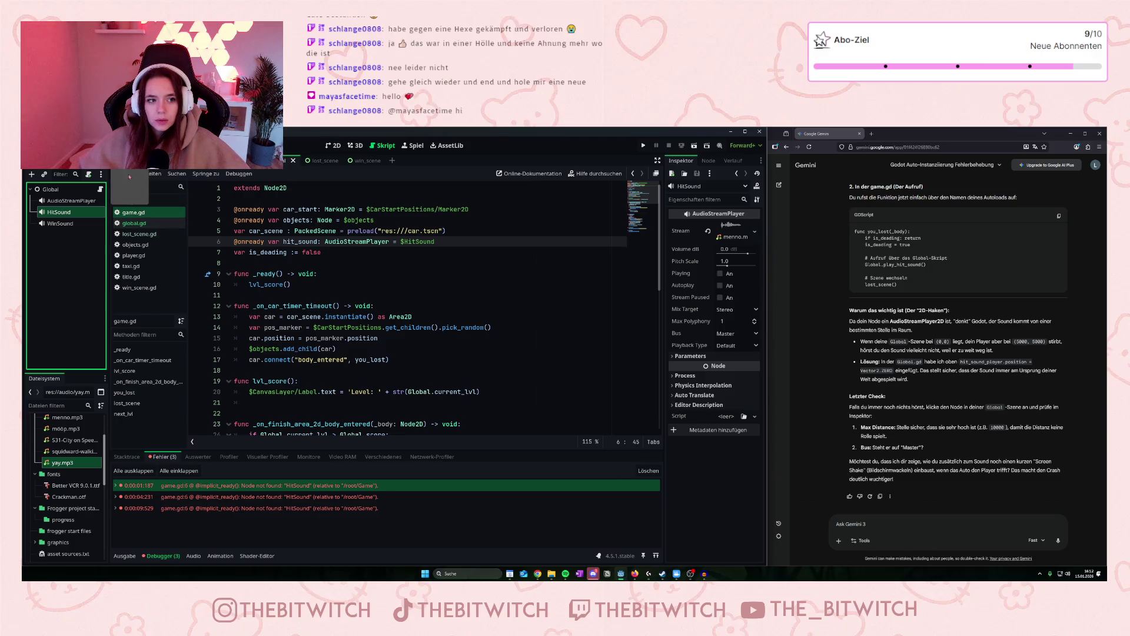
# Change line 6 of game.gd to $Global/HitSound and save the script.
pyautogui.click(133, 212)
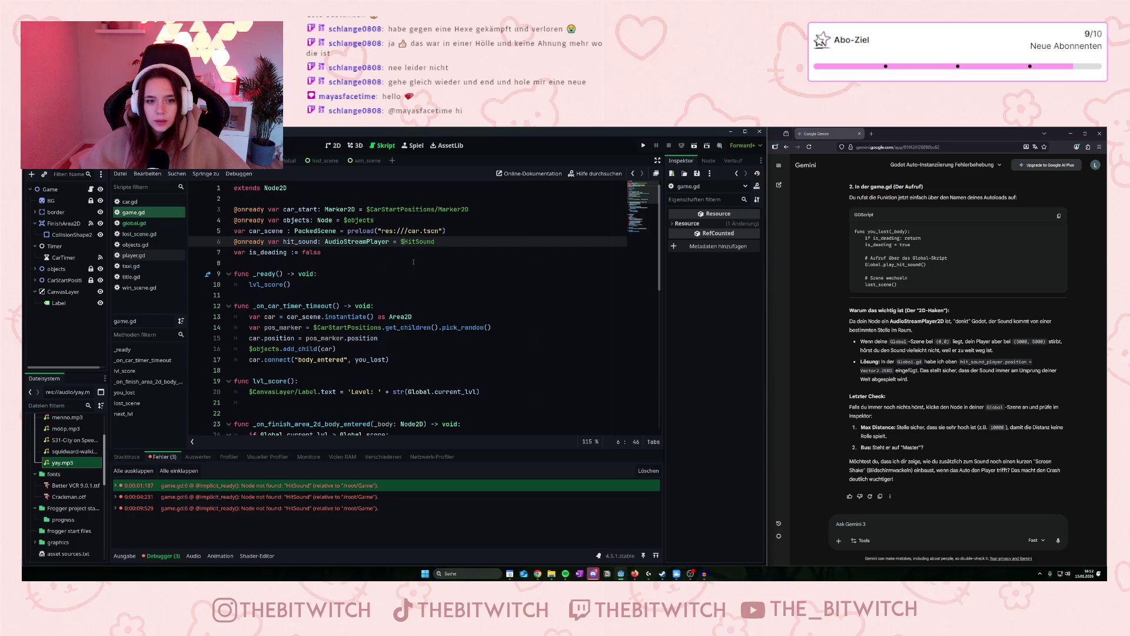
pyautogui.write('Global/')
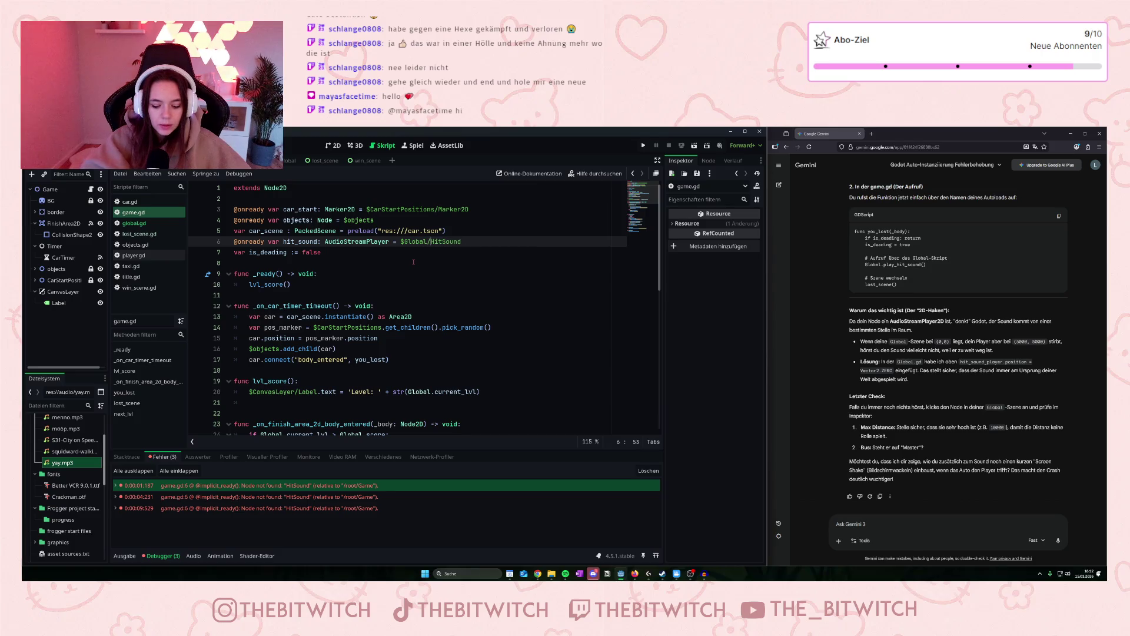
pyautogui.click(414, 262)
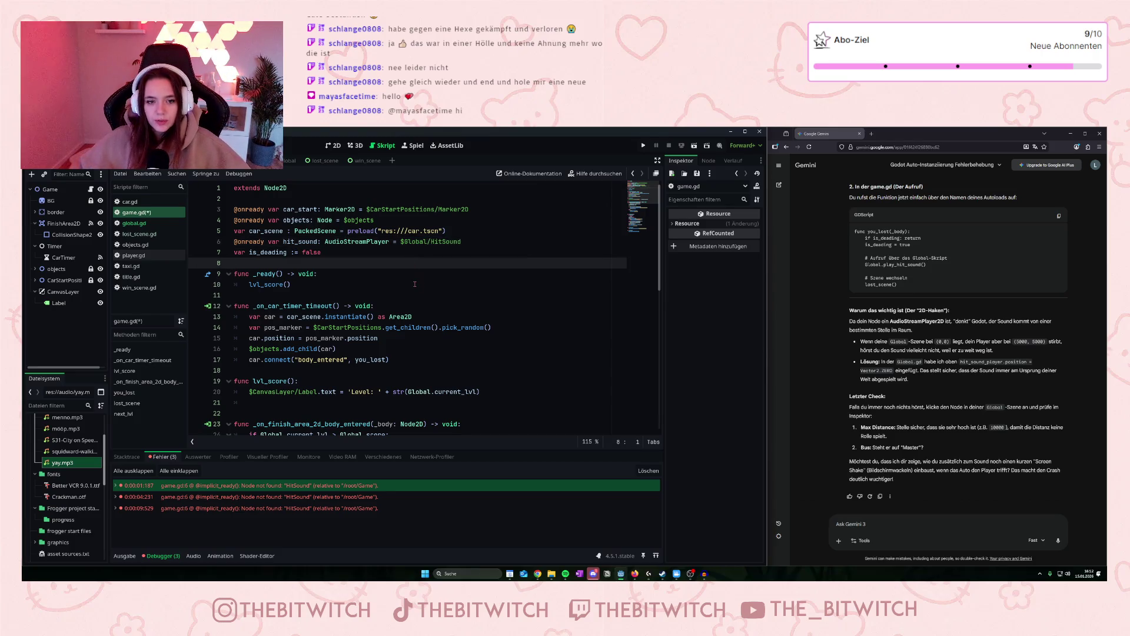
pyautogui.hotkey('ctrl', 's')
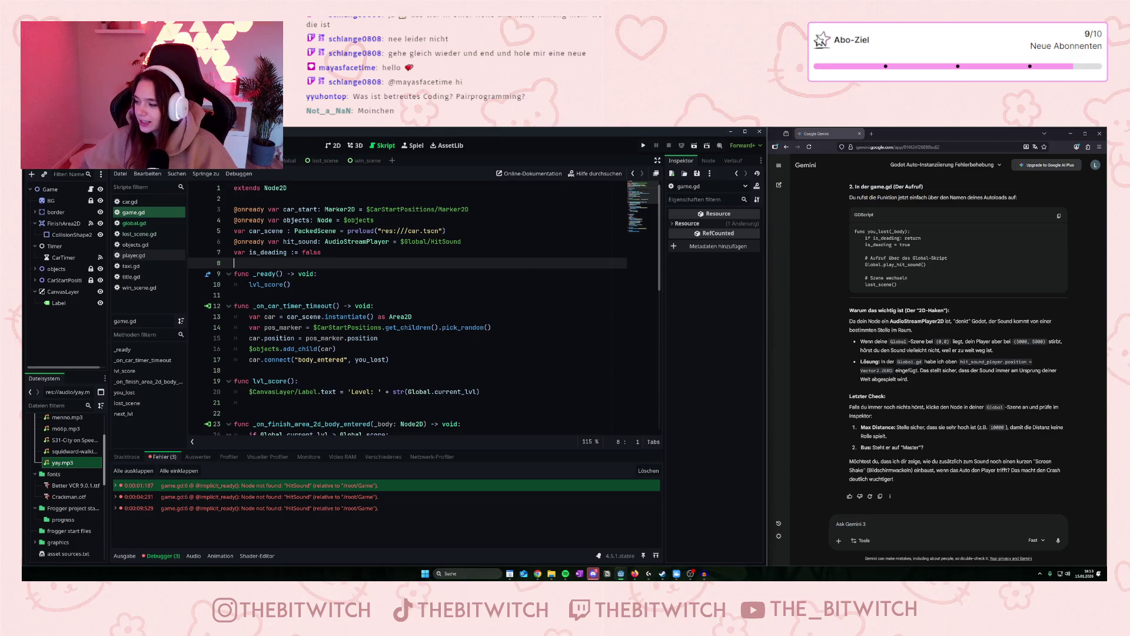
pyautogui.hotkey('alt', 'Tab')
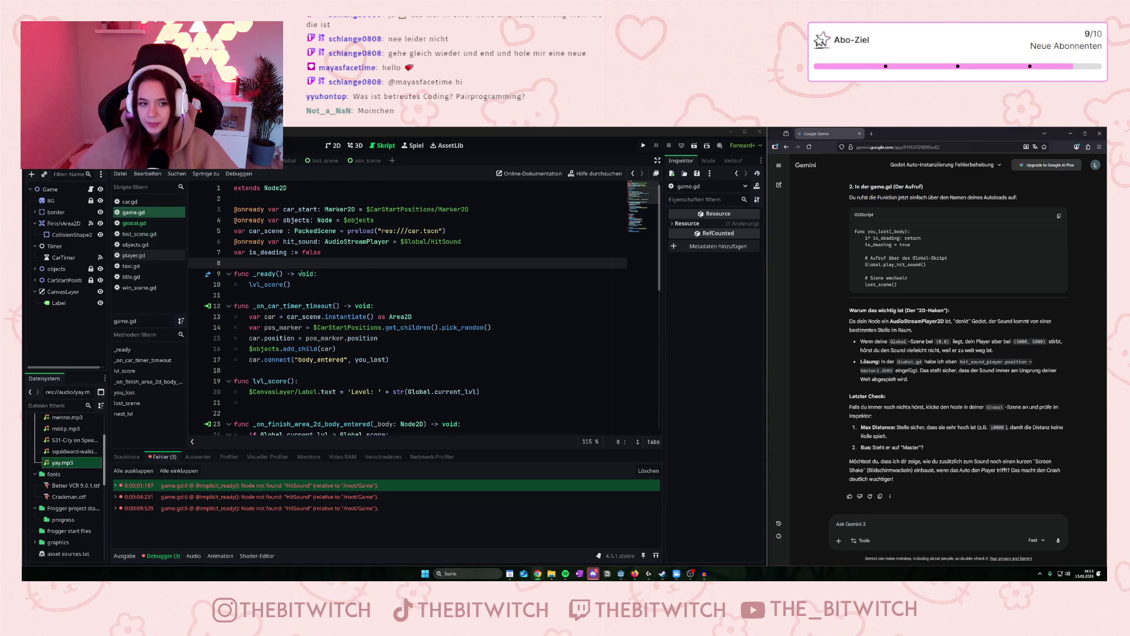
pyautogui.click(334, 278)
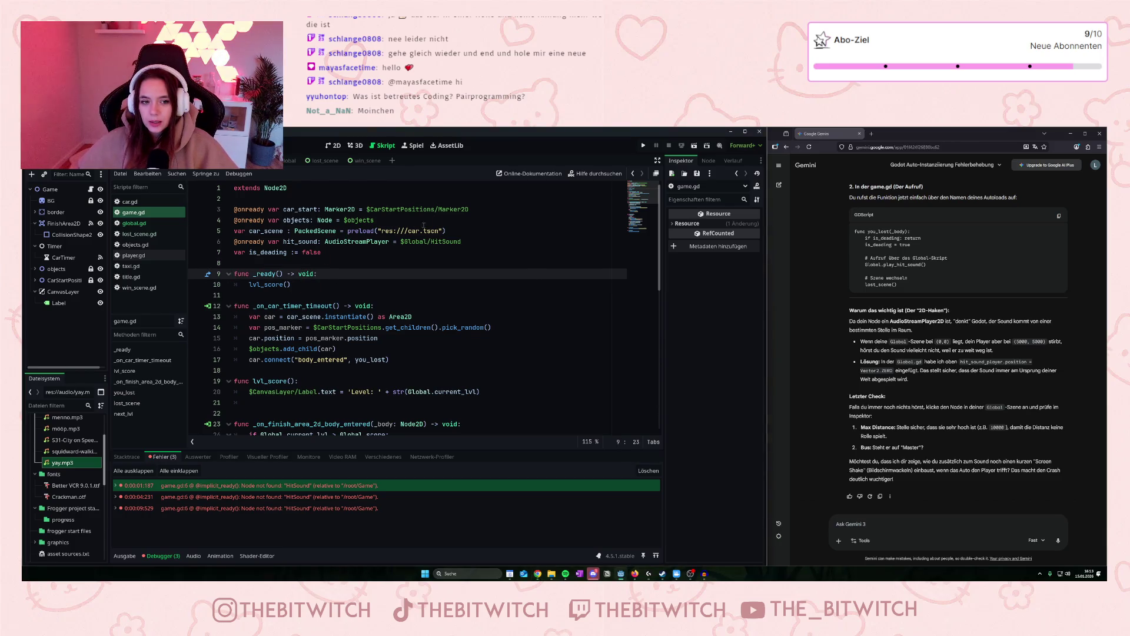
pyautogui.click(644, 146)
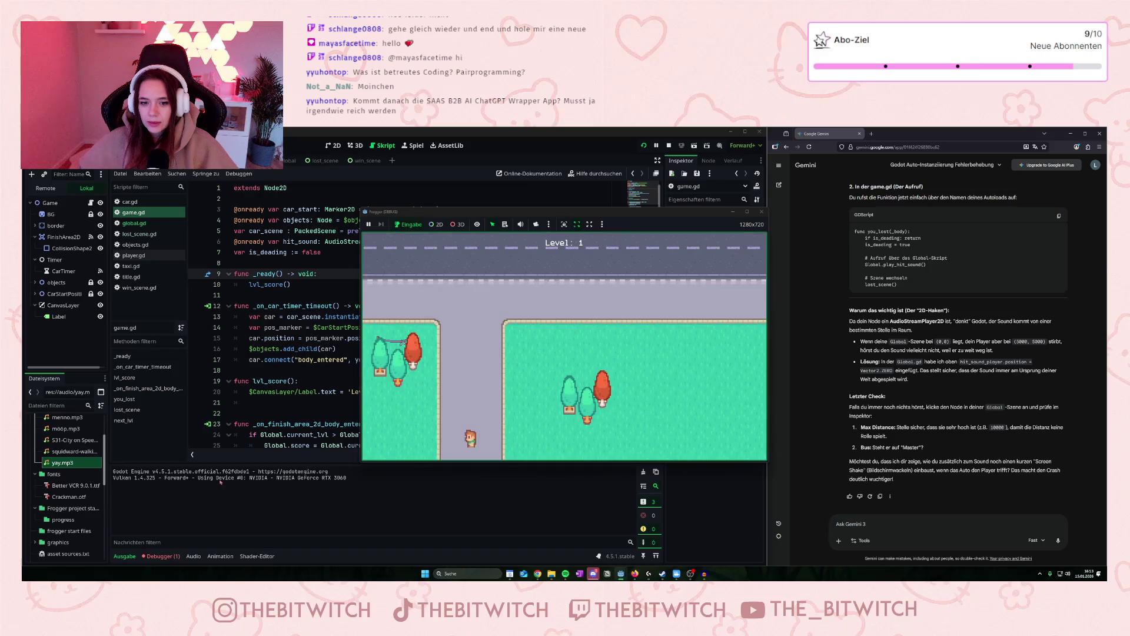
pyautogui.press('Up')
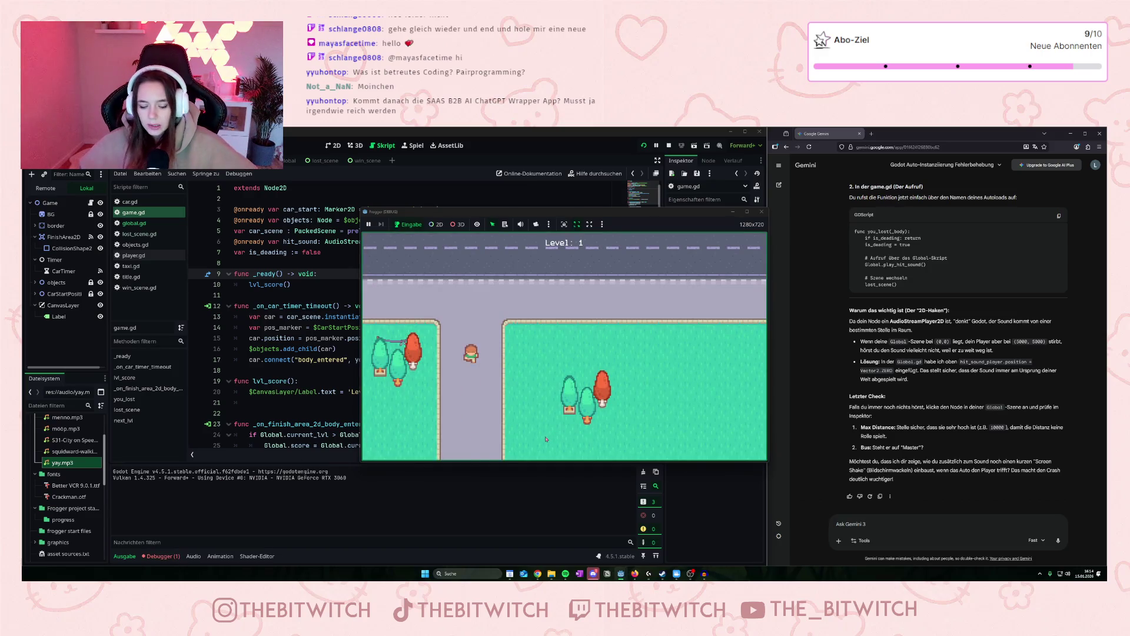
pyautogui.press('Right')
pyautogui.press('Right')
pyautogui.press('Up')
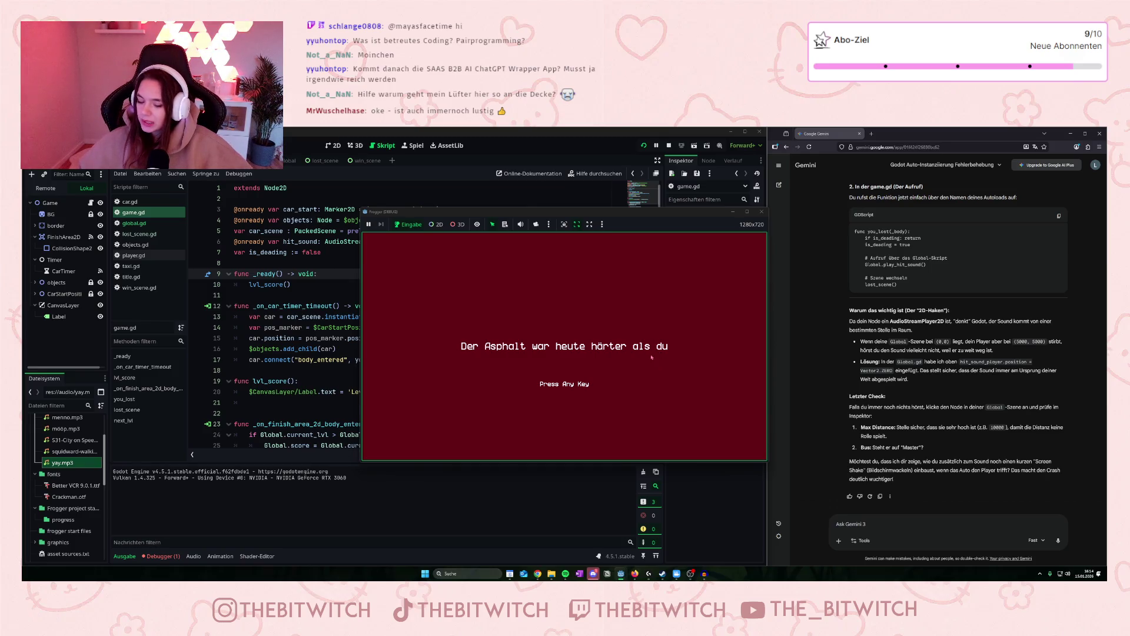
pyautogui.press('space')
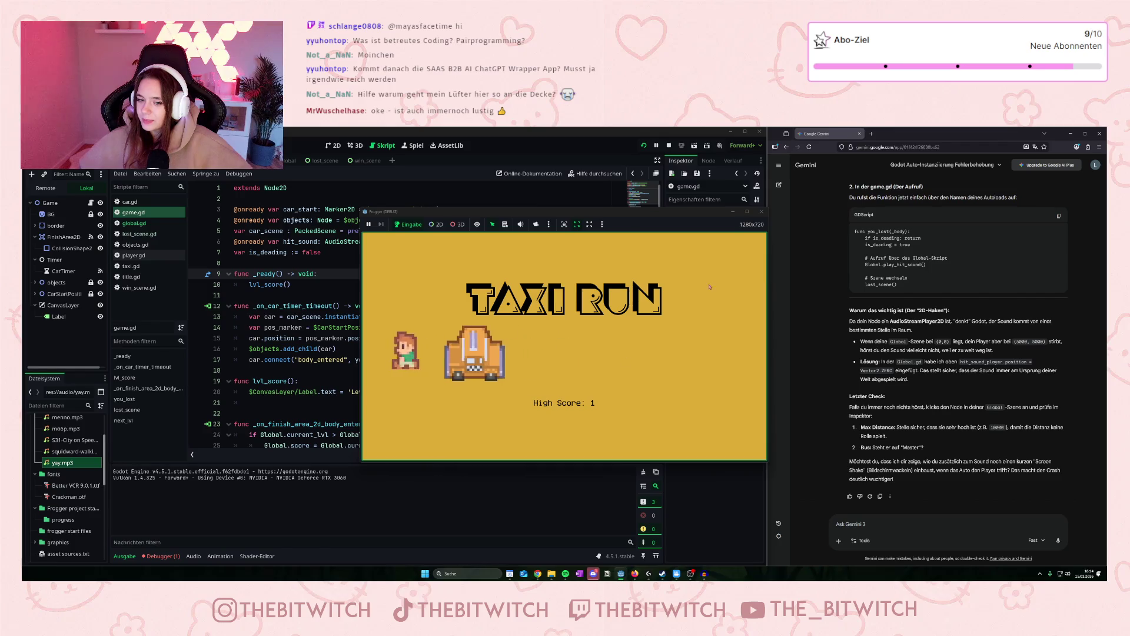
pyautogui.click(761, 212)
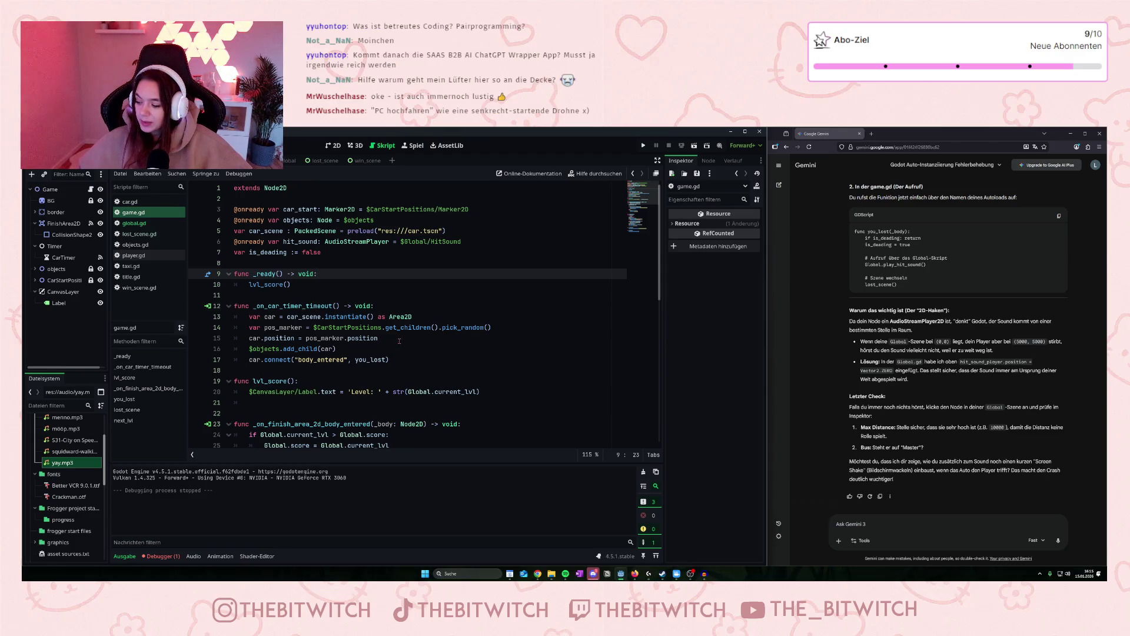
# Comment out car.connect("body_entered", you_lost) on line 17 and relaunch the game.
pyautogui.click(643, 145)
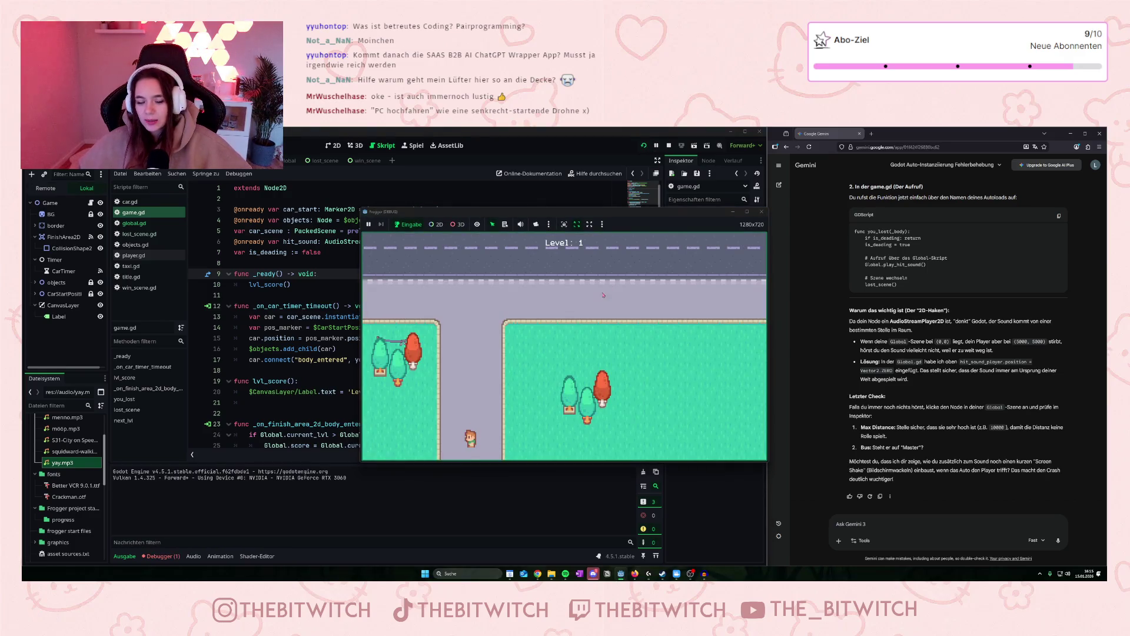
pyautogui.press('F8')
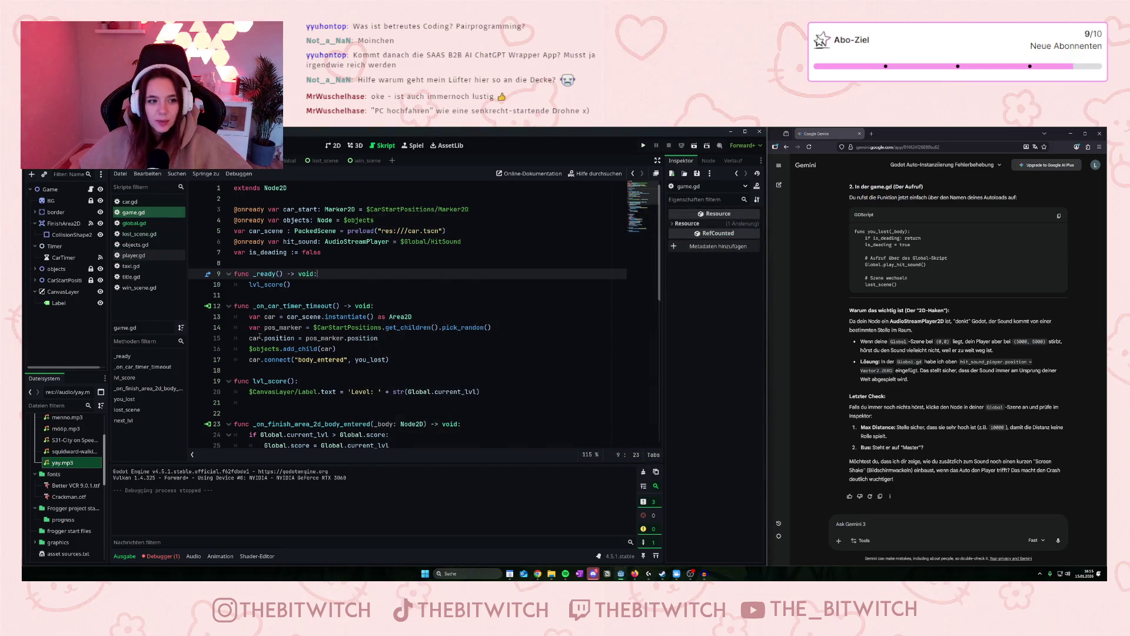
pyautogui.scroll(-3, 260, 336)
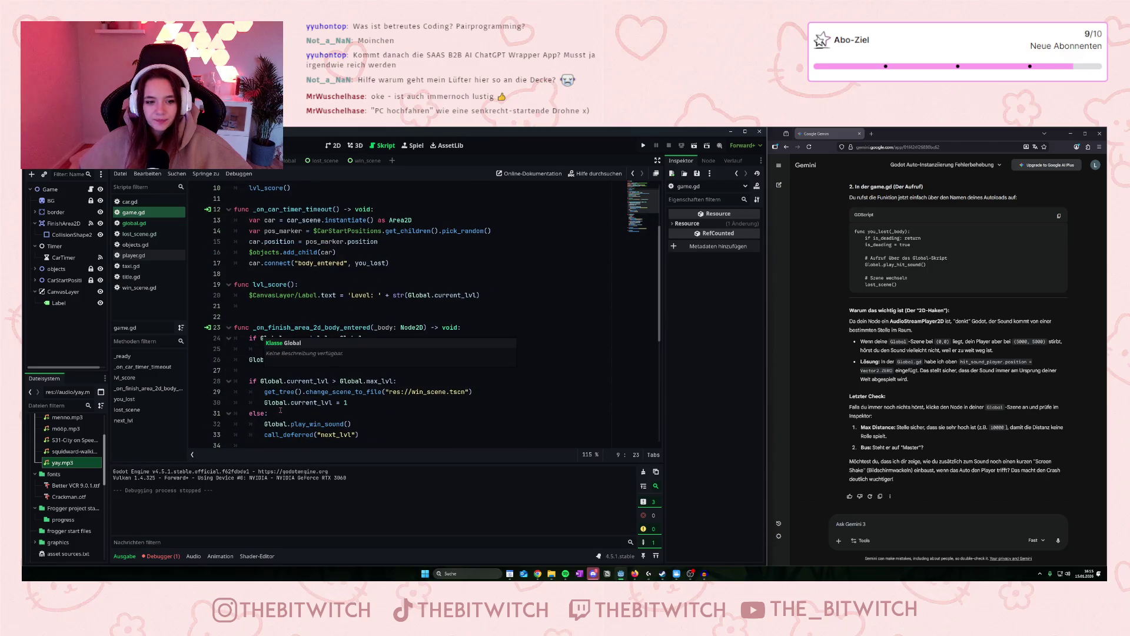
pyautogui.click(248, 263)
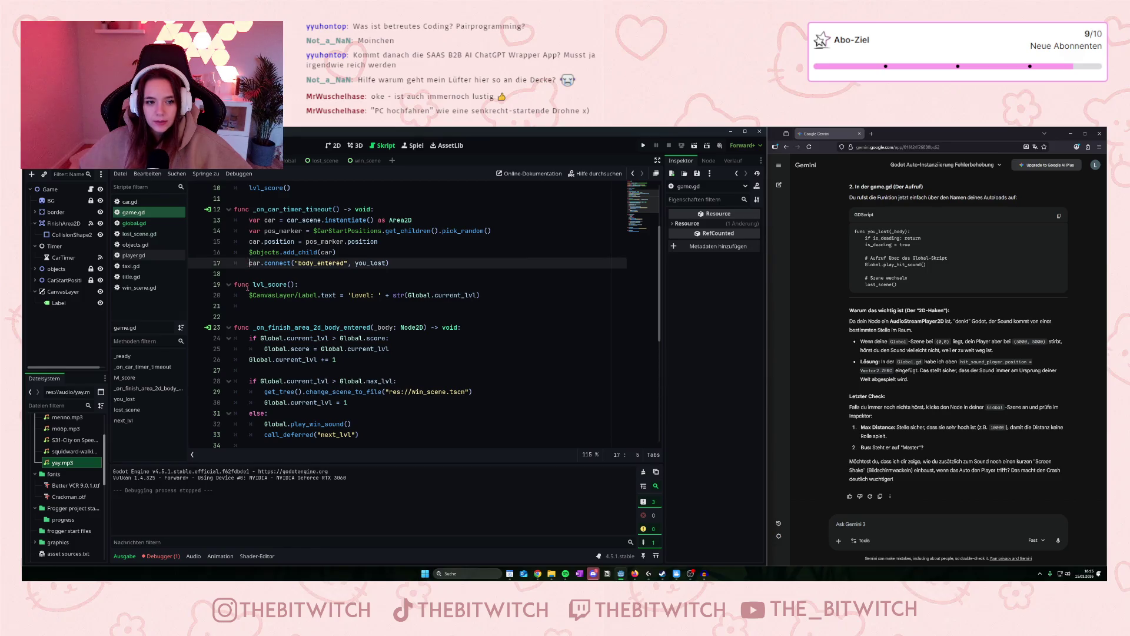
pyautogui.write('#')
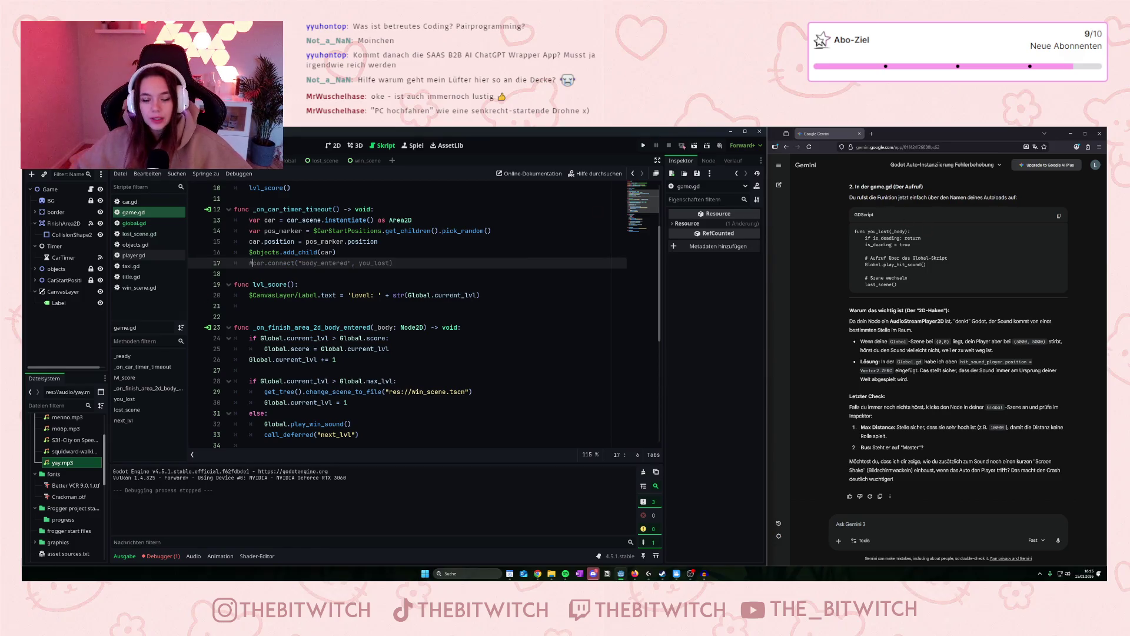
pyautogui.click(644, 145)
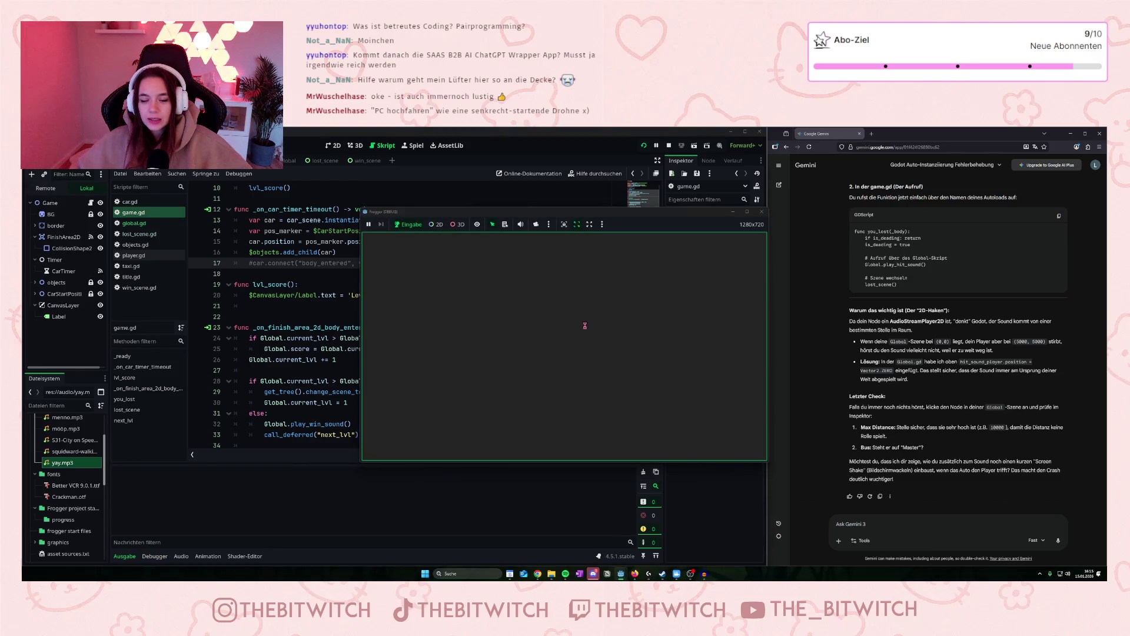
# Guide the player through levels 7 and 8 with the arrow keys.
pyautogui.press('Up')
pyautogui.press('Right')
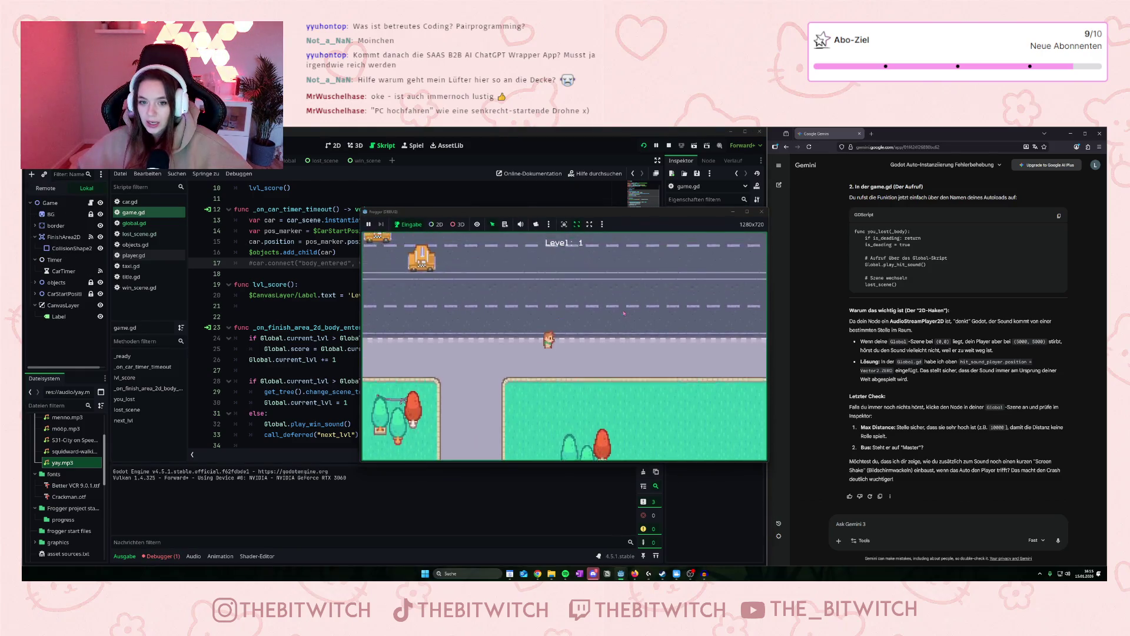
pyautogui.press('Up')
pyautogui.press('Up')
pyautogui.press('Up')
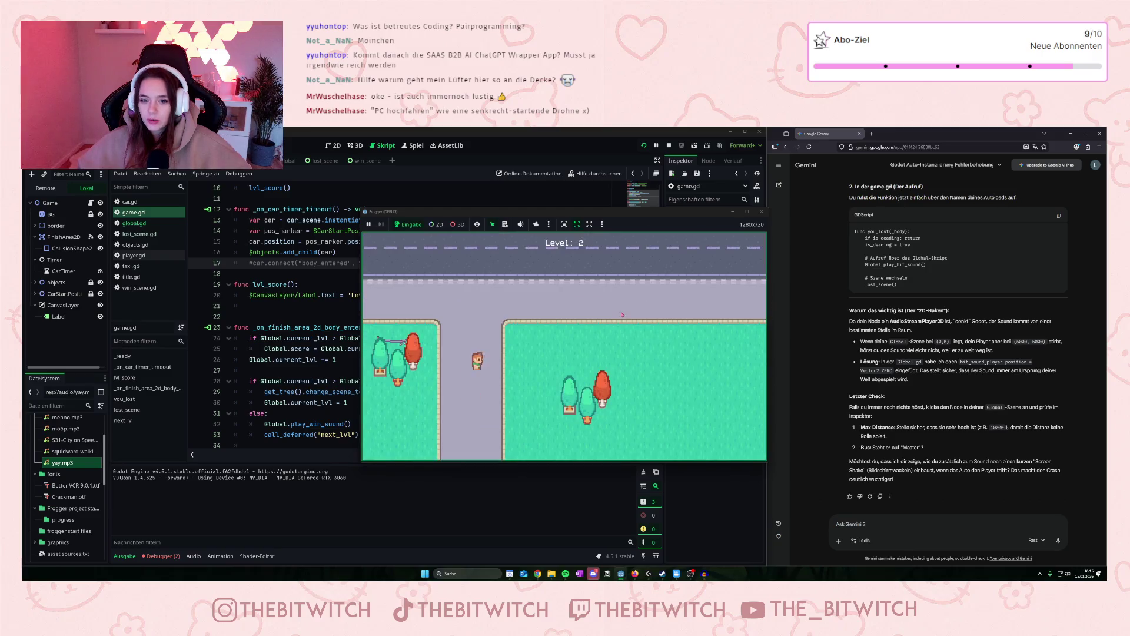
pyautogui.press('Up')
pyautogui.press('Up')
pyautogui.press('Up')
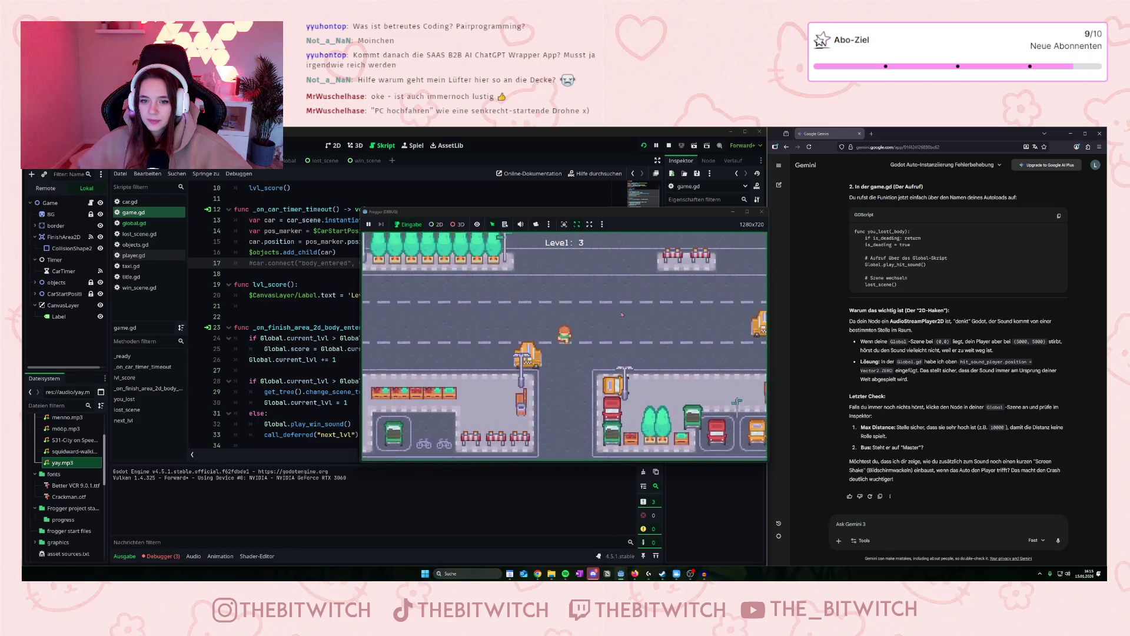
pyautogui.press('Up')
pyautogui.press('Up')
pyautogui.press('Right')
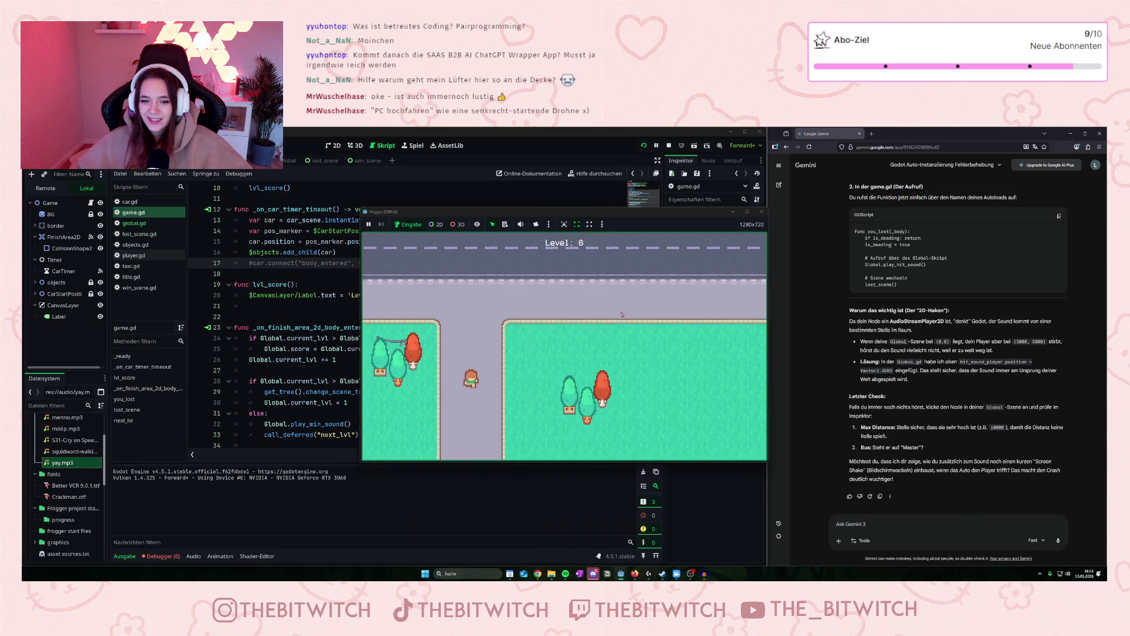
pyautogui.press('Up')
pyautogui.press('Up')
pyautogui.press('Right')
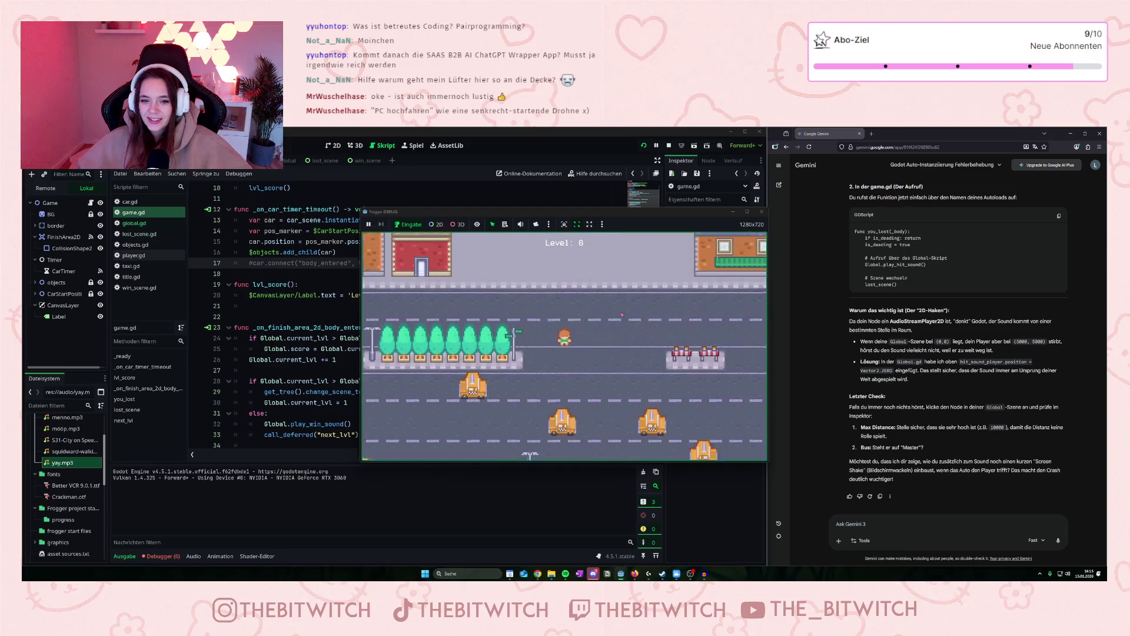
pyautogui.press('Up')
pyautogui.press('Right')
pyautogui.press('Up')
pyautogui.press('Up')
pyautogui.press('Up')
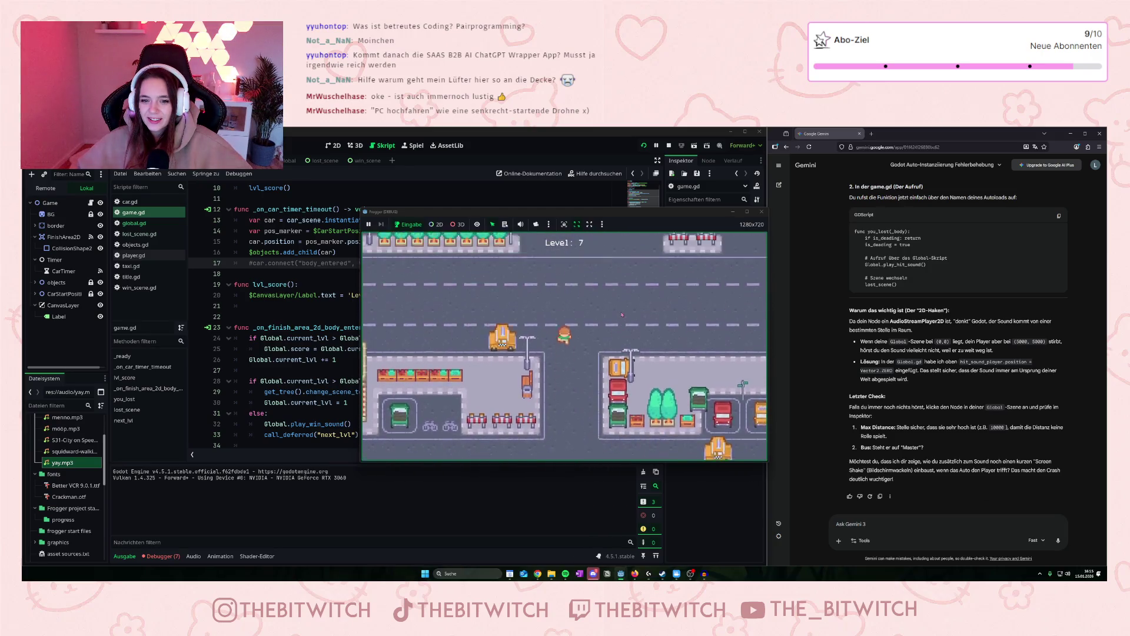
# Clear levels 9 and 10 to reach the win screen, then leave it.
pyautogui.press('Up')
pyautogui.press('Up')
pyautogui.press('Up')
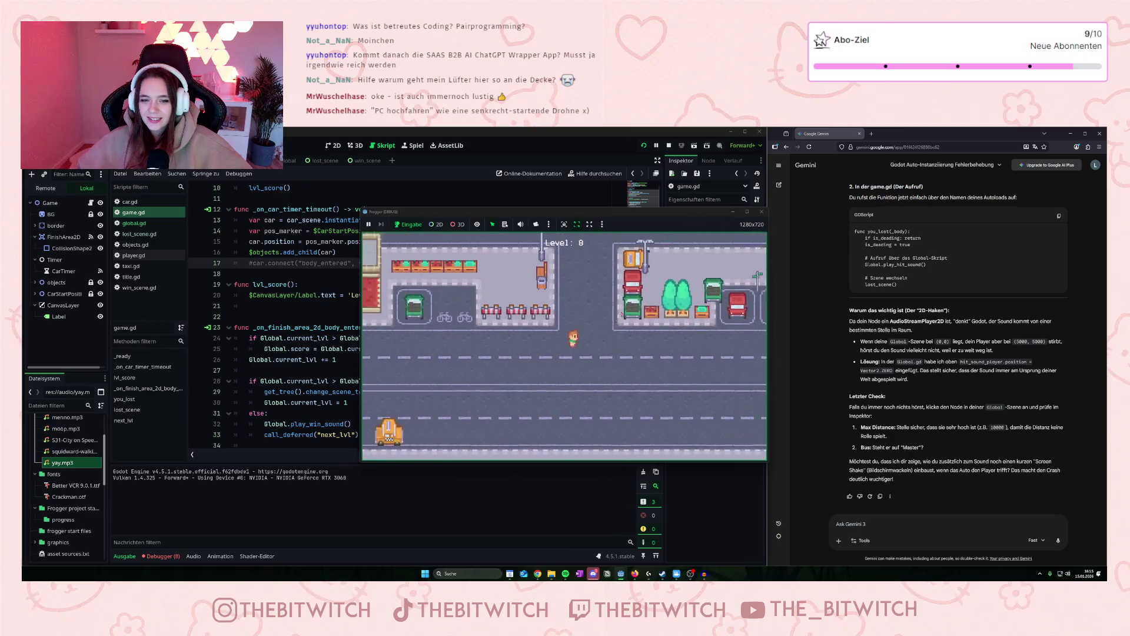
pyautogui.press('Up')
pyautogui.press('Up')
pyautogui.press('Up')
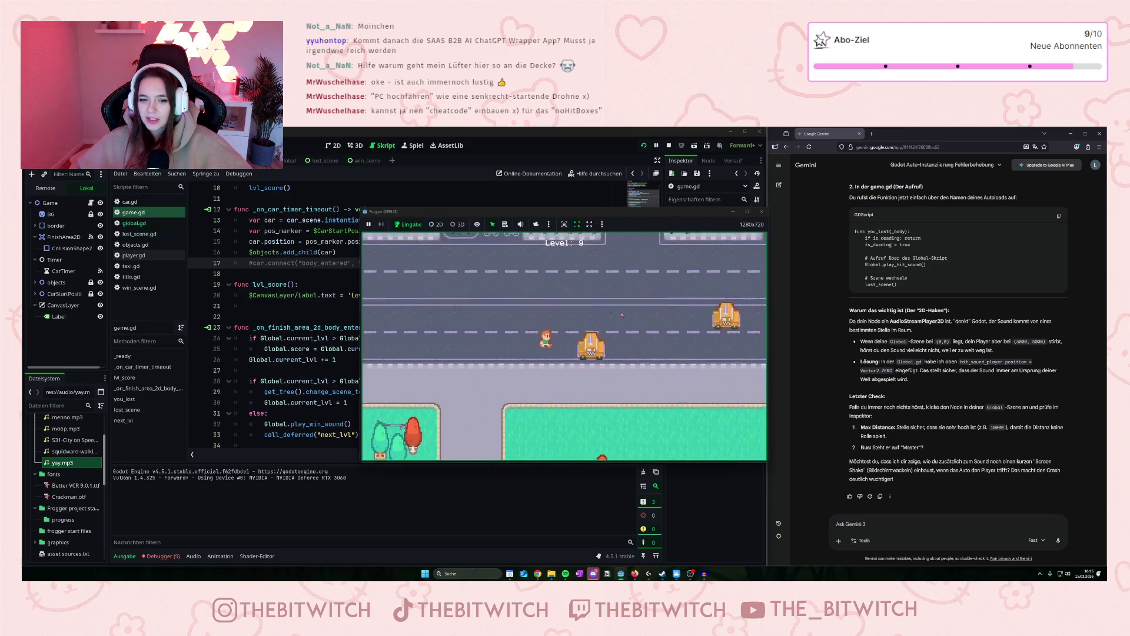
pyautogui.press('Up')
pyautogui.press('Up')
pyautogui.press('Up')
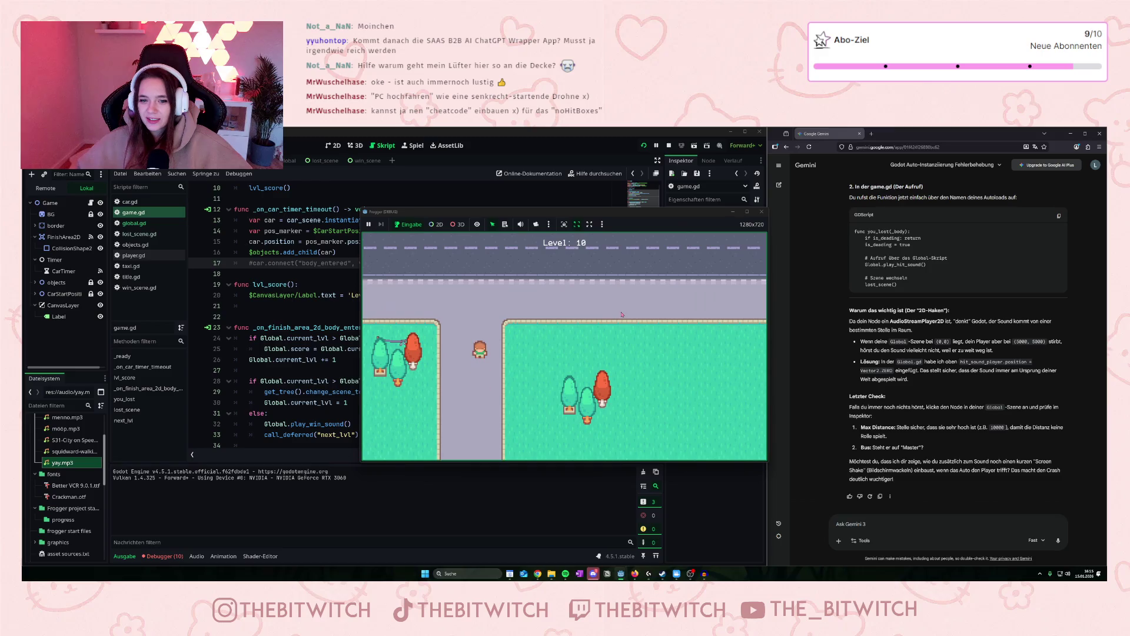
pyautogui.press('Up')
pyautogui.press('Up')
pyautogui.press('Up')
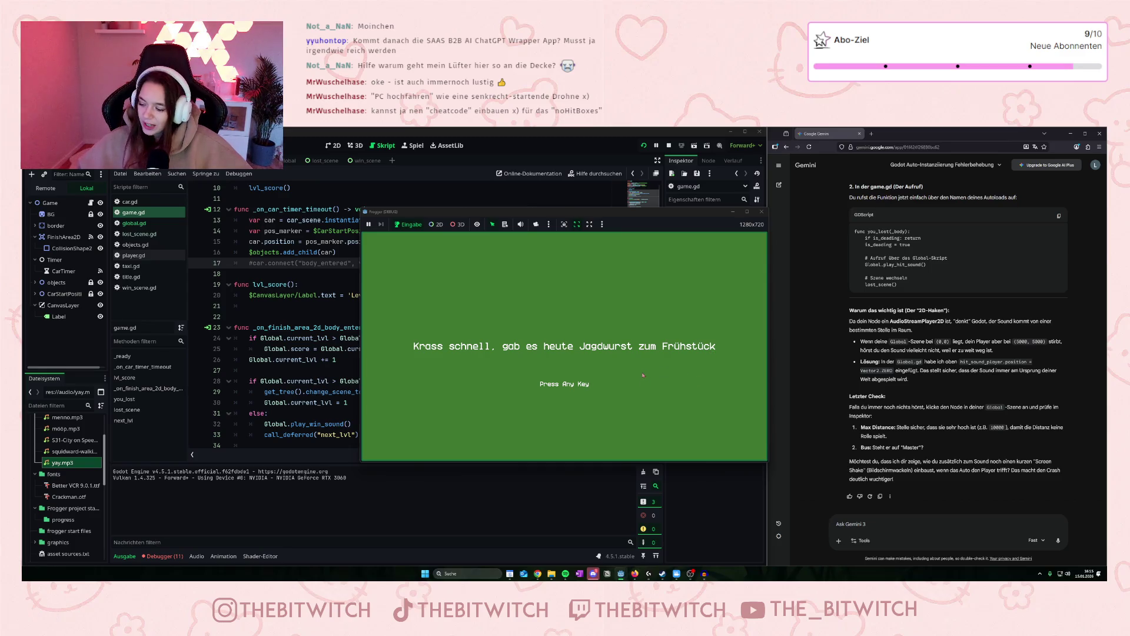
pyautogui.press('space')
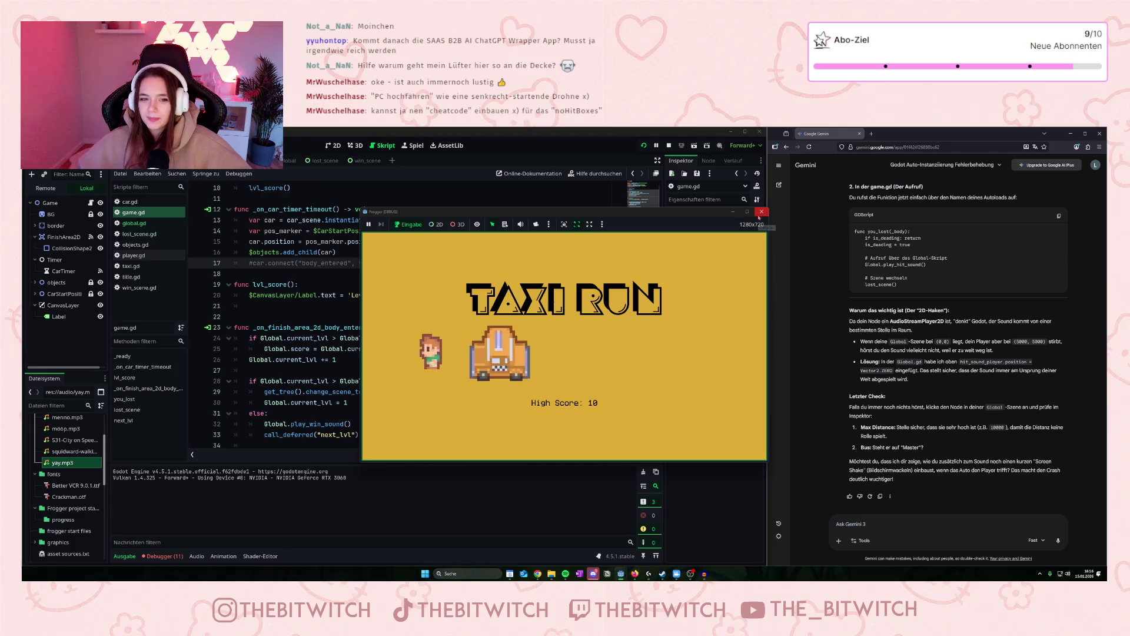
# Stop the game and reopen game.gd in the script editor.
pyautogui.click(761, 212)
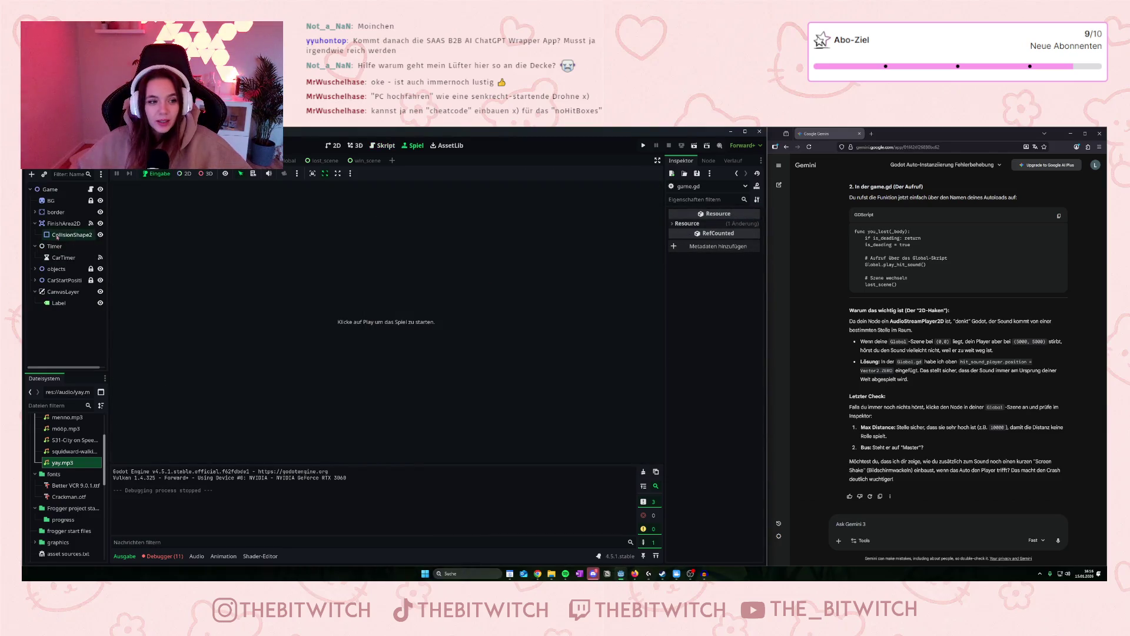
pyautogui.click(91, 189)
pyautogui.scroll(-6, 320, 348)
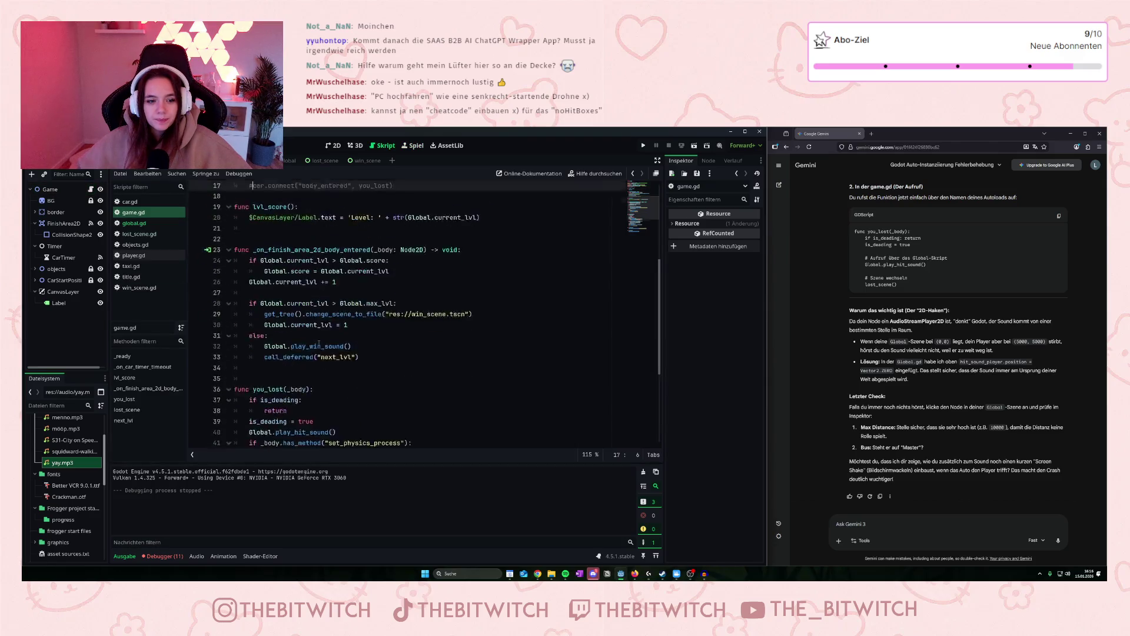
pyautogui.scroll(5, 276, 329)
pyautogui.scroll(5, 275, 329)
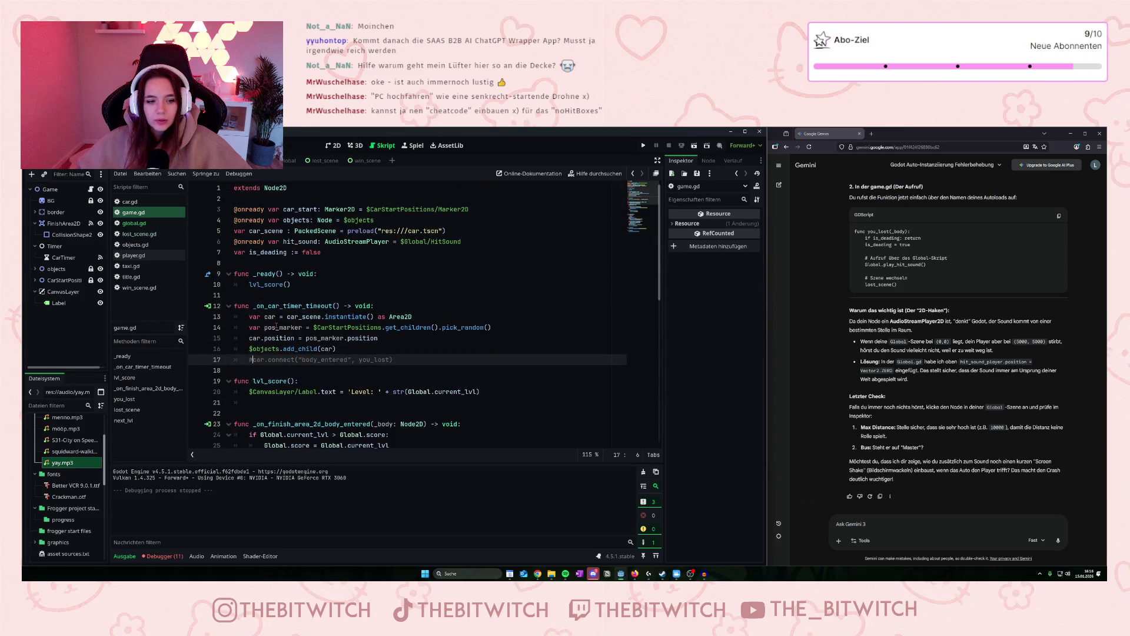
# Remove the # from the car.connect line 17 in game.gd and save.
pyautogui.click(249, 359)
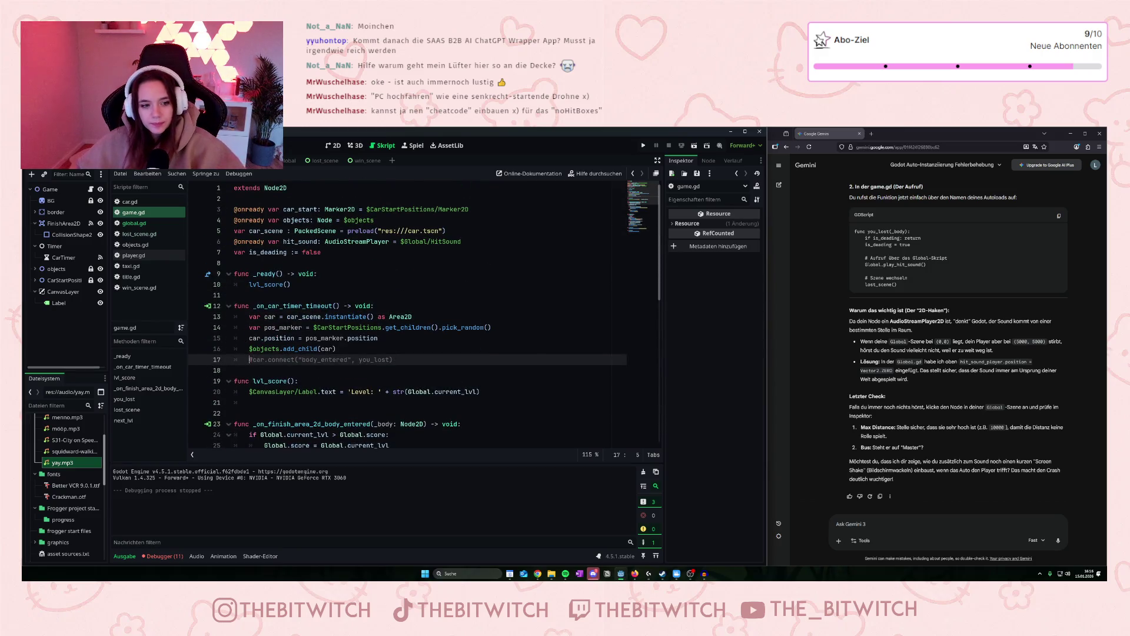
pyautogui.press('BackSpace')
pyautogui.click(360, 391)
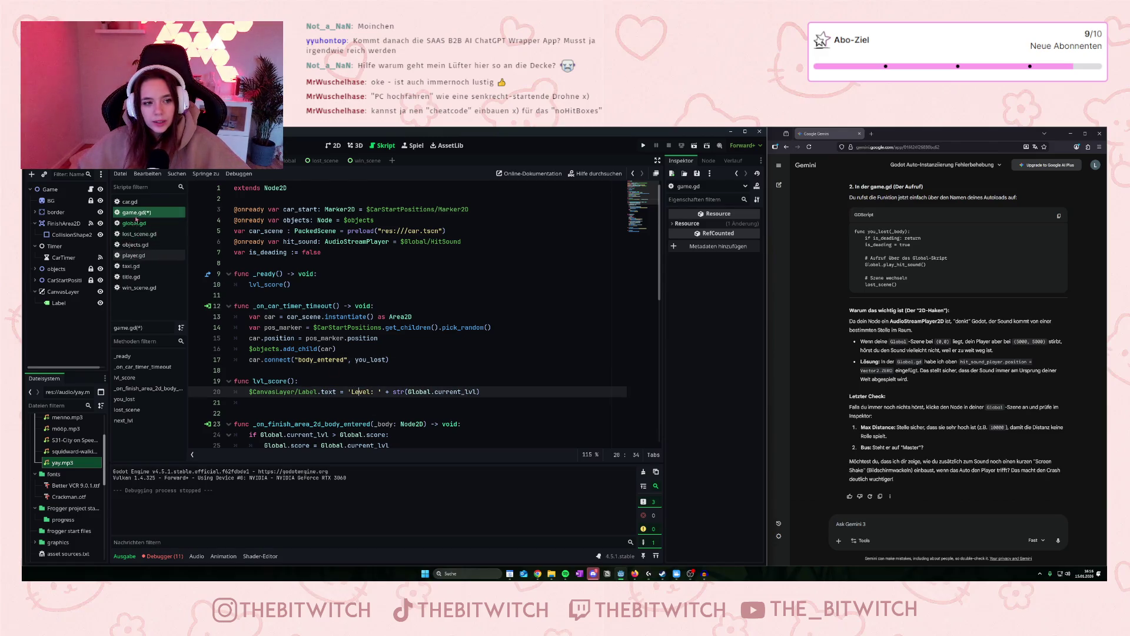
pyautogui.hotkey('ctrl', 's')
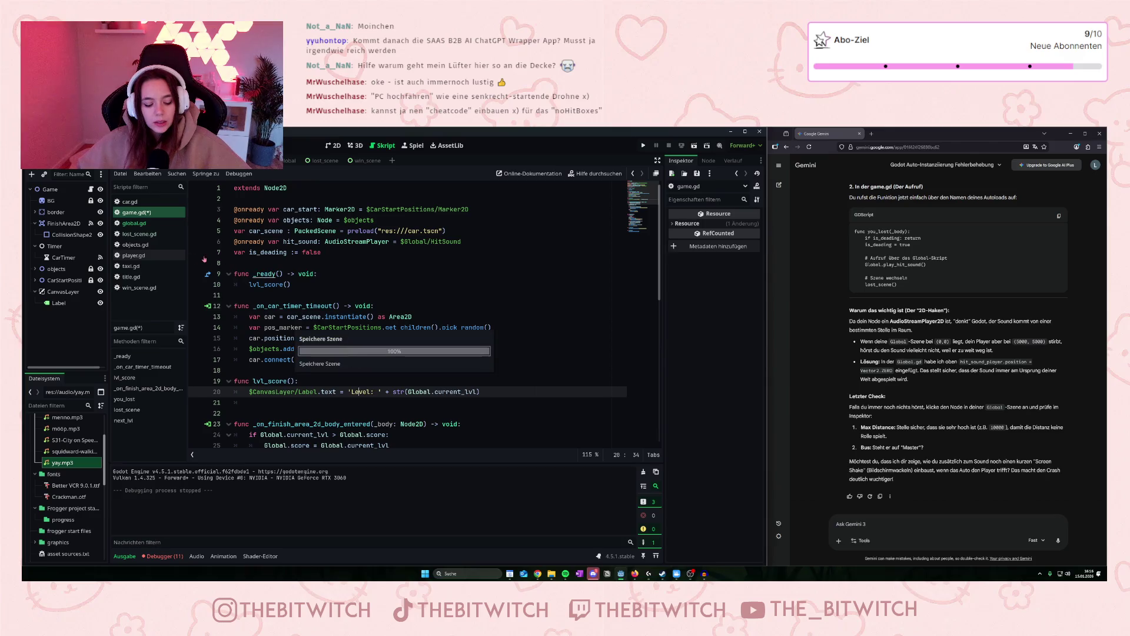
# Append '?' and '...' to two win_scene.gd messages, save, then open car.gd.
pyautogui.click(139, 287)
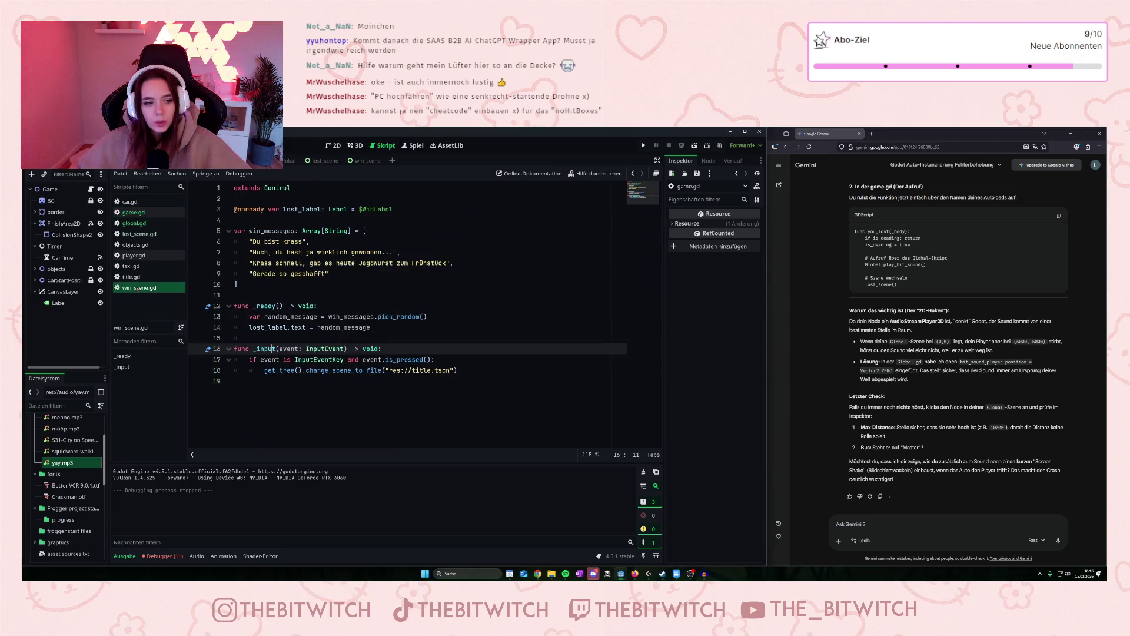
pyautogui.click(446, 263)
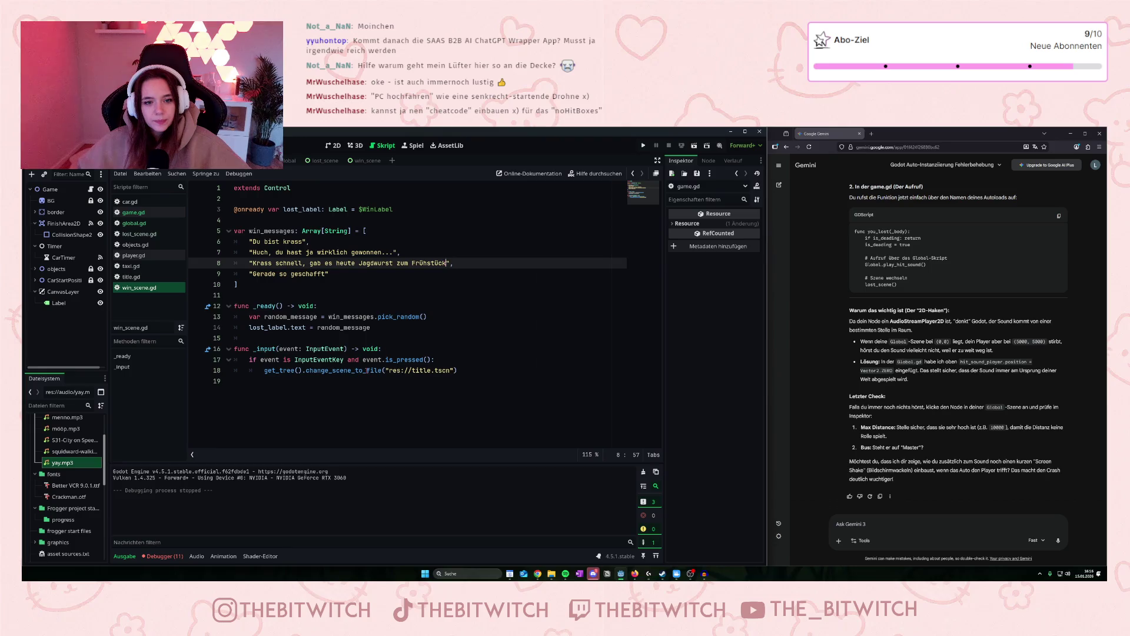
pyautogui.write('?')
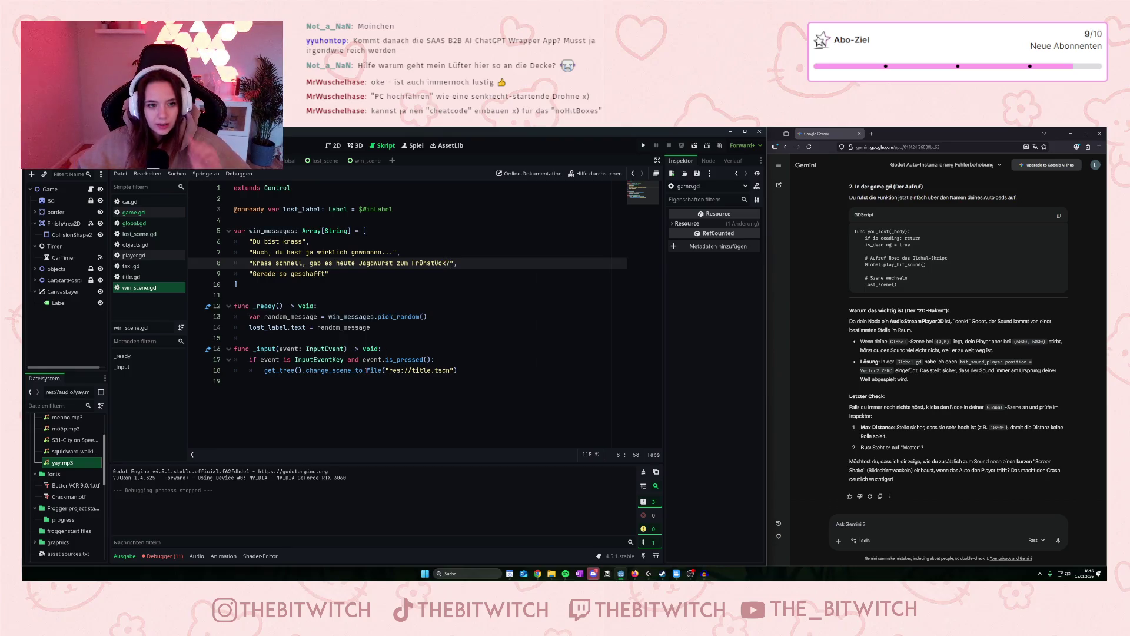
pyautogui.click(327, 273)
pyautogui.write('...')
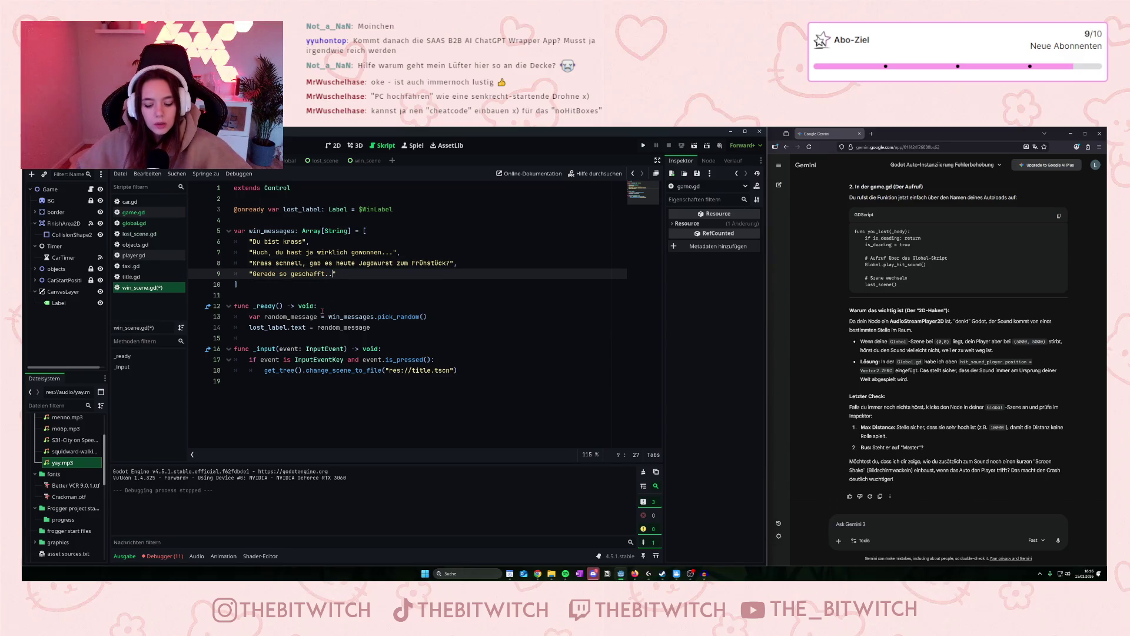
pyautogui.click(309, 327)
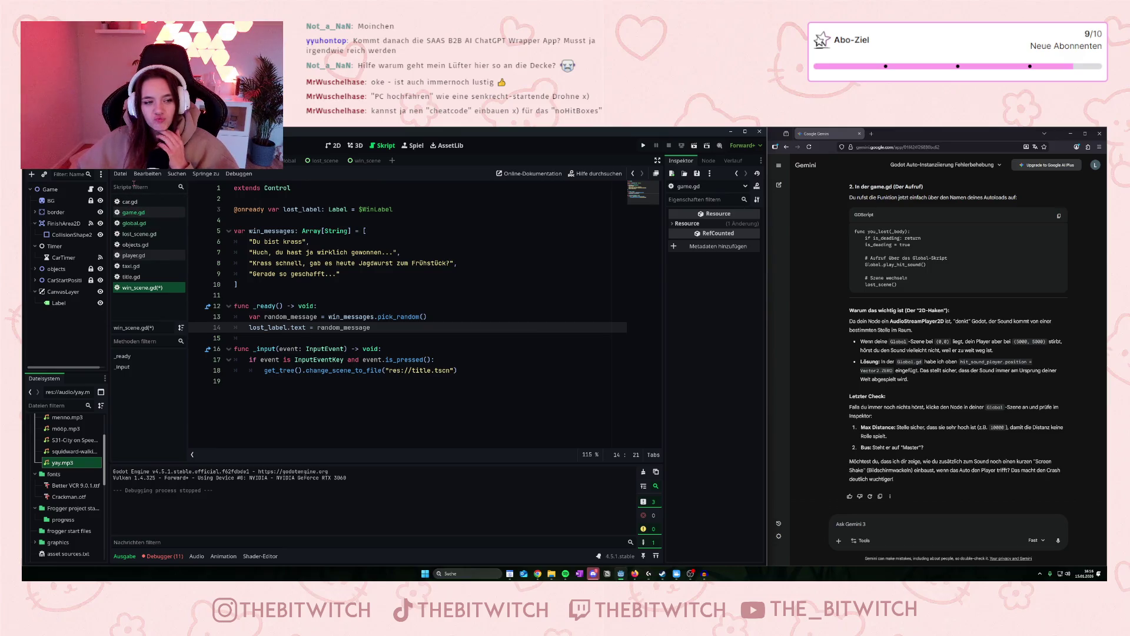
pyautogui.click(330, 341)
pyautogui.hotkey('ctrl', 's')
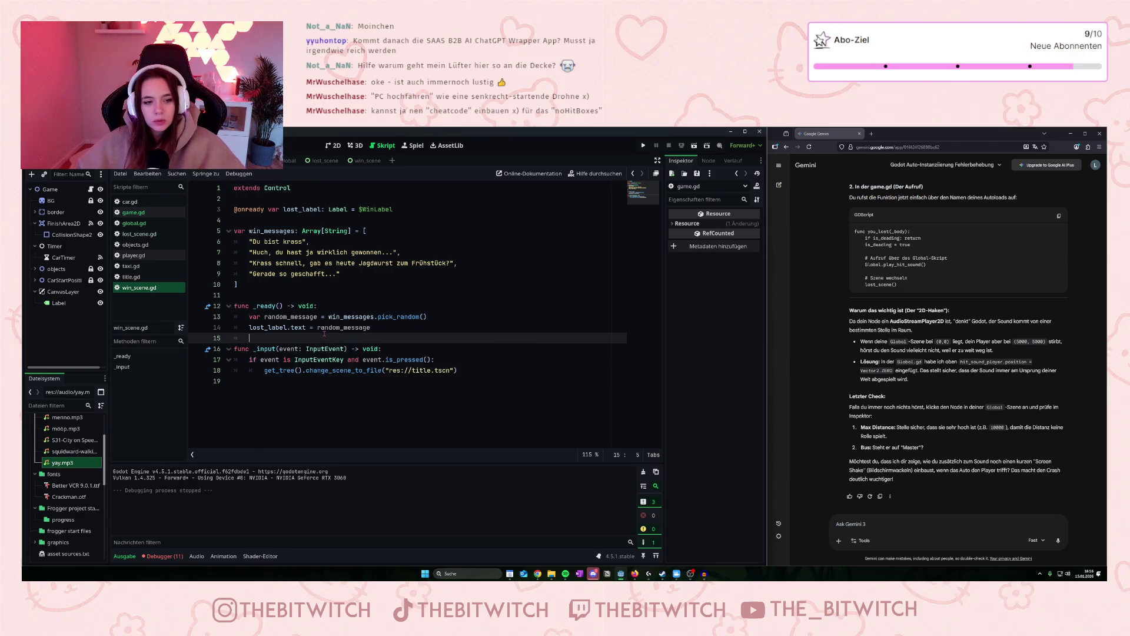
pyautogui.click(145, 201)
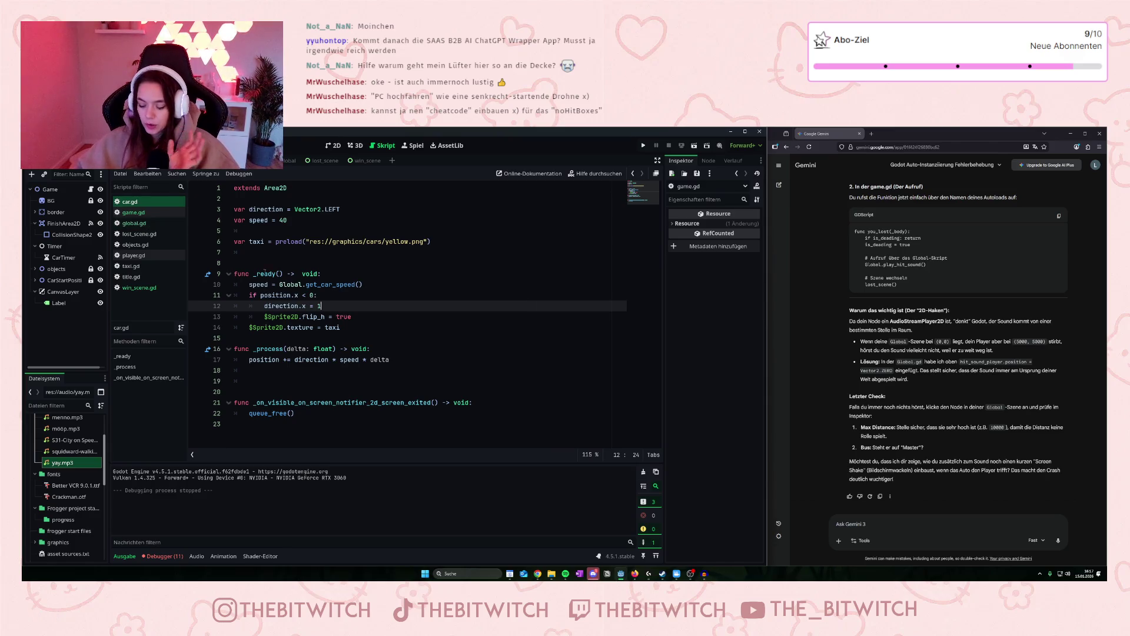
# Bring Audacity up over the Godot editor from the taskbar.
pyautogui.click(704, 573)
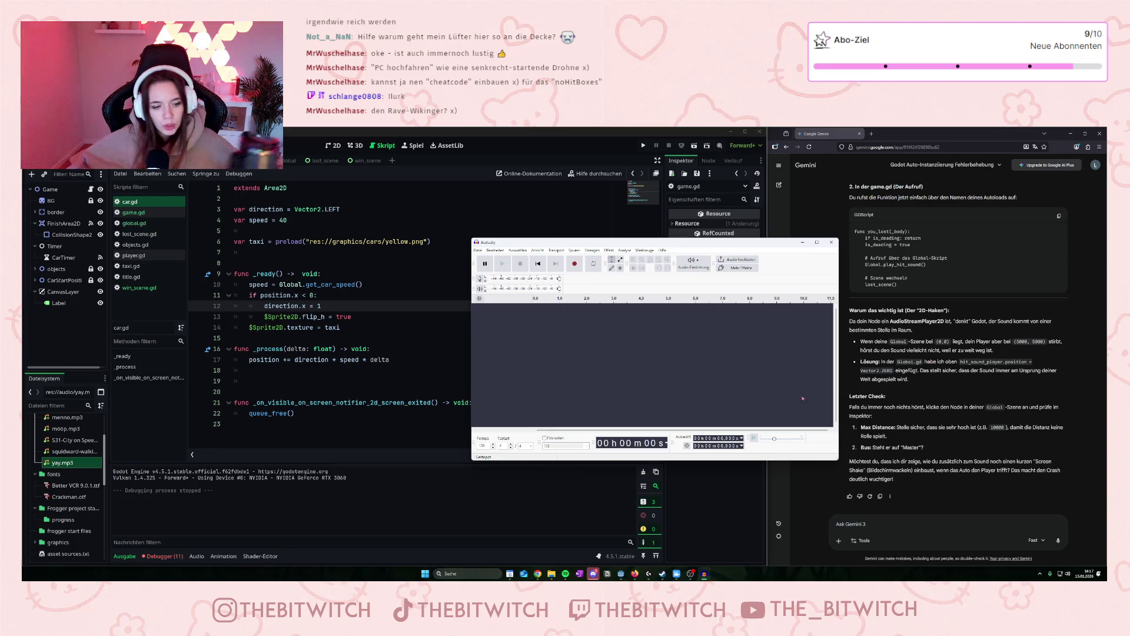
# Check the Global/HitSound error at game.gd line 6, then run the game again at Level 1.
pyautogui.click(170, 555)
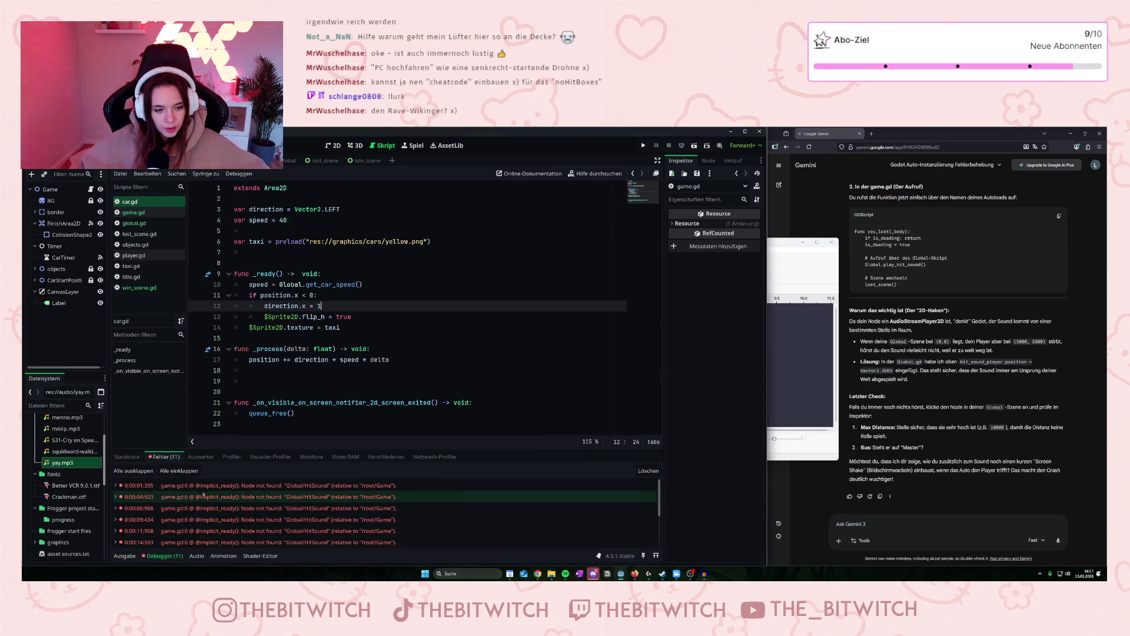
pyautogui.click(217, 489)
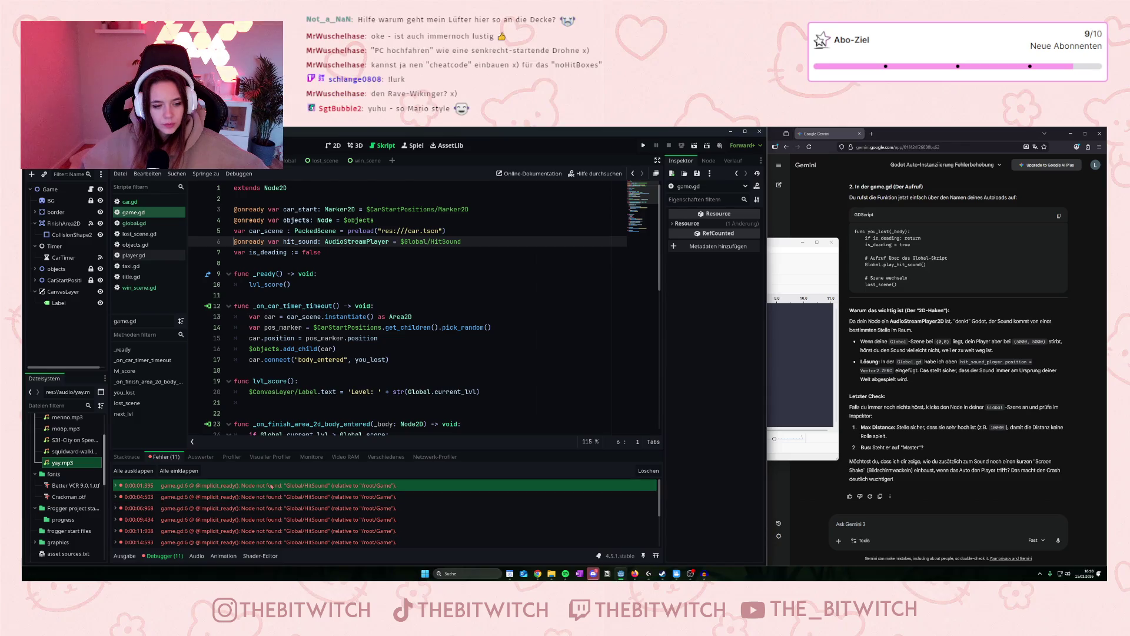
pyautogui.moveTo(290, 491)
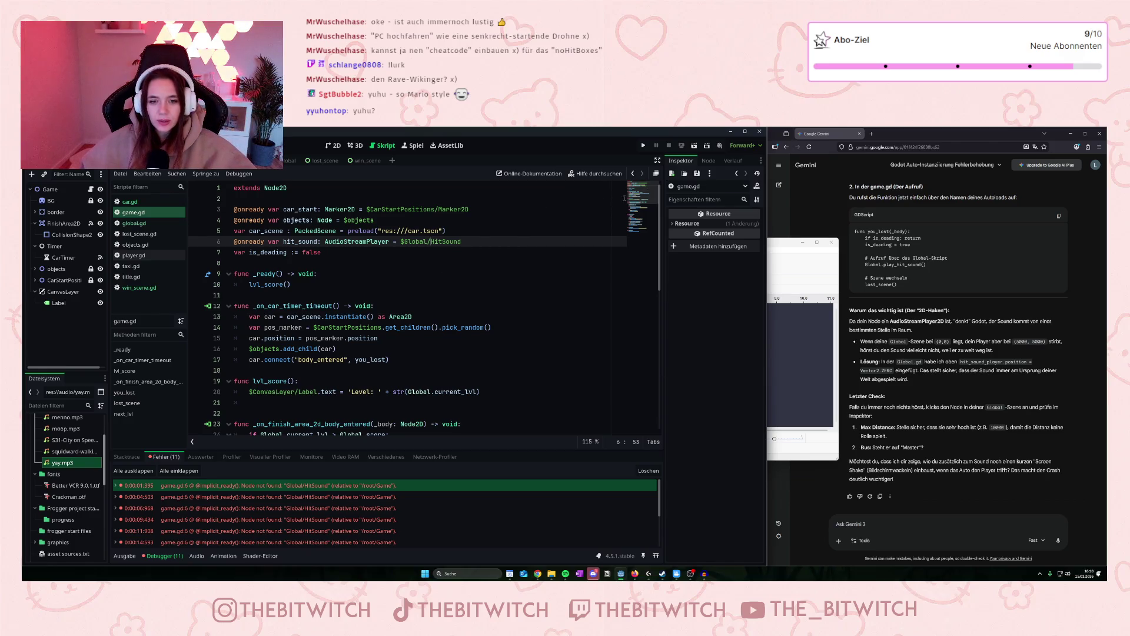
pyautogui.click(643, 145)
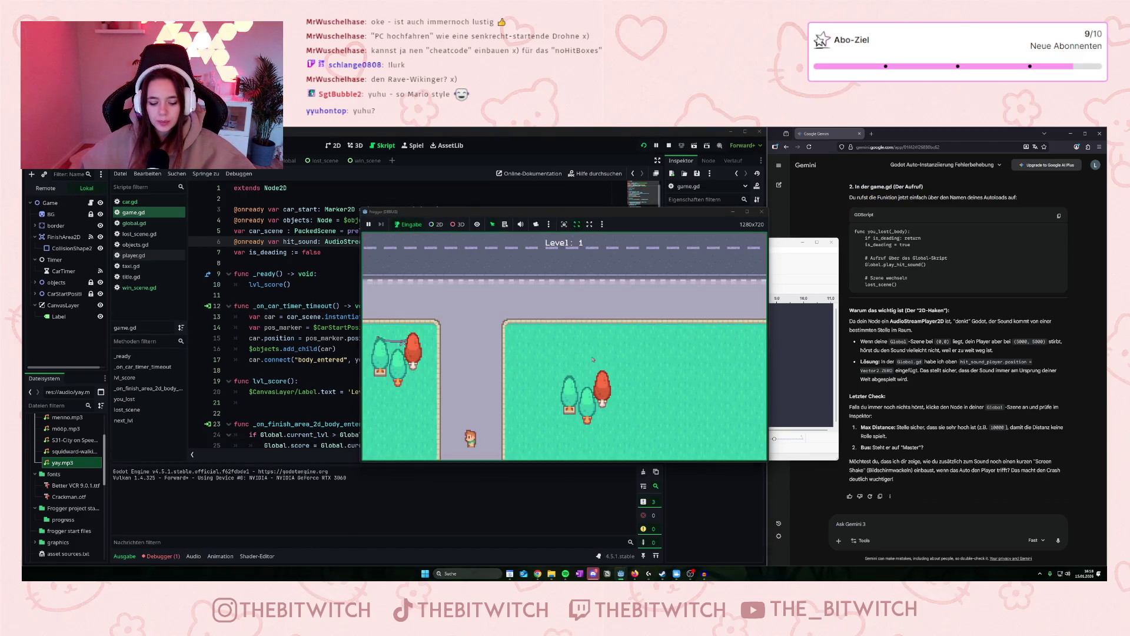
# Stop the running game and show the debugger's Global/HitSound node-not-found error.
pyautogui.press('Up')
pyautogui.press('Up')
pyautogui.press('Up')
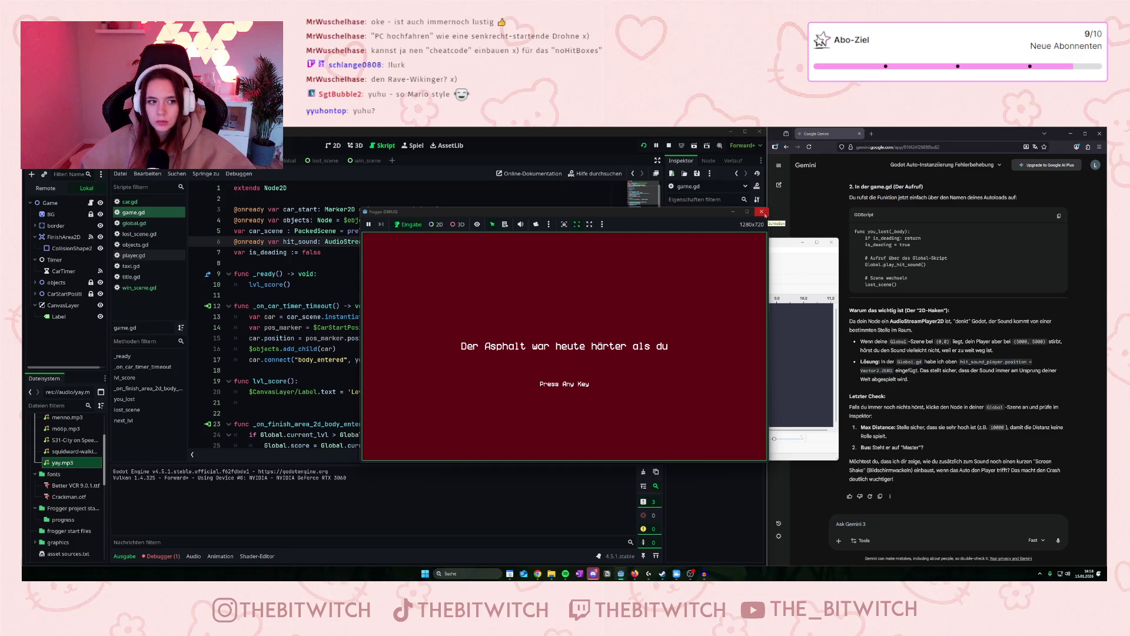
pyautogui.click(763, 212)
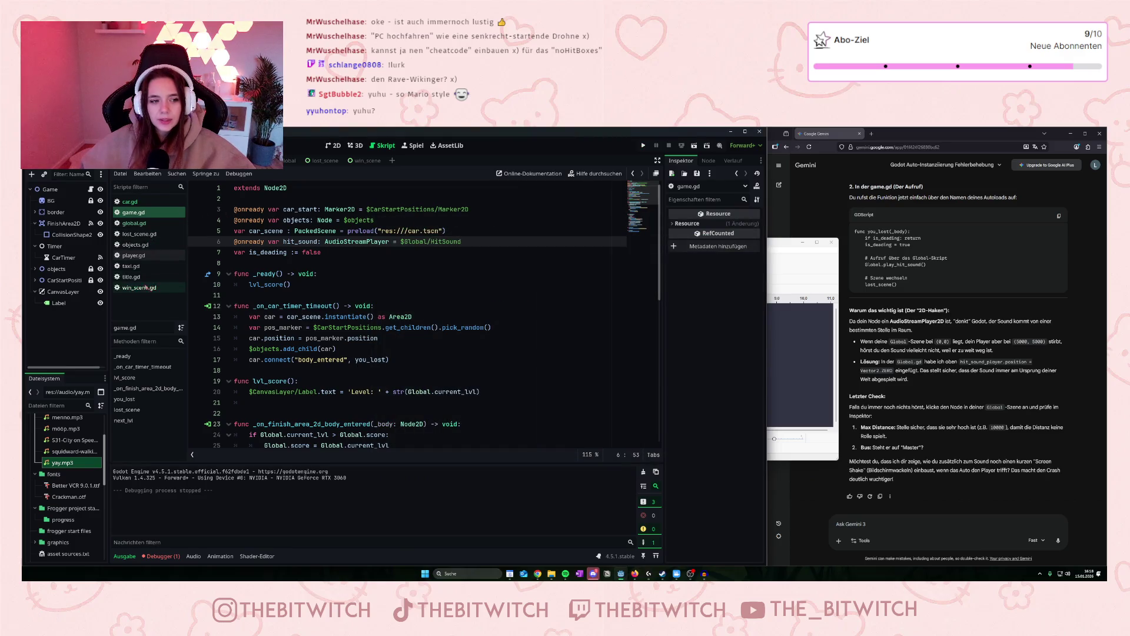
pyautogui.scroll(-8, 270, 296)
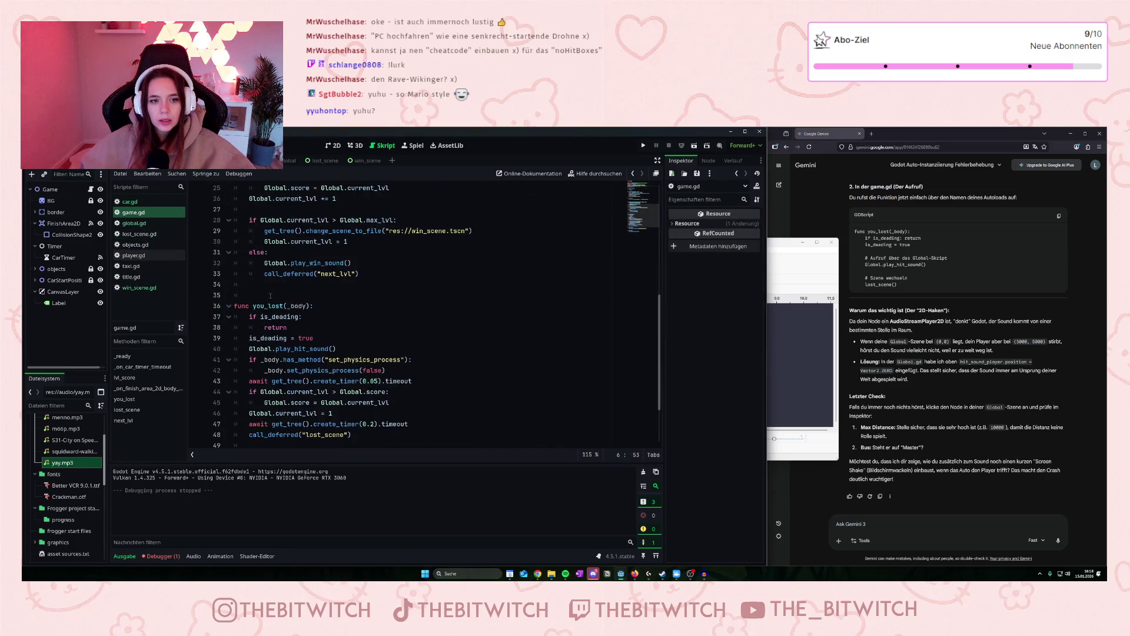
pyautogui.scroll(3, 307, 409)
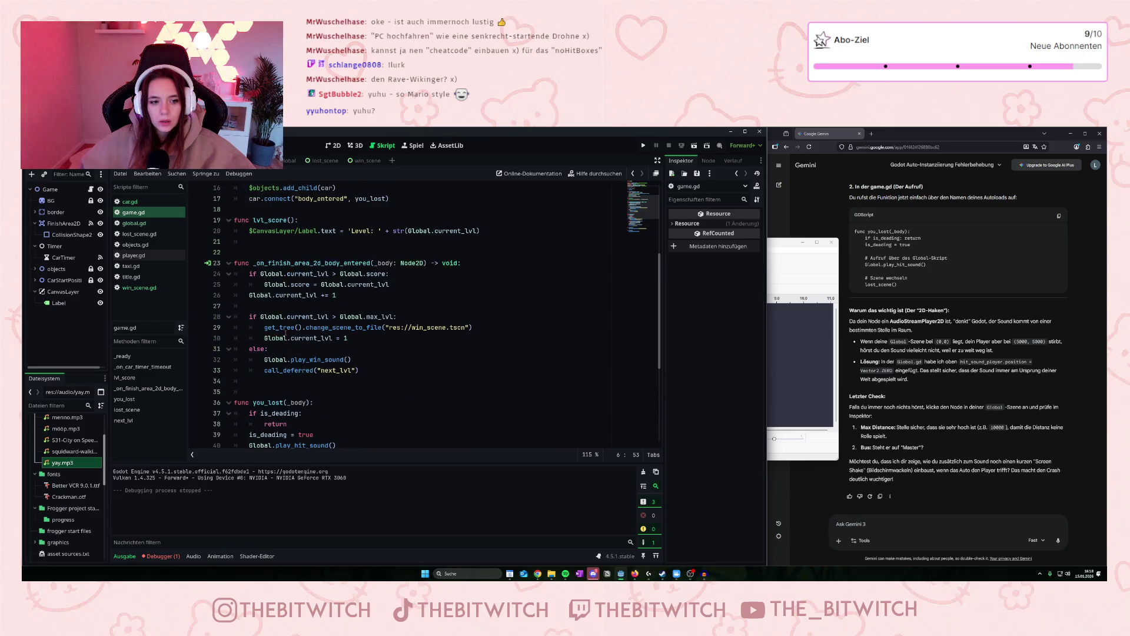
pyautogui.moveTo(286, 334)
pyautogui.scroll(4, 304, 317)
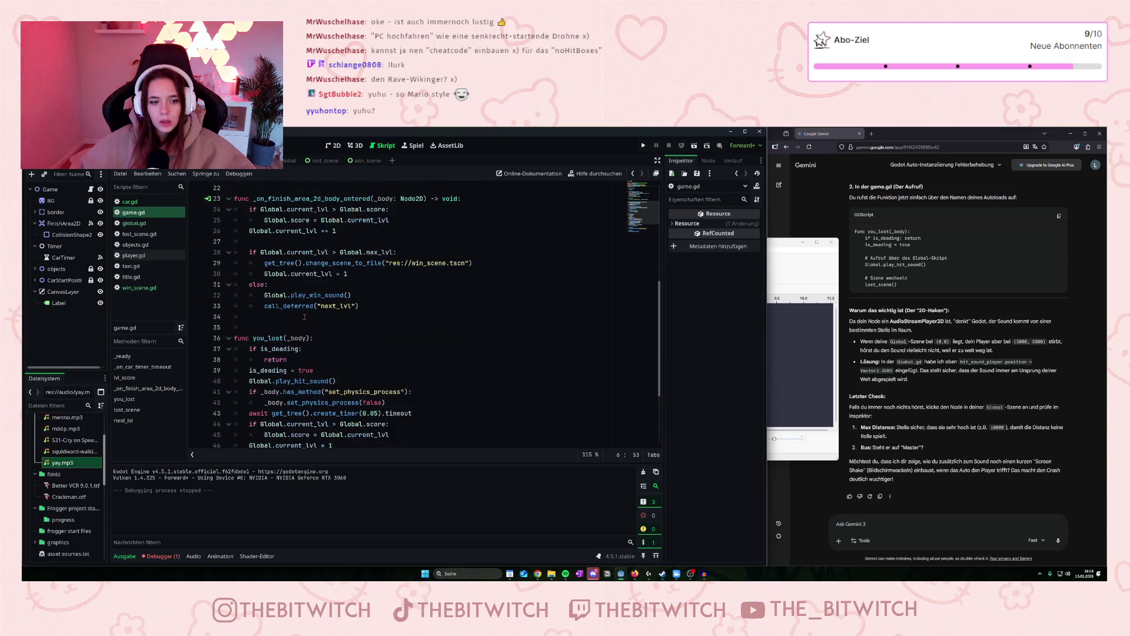
pyautogui.scroll(-4, 307, 296)
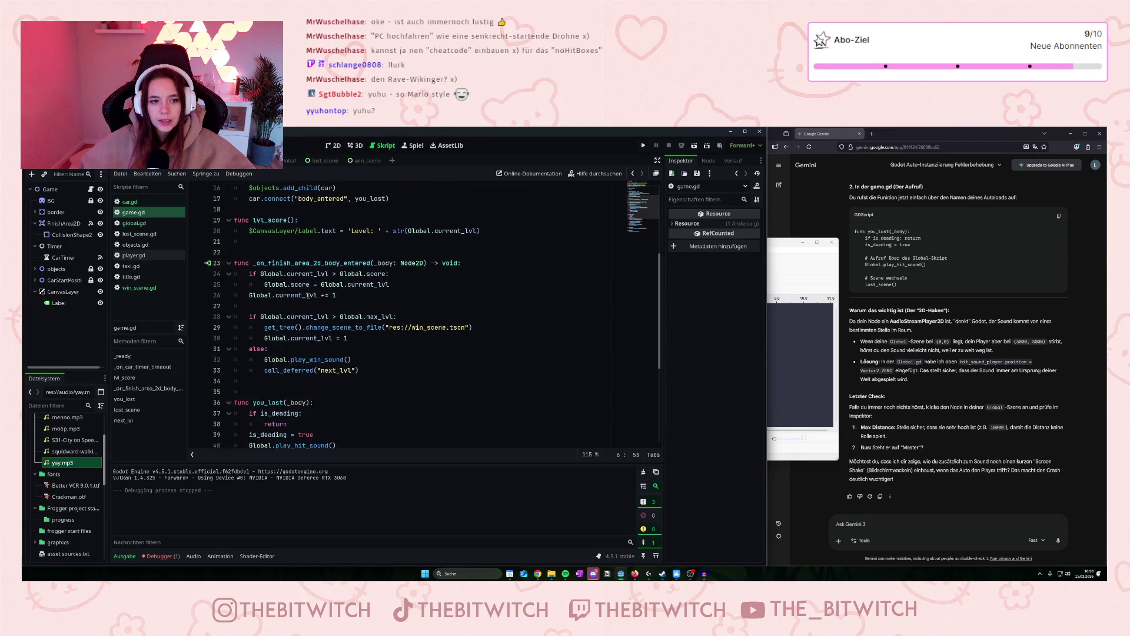
pyautogui.scroll(-3, 308, 295)
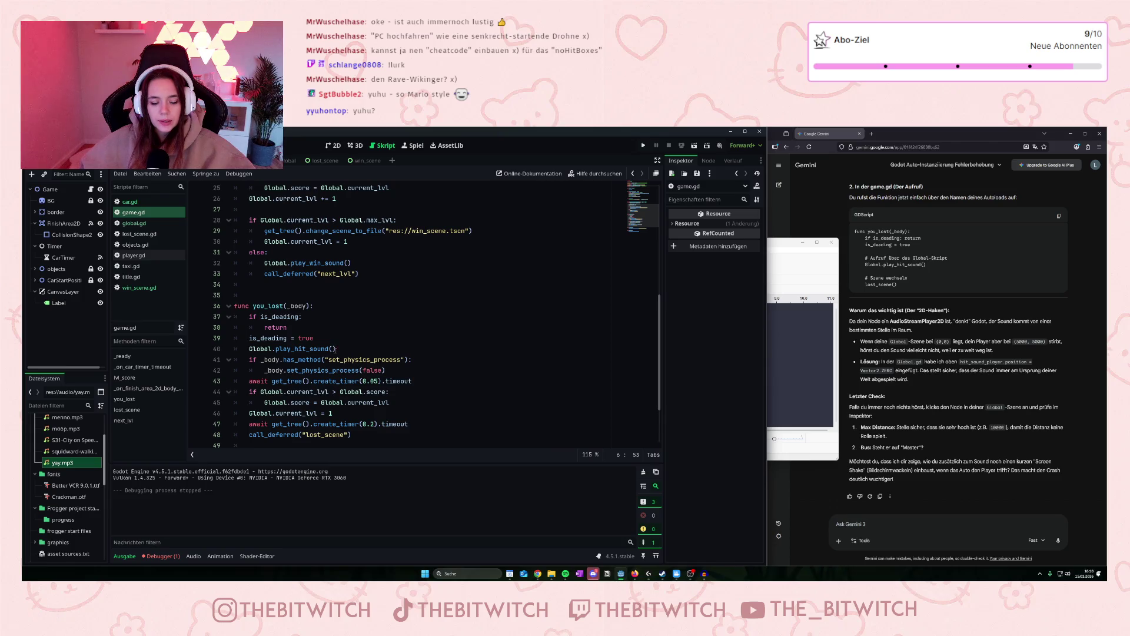
pyautogui.scroll(7, 317, 356)
pyautogui.scroll(2, 317, 356)
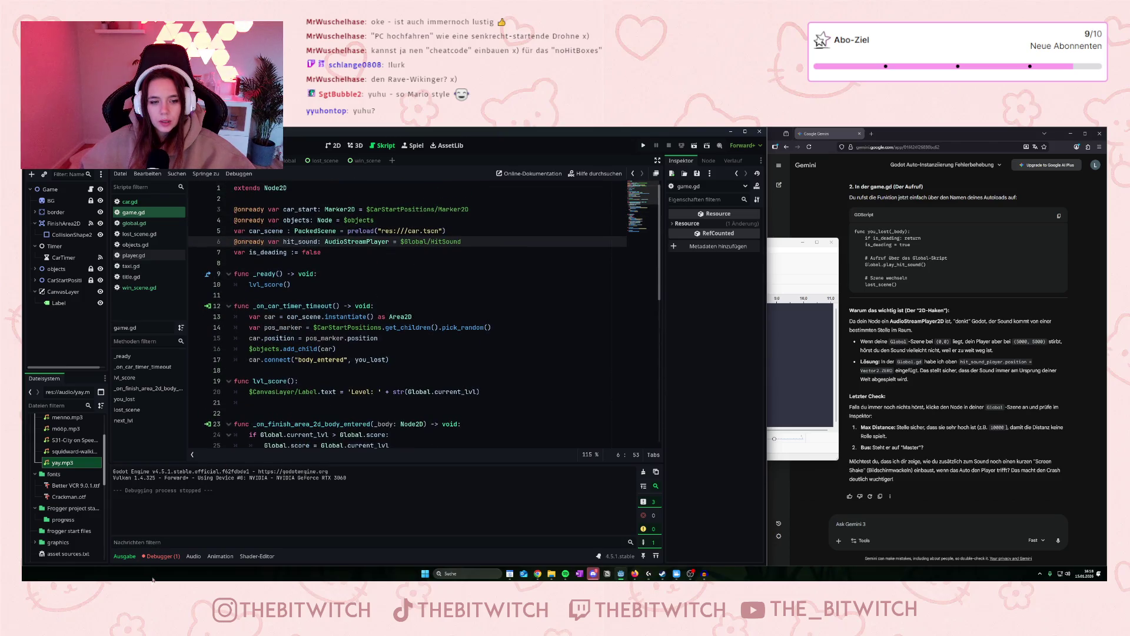
pyautogui.click(161, 556)
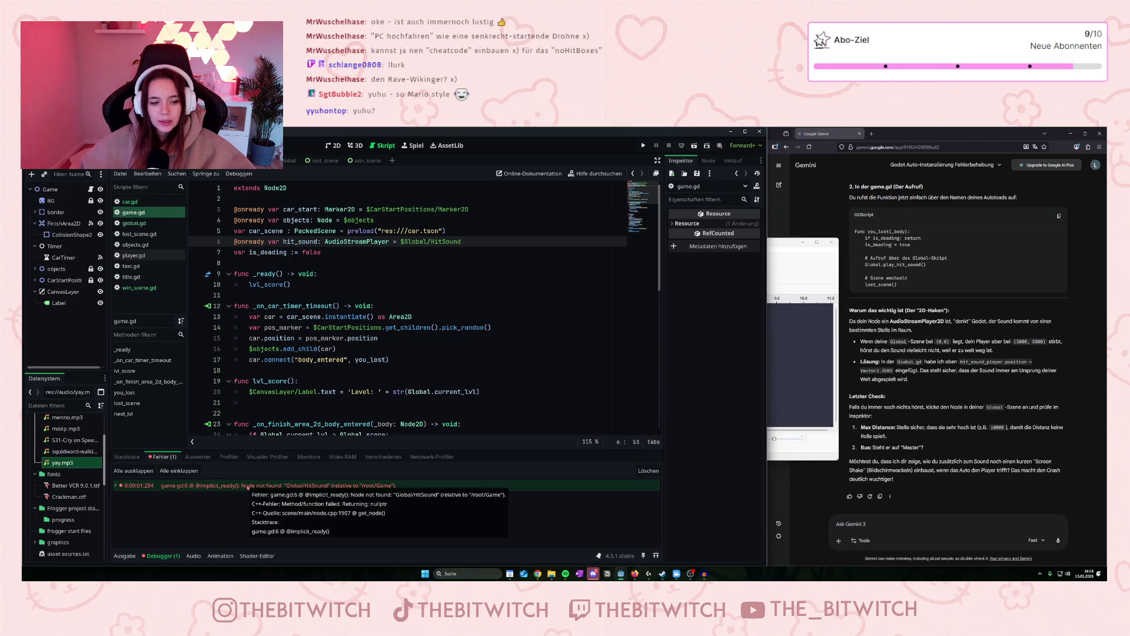
# Change $Global to lowercase $global on line 6 of game.gd and save.
pyautogui.click(248, 486)
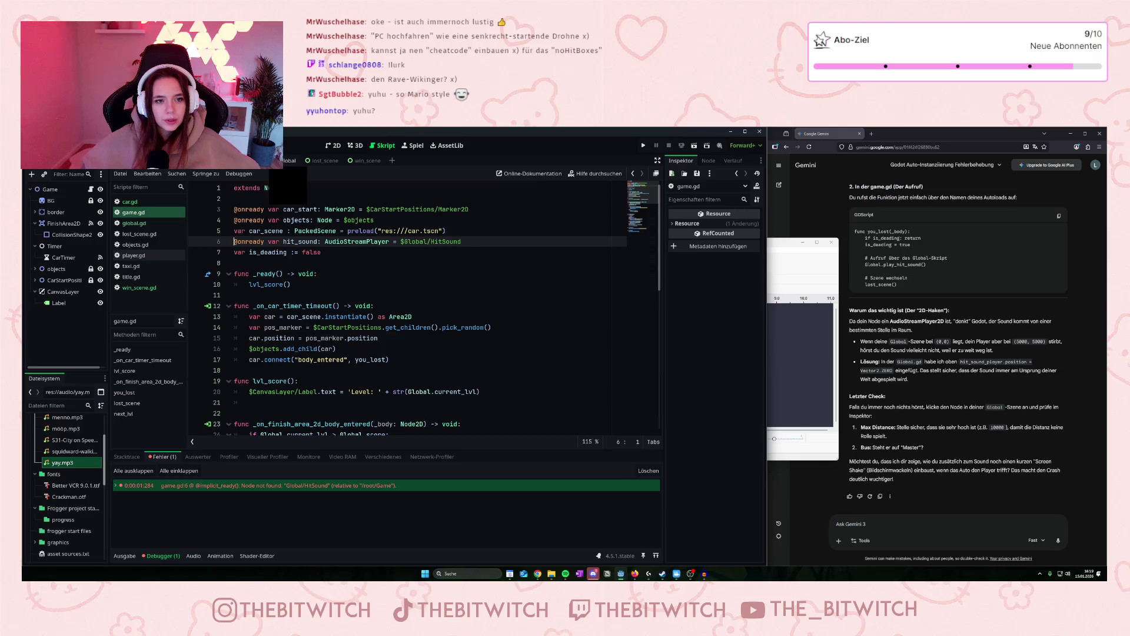
pyautogui.click(404, 242)
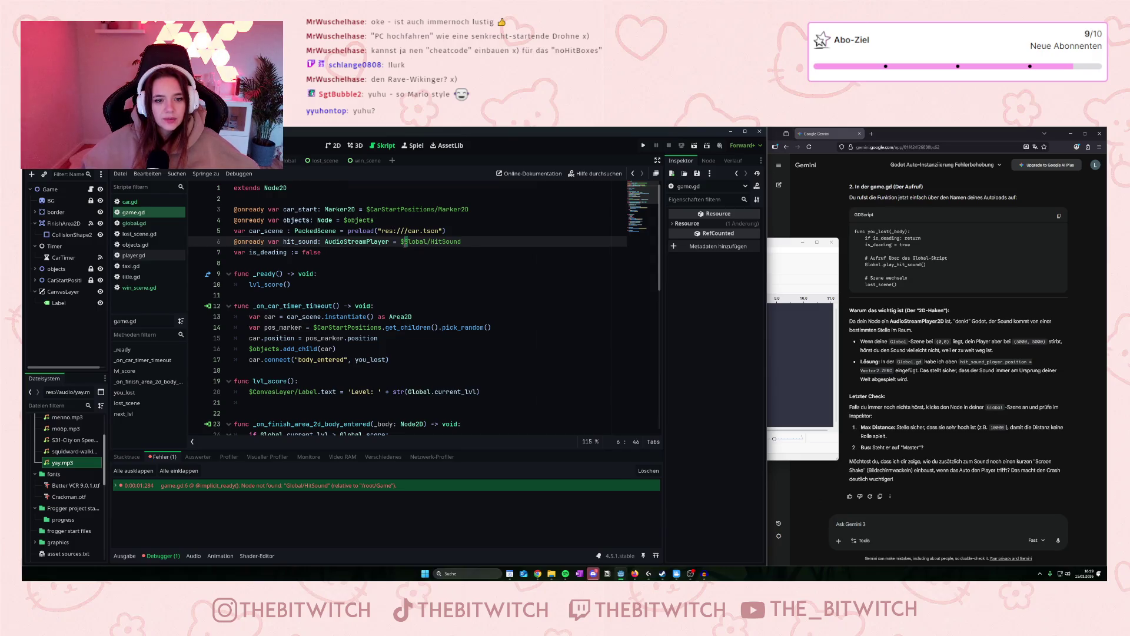
pyautogui.press('Delete')
pyautogui.write('g')
pyautogui.click(384, 277)
pyautogui.hotkey('ctrl', 's')
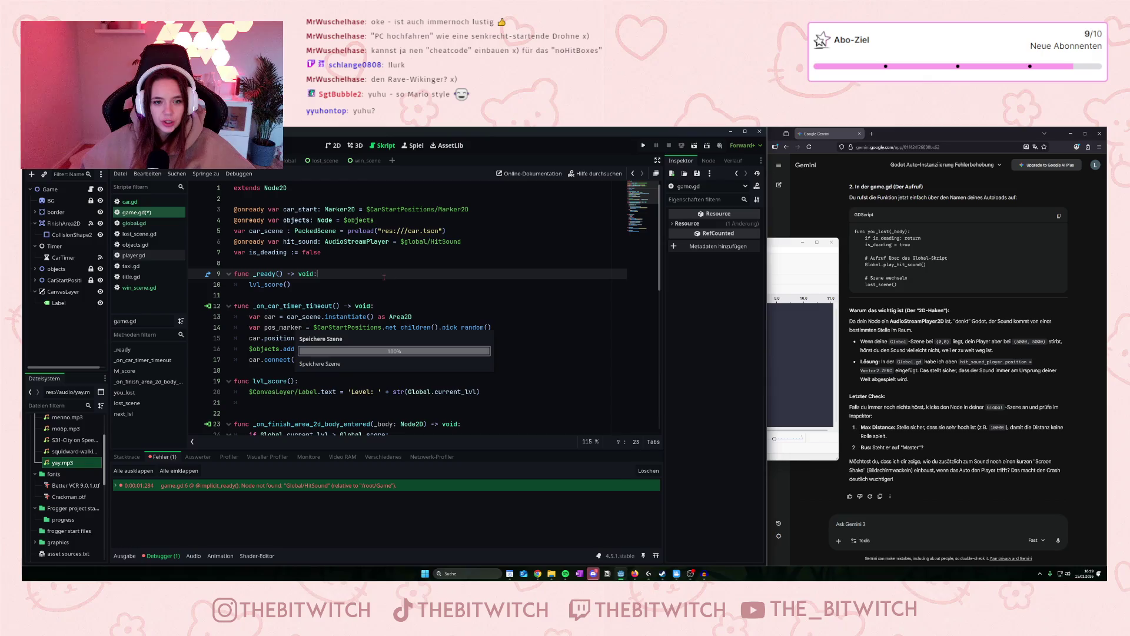
# Test-run the game, stop it, and open the remaining Node not found error at line 6.
pyautogui.click(643, 145)
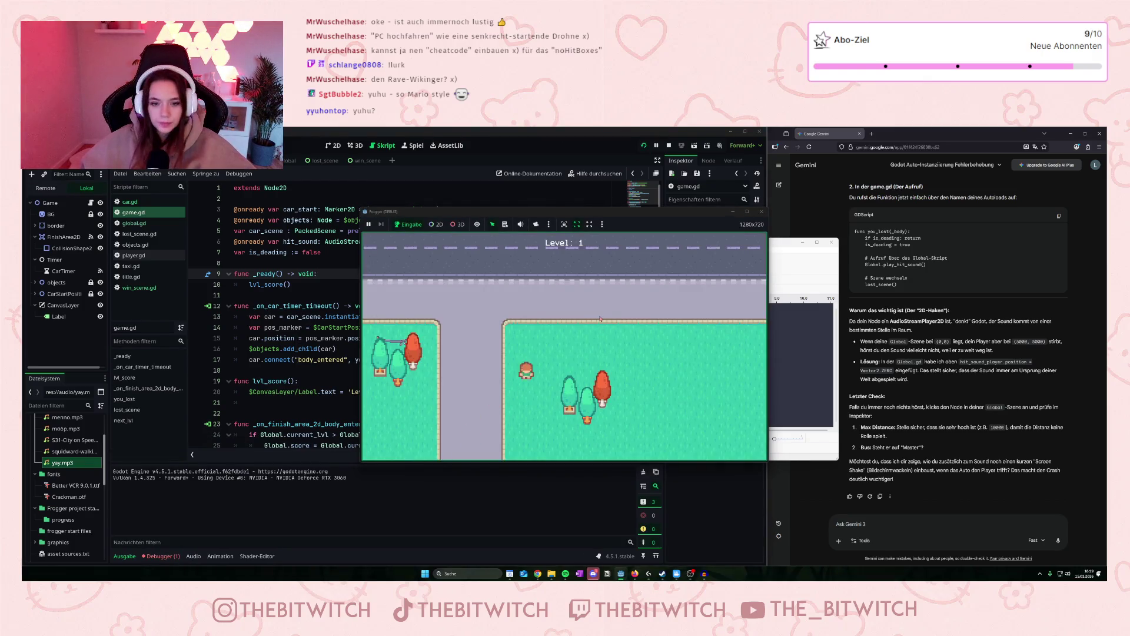
pyautogui.press('Up')
pyautogui.press('Up')
pyautogui.press('Left')
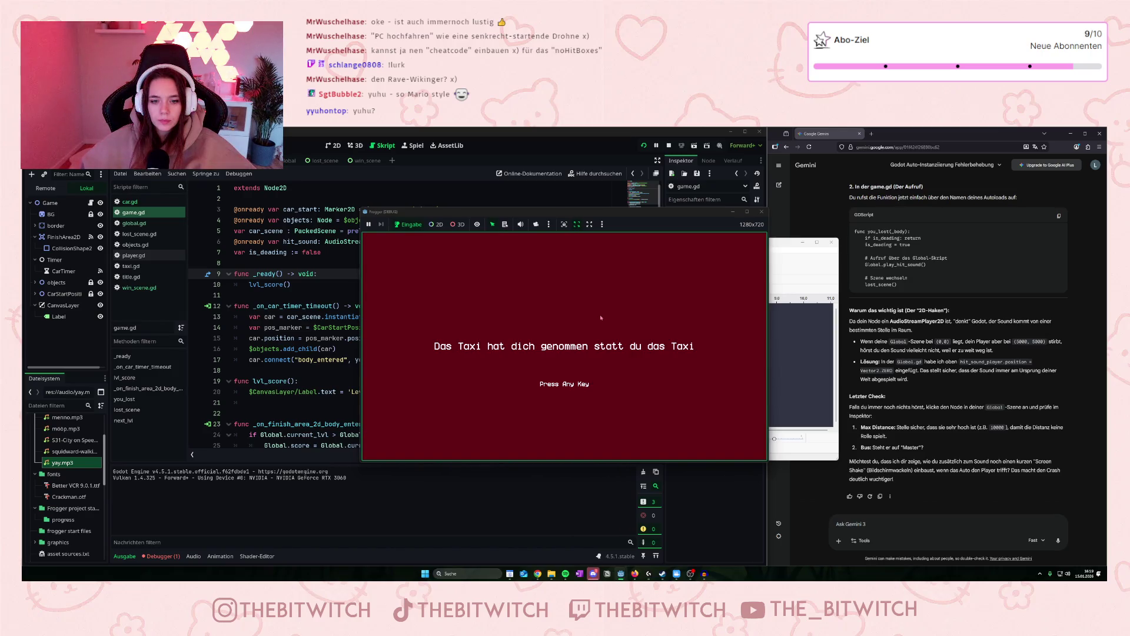
pyautogui.press('F8')
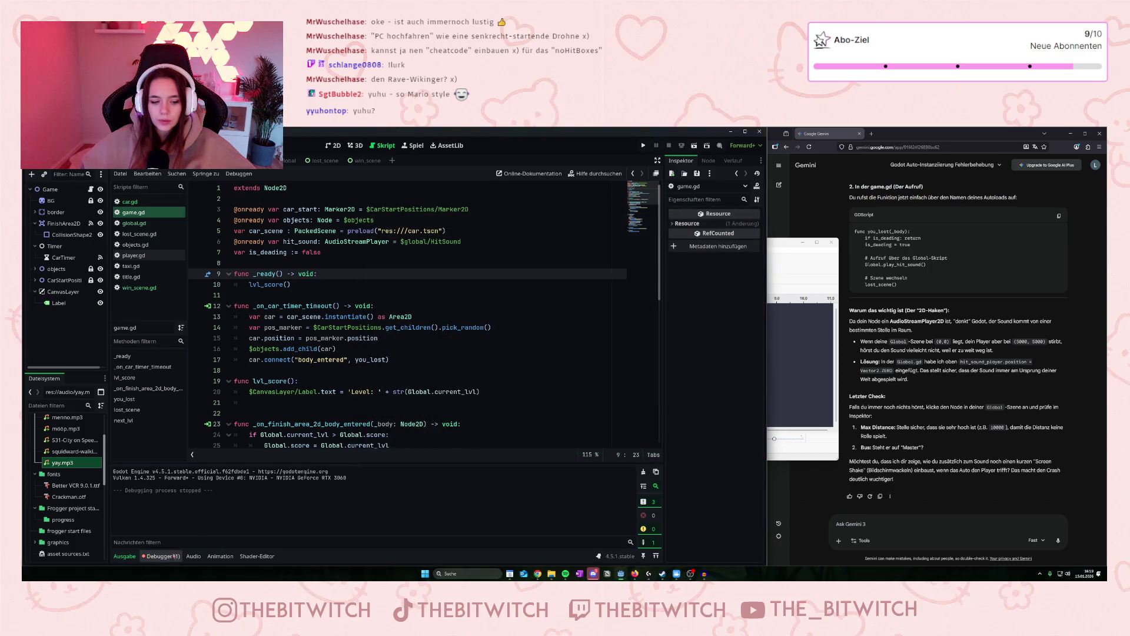
pyautogui.click(161, 556)
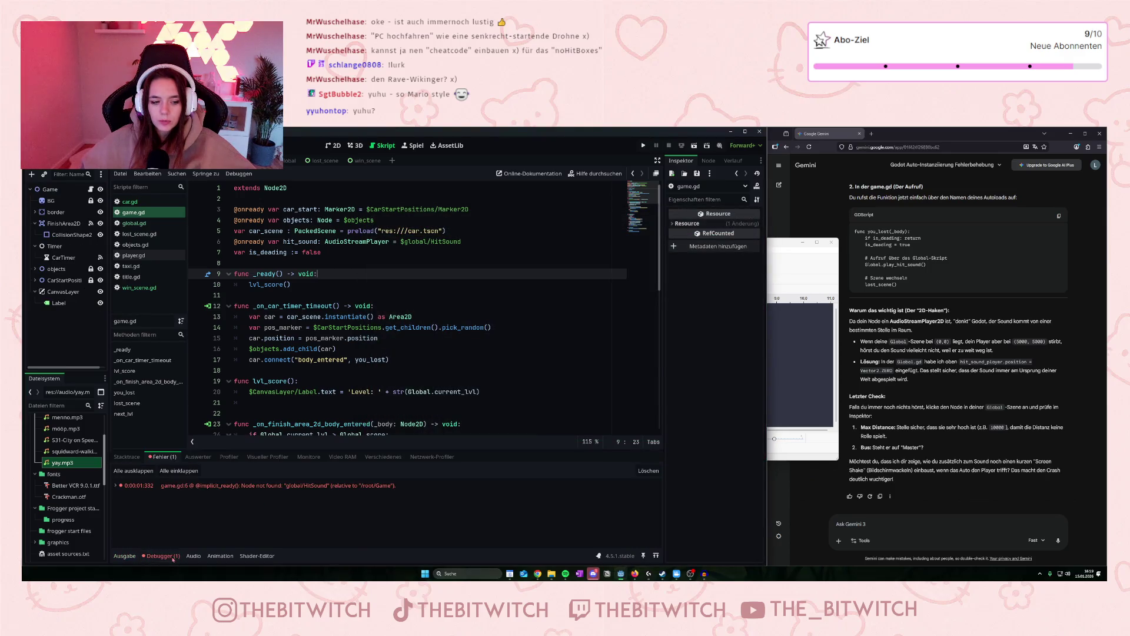
pyautogui.click(194, 487)
pyautogui.doubleClick(194, 487)
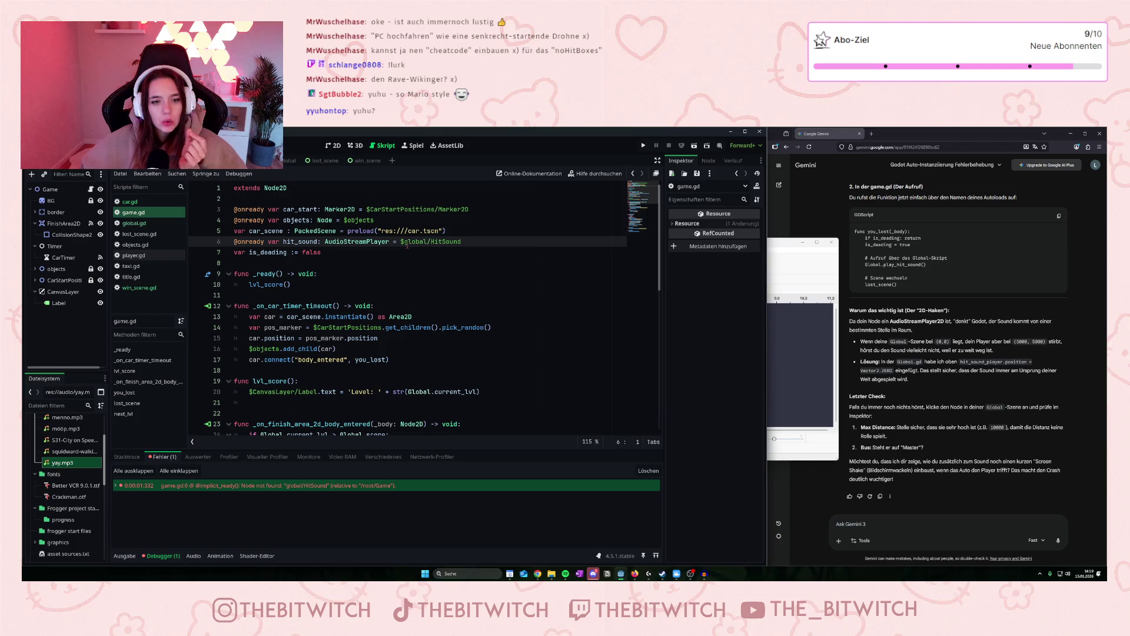
# Replace global/ in the hit sound path with a Global. prefix and save game.gd.
pyautogui.moveTo(404, 242); pyautogui.dragTo(432, 241)
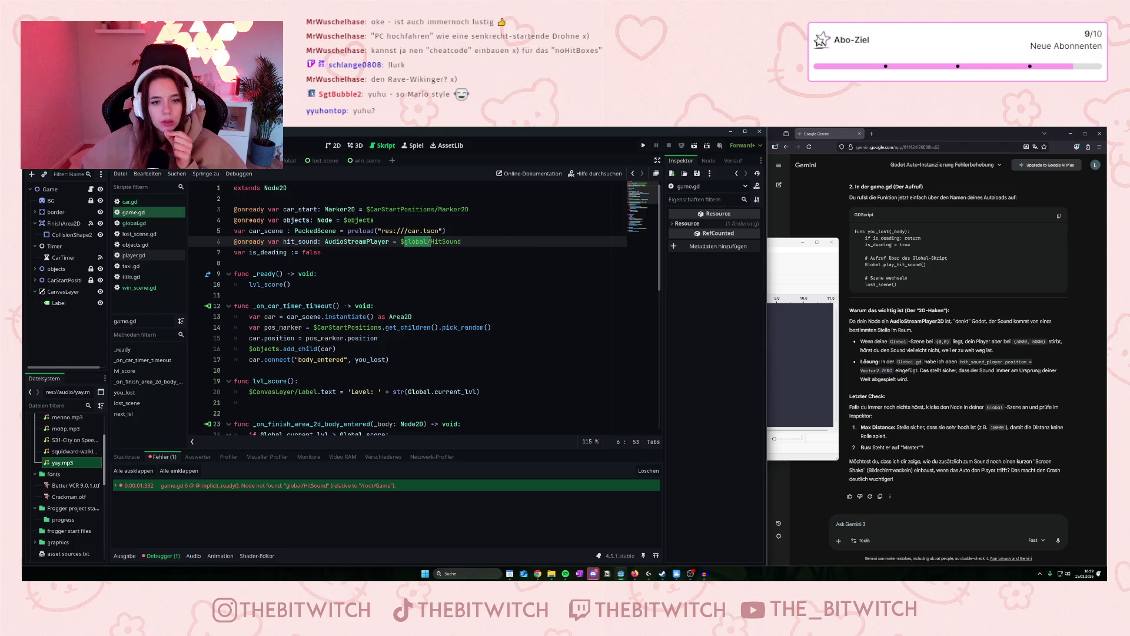
pyautogui.press('BackSpace')
pyautogui.click(398, 242)
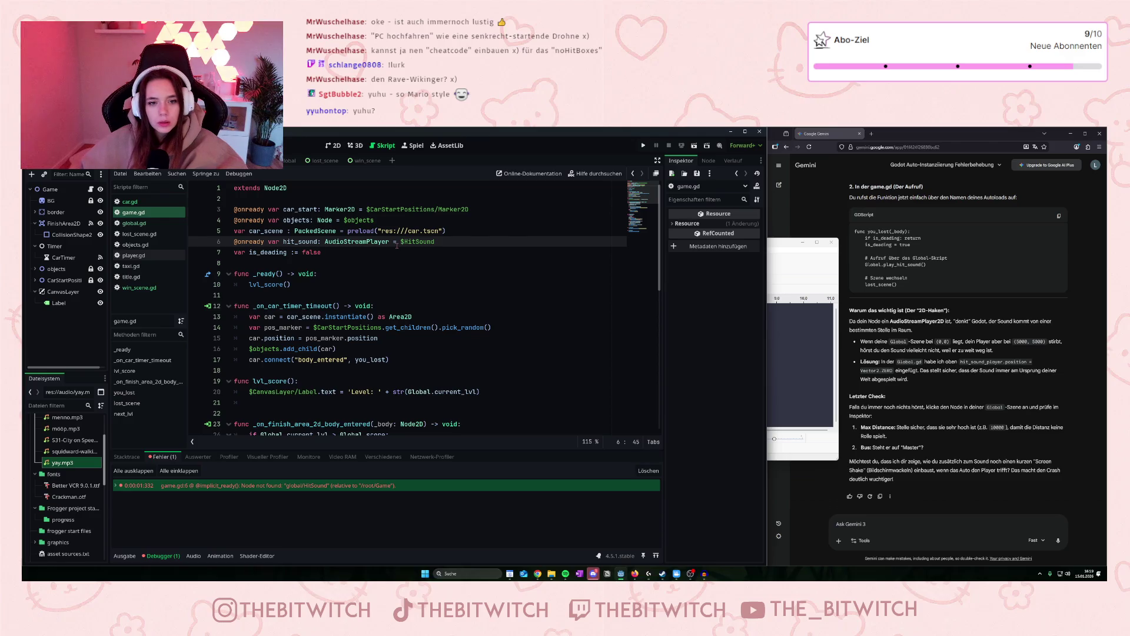
pyautogui.write('Global.')
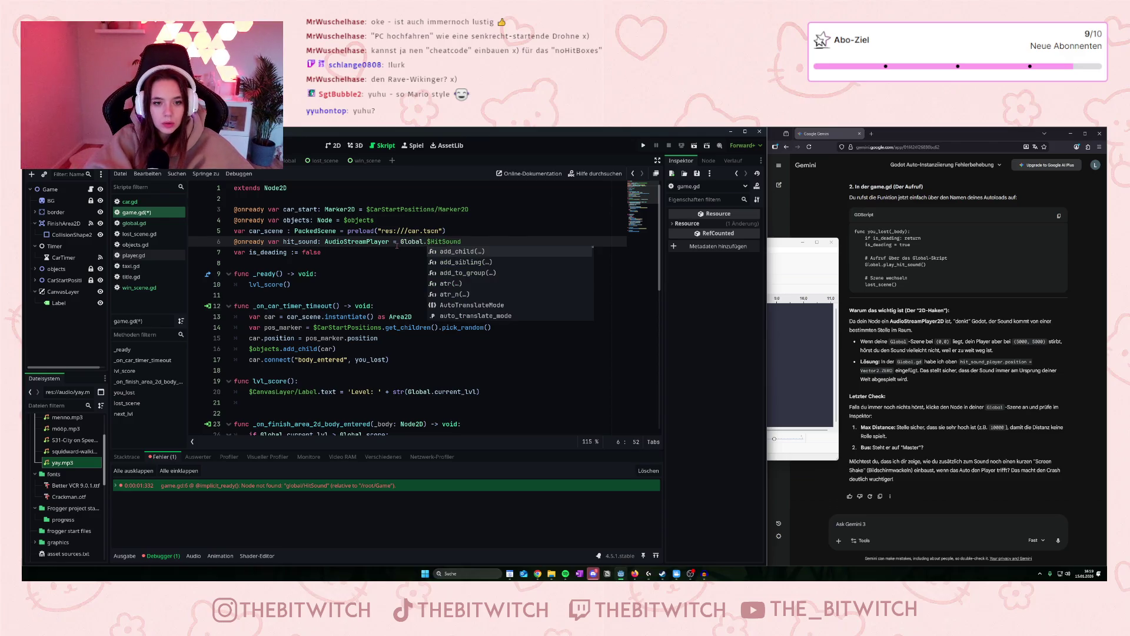
pyautogui.click(391, 268)
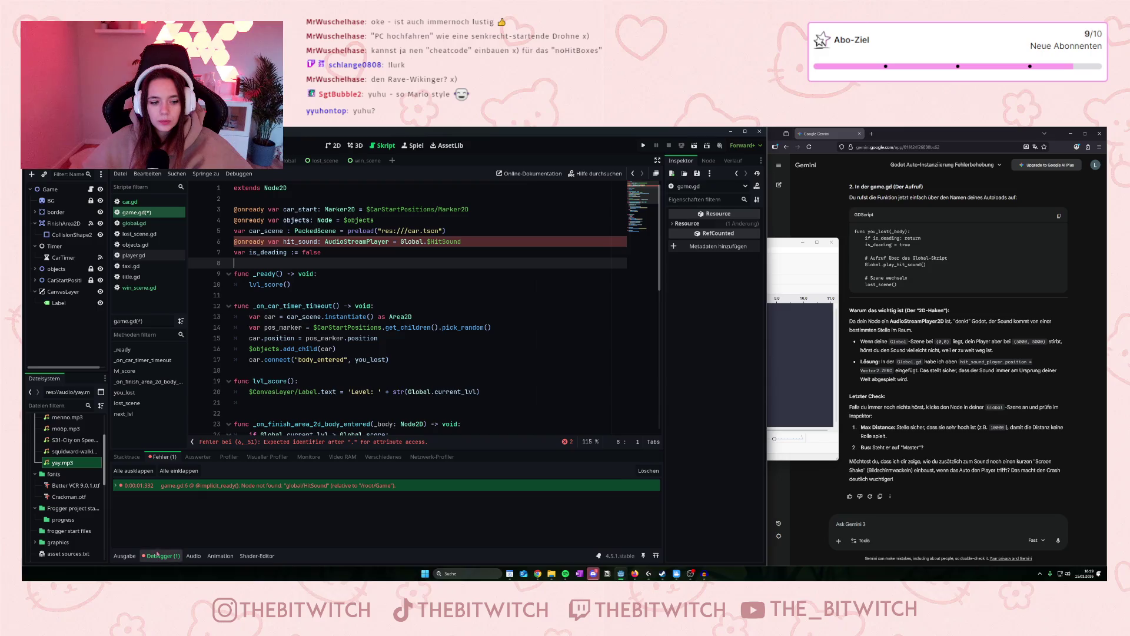
pyautogui.click(468, 242)
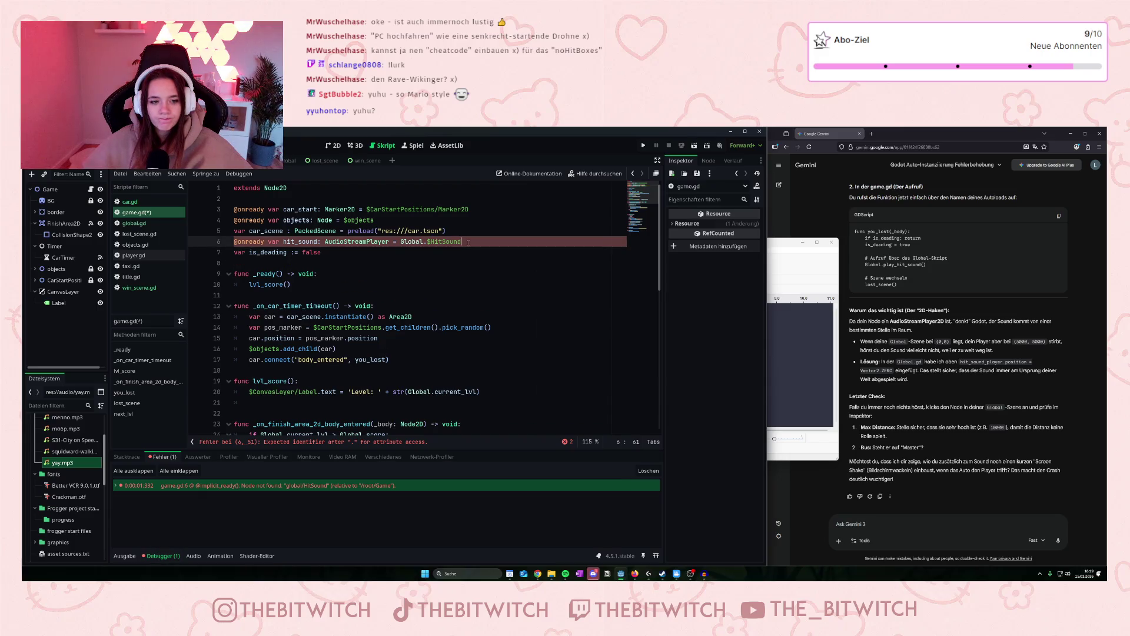
pyautogui.hotkey('ctrl', 's')
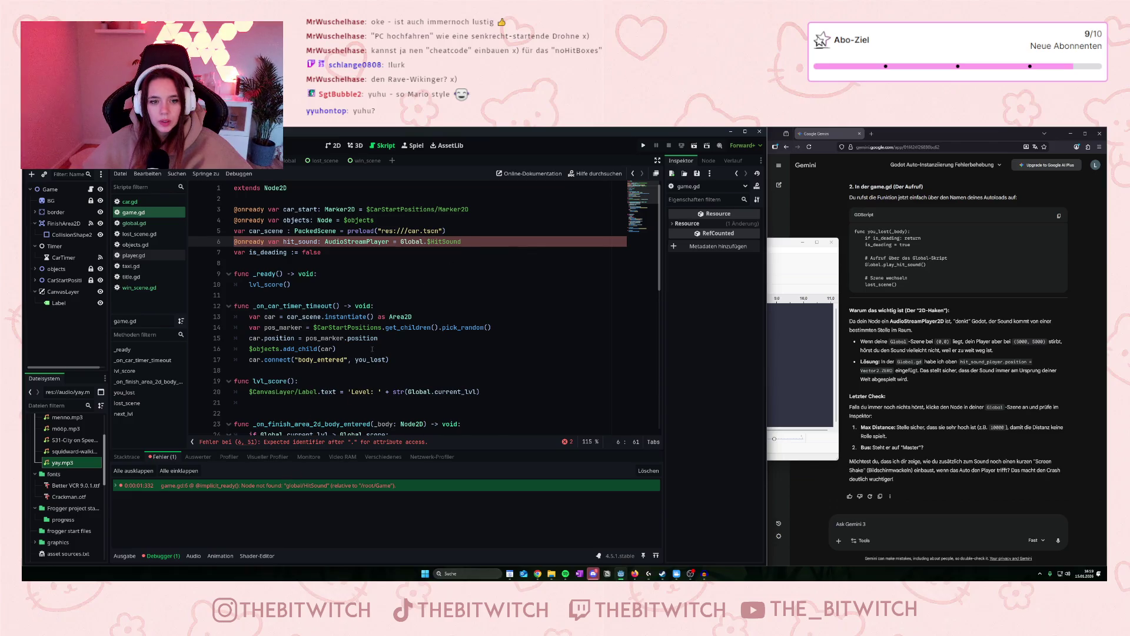
pyautogui.click(381, 328)
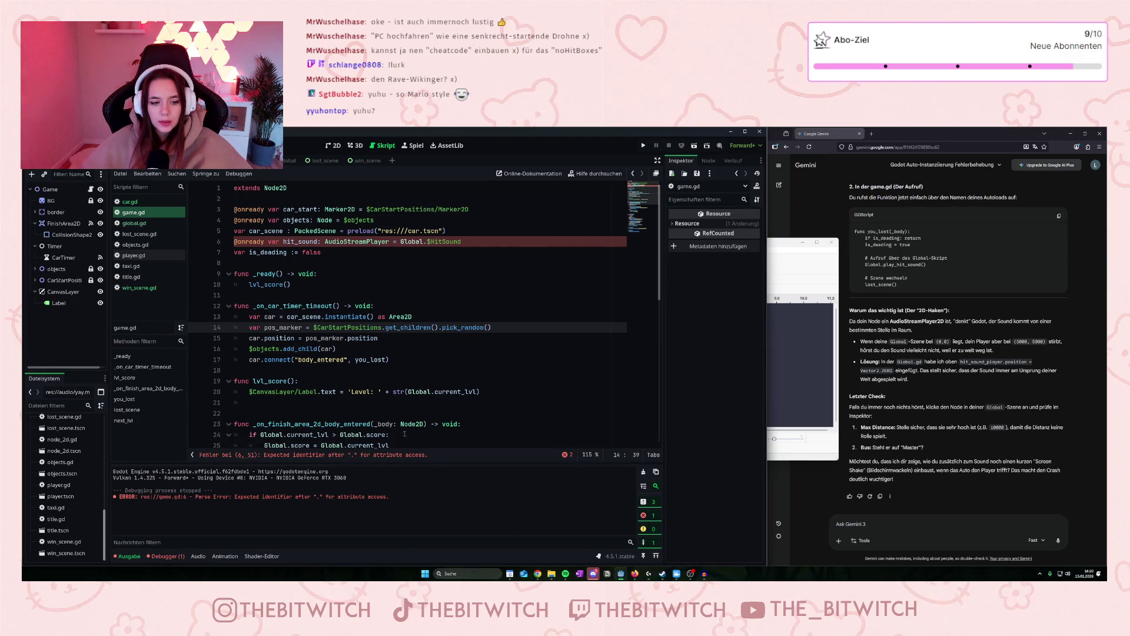
# Rewrite line 6 using the /root/Global path suggestion after the $.
pyautogui.click(401, 241)
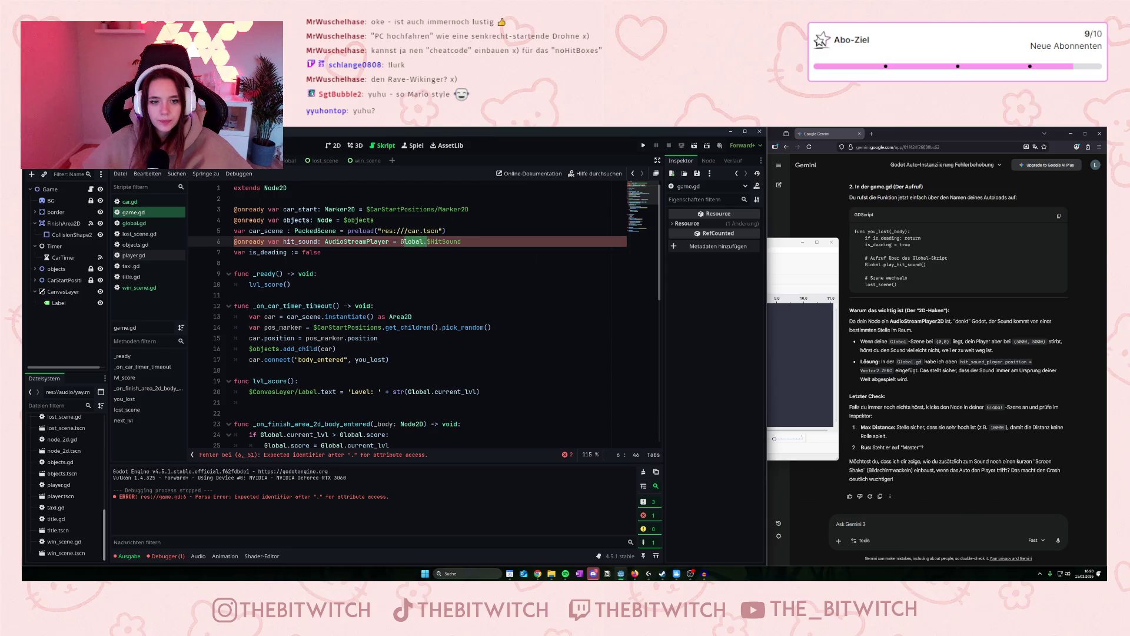
pyautogui.press('Delete')
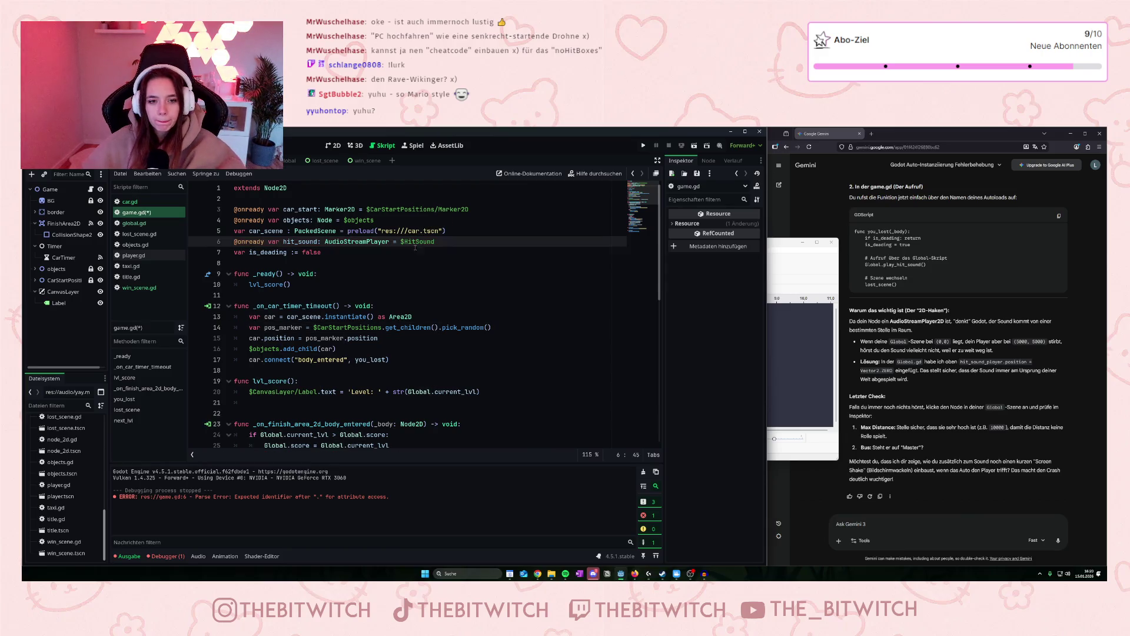
pyautogui.press('Right')
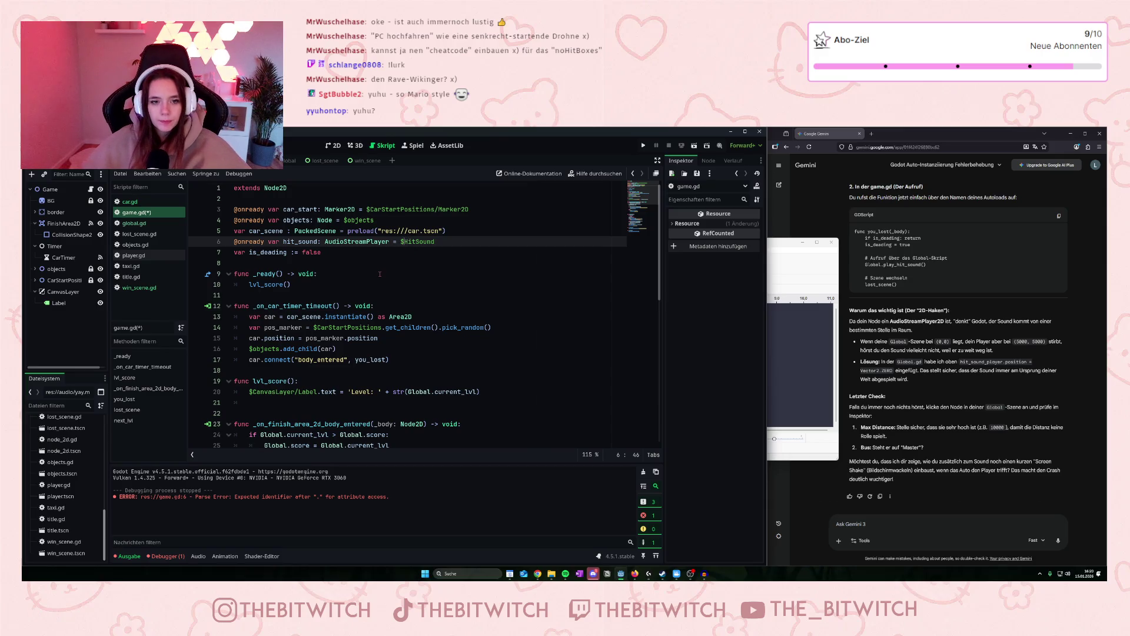
pyautogui.write('Global')
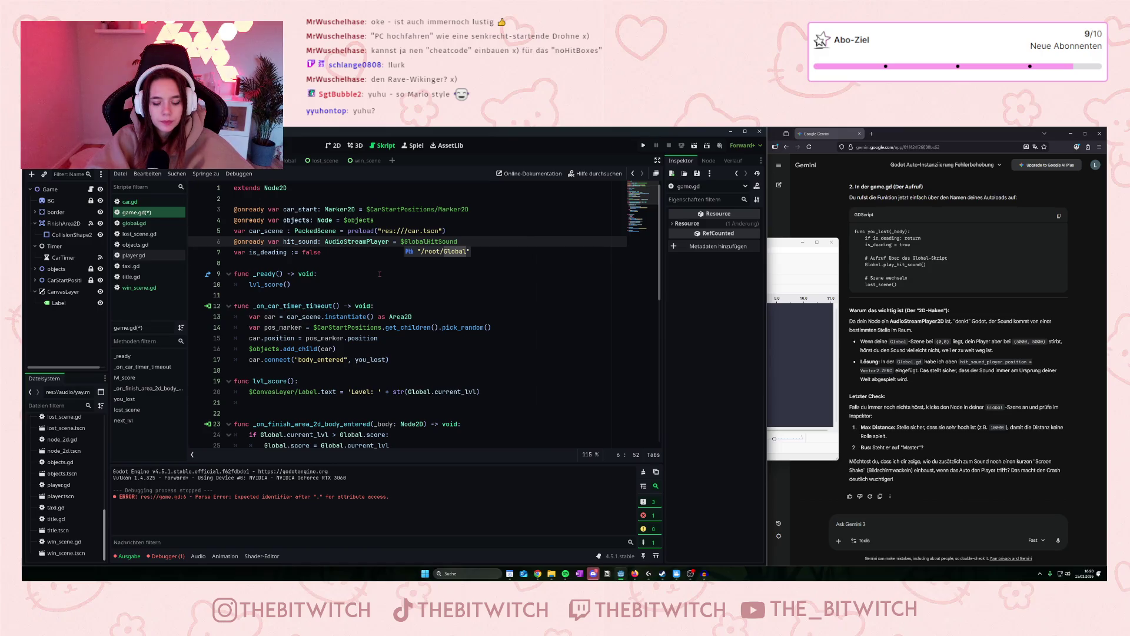
pyautogui.click(442, 254)
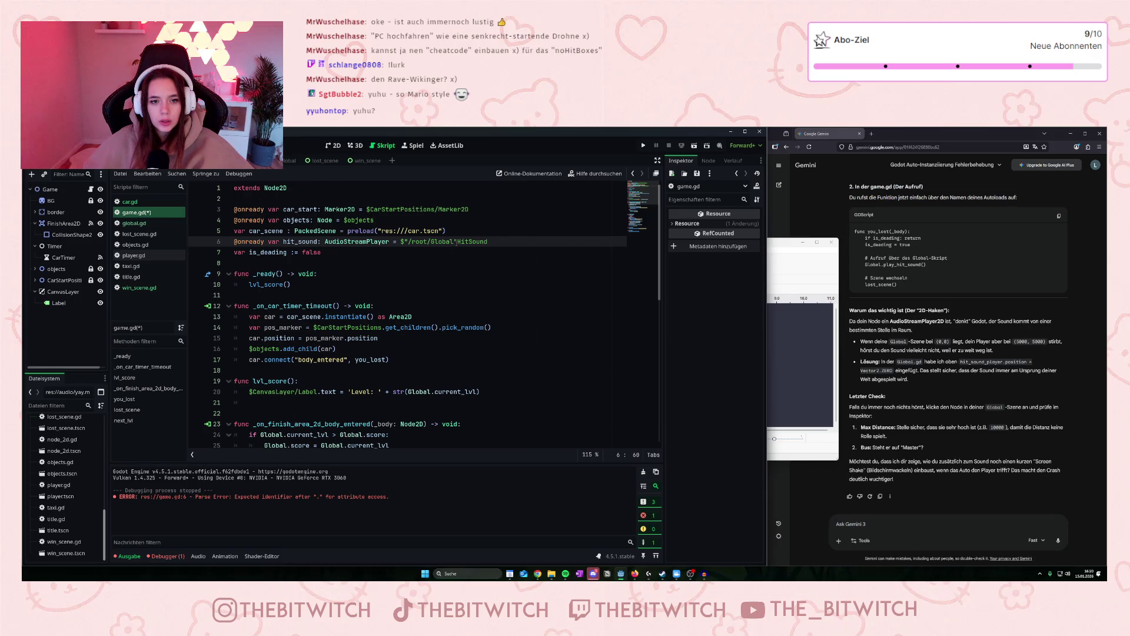
pyautogui.press('BackSpace')
pyautogui.write('/')
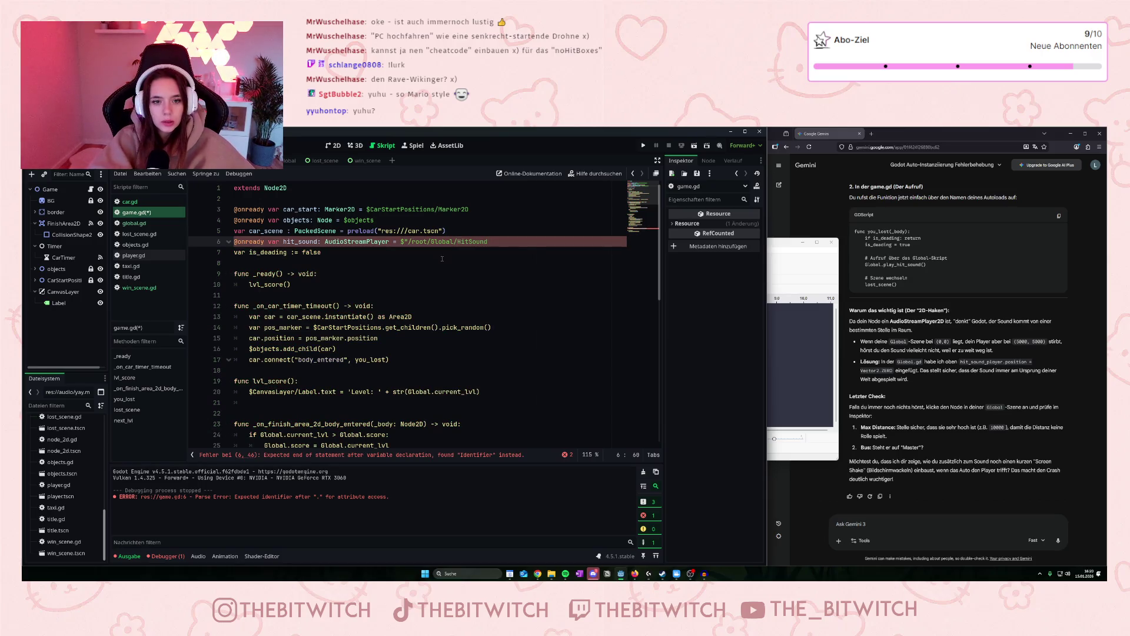
pyautogui.click(442, 262)
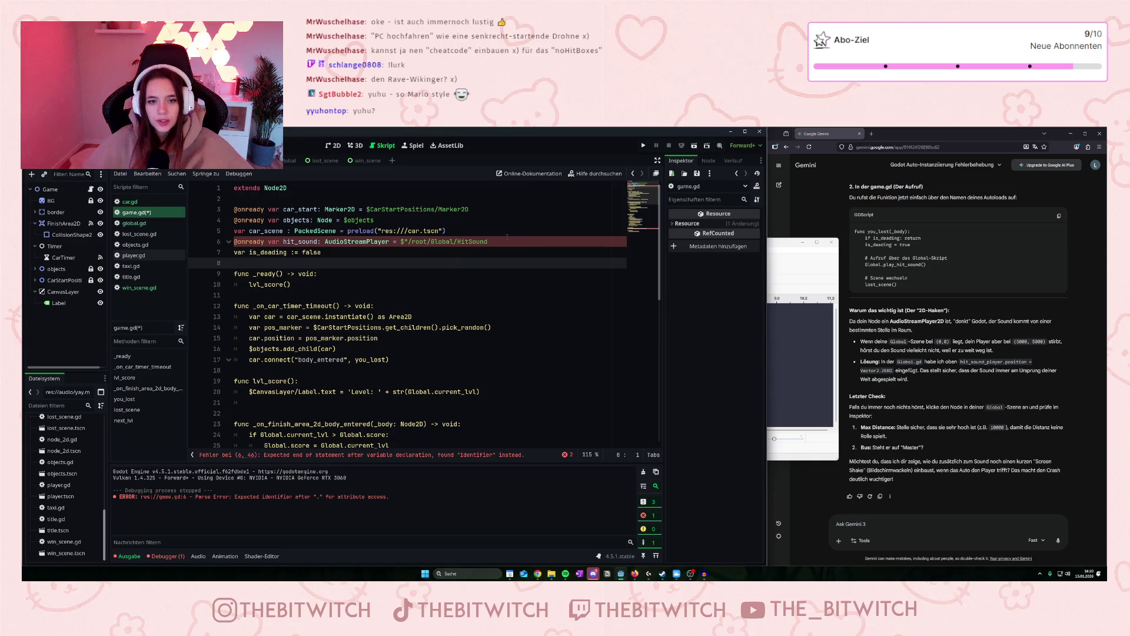
# Fix the stray quotes so line 6 reads $"/root/Global/HitSound", then save.
pyautogui.click(412, 241)
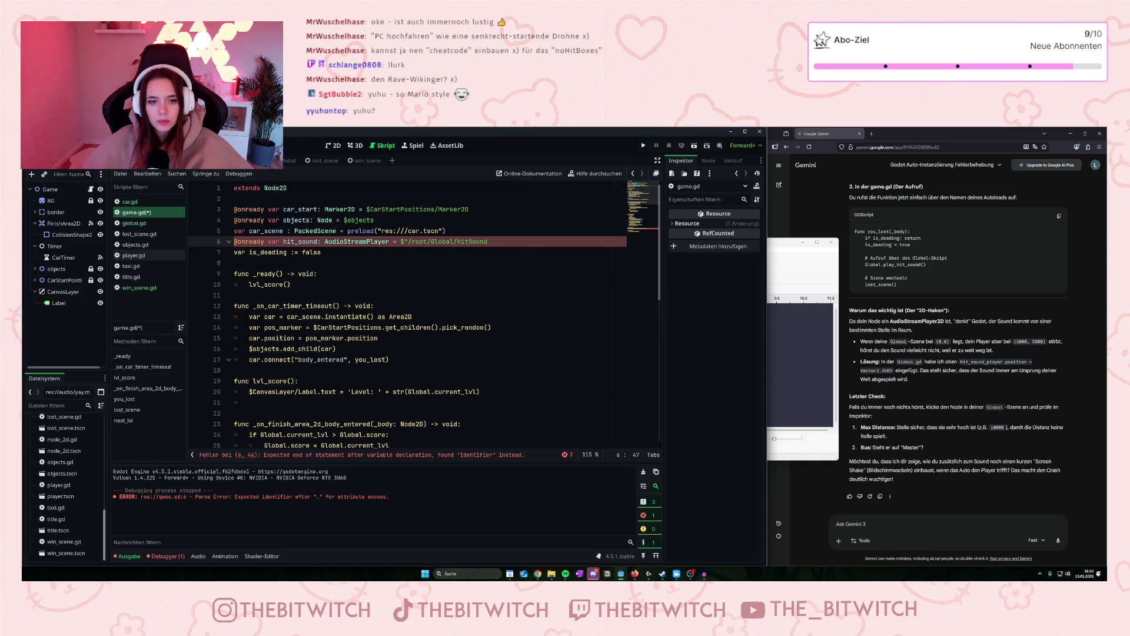
pyautogui.press('BackSpace')
pyautogui.click(403, 276)
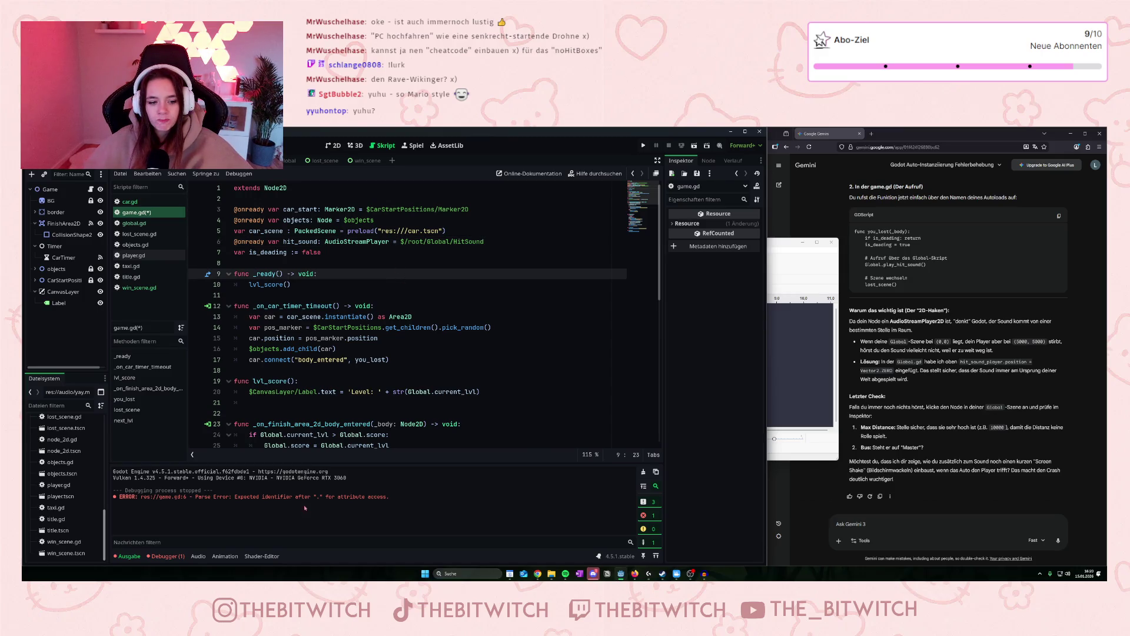
pyautogui.click(403, 241)
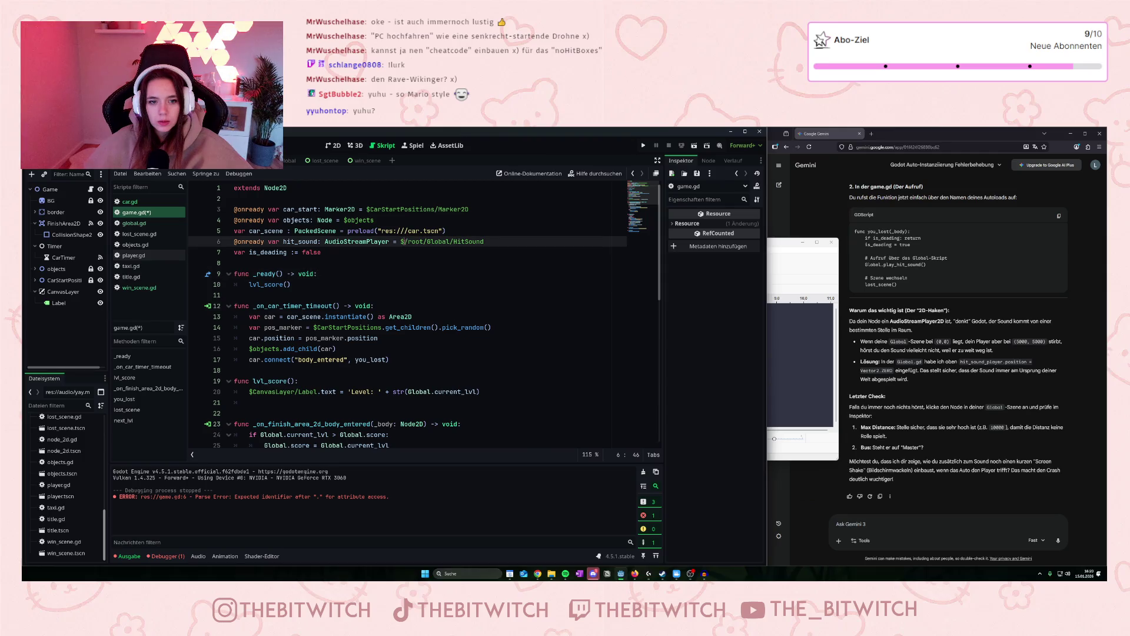
pyautogui.write('"')
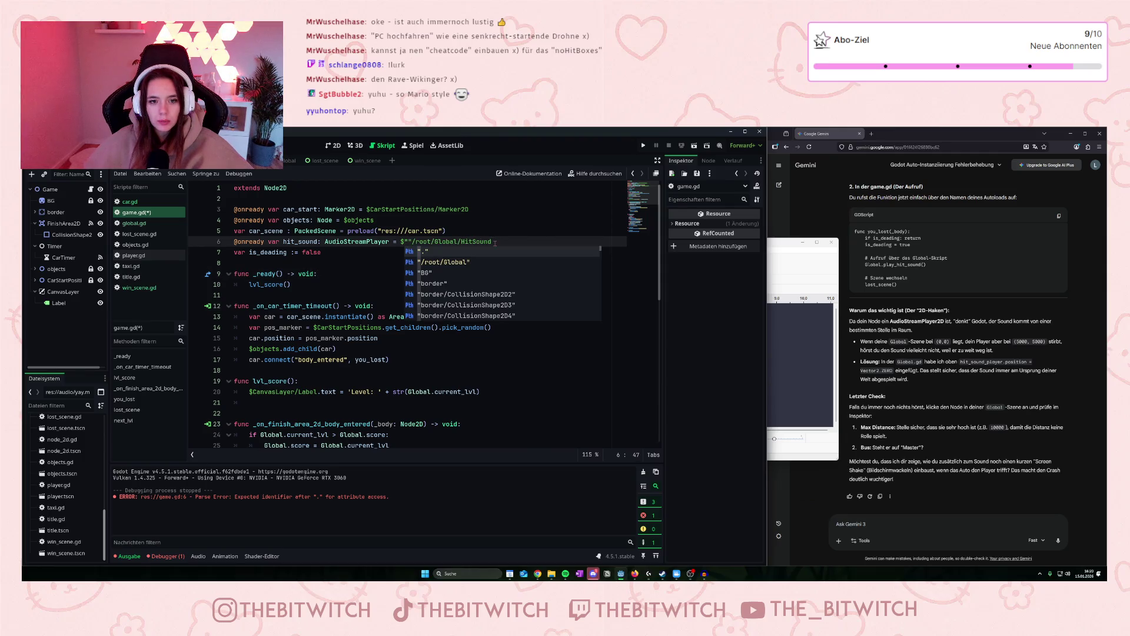
pyautogui.press('Escape')
pyautogui.click(474, 284)
pyautogui.click(406, 242)
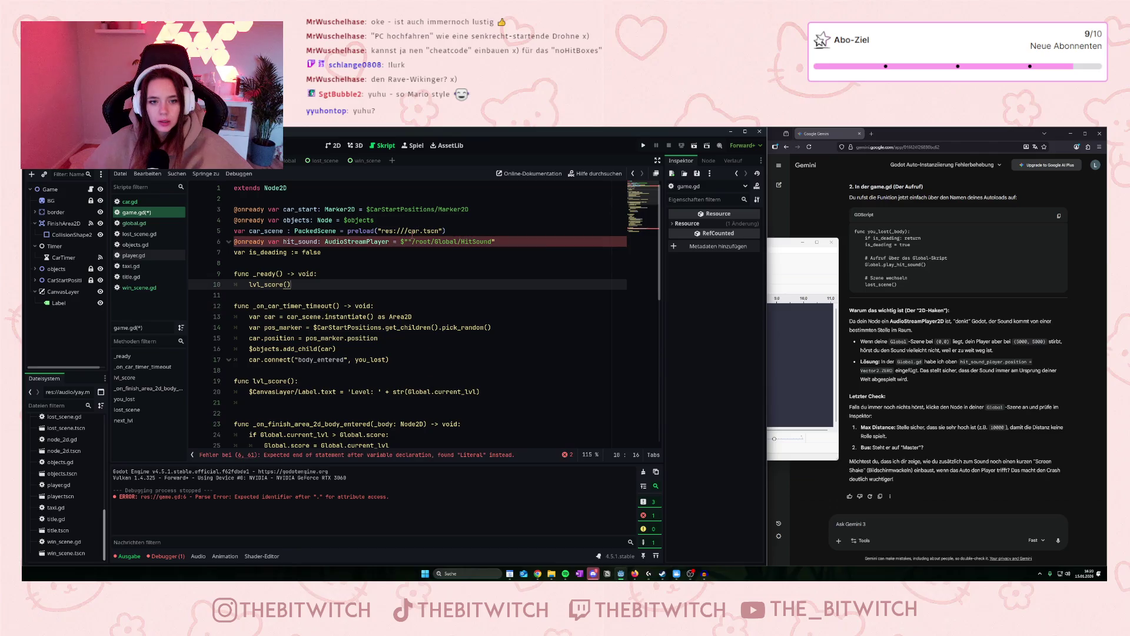
pyautogui.press('BackSpace')
pyautogui.click(492, 273)
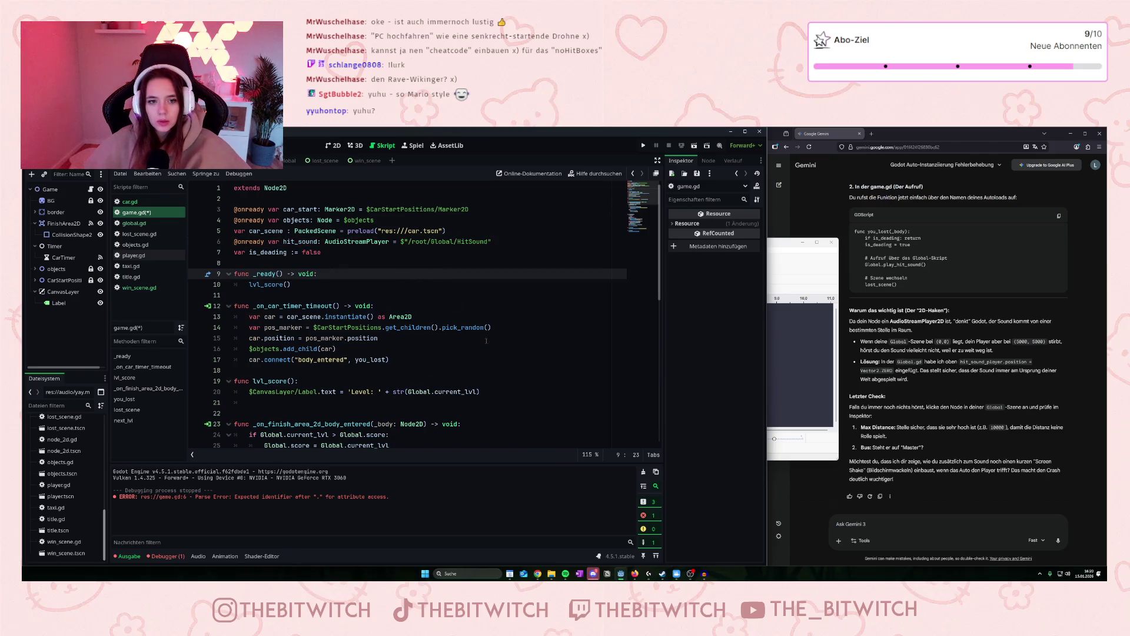
pyautogui.hotkey('ctrl', 's')
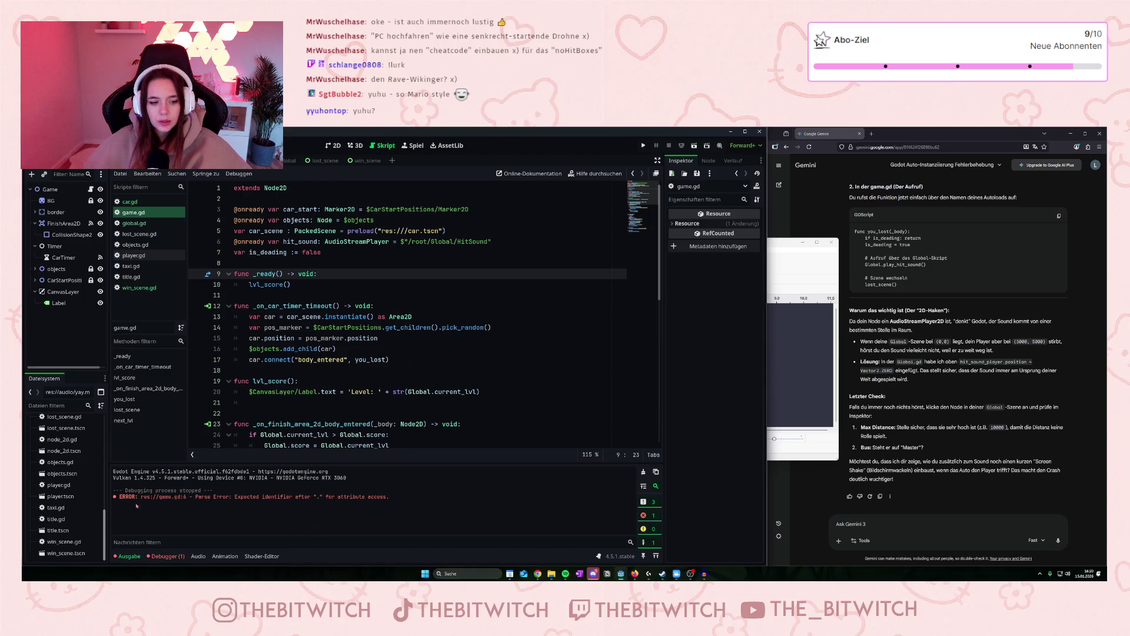
# Test-run Taxi Run, check the game.gd:6 error, walk the character until game over, then stop.
pyautogui.press('F5')
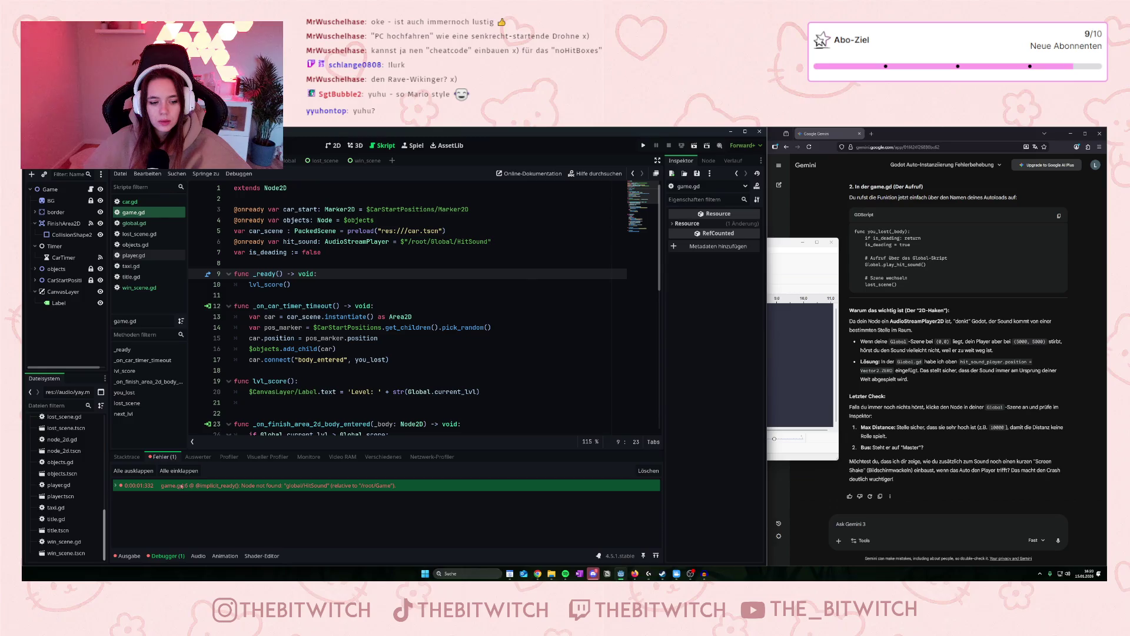
pyautogui.doubleClick(186, 486)
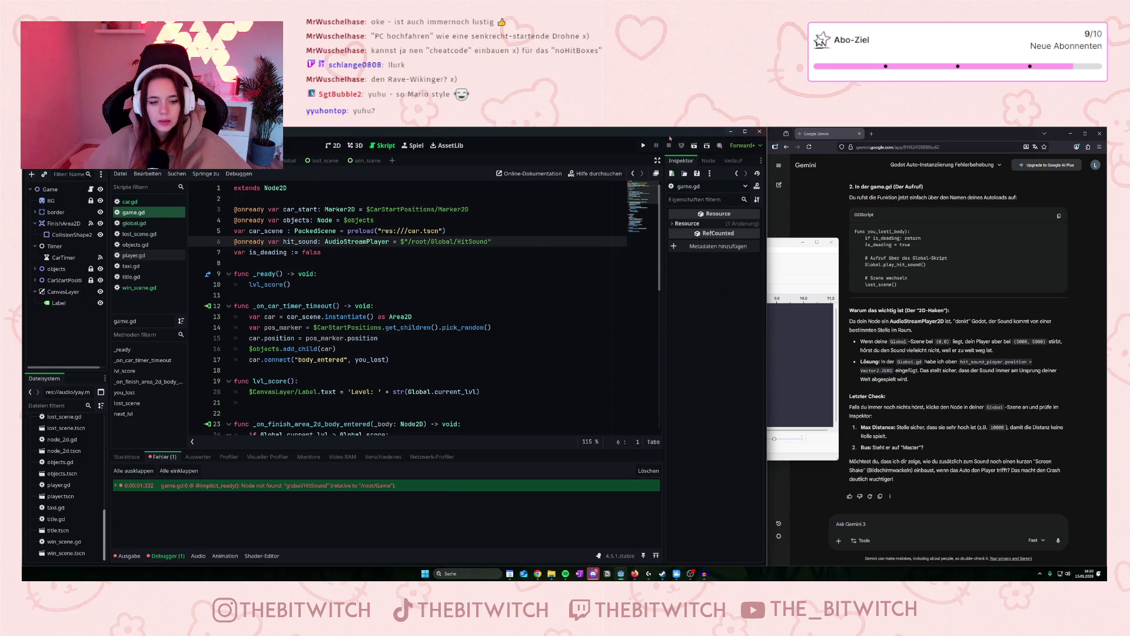
pyautogui.click(642, 145)
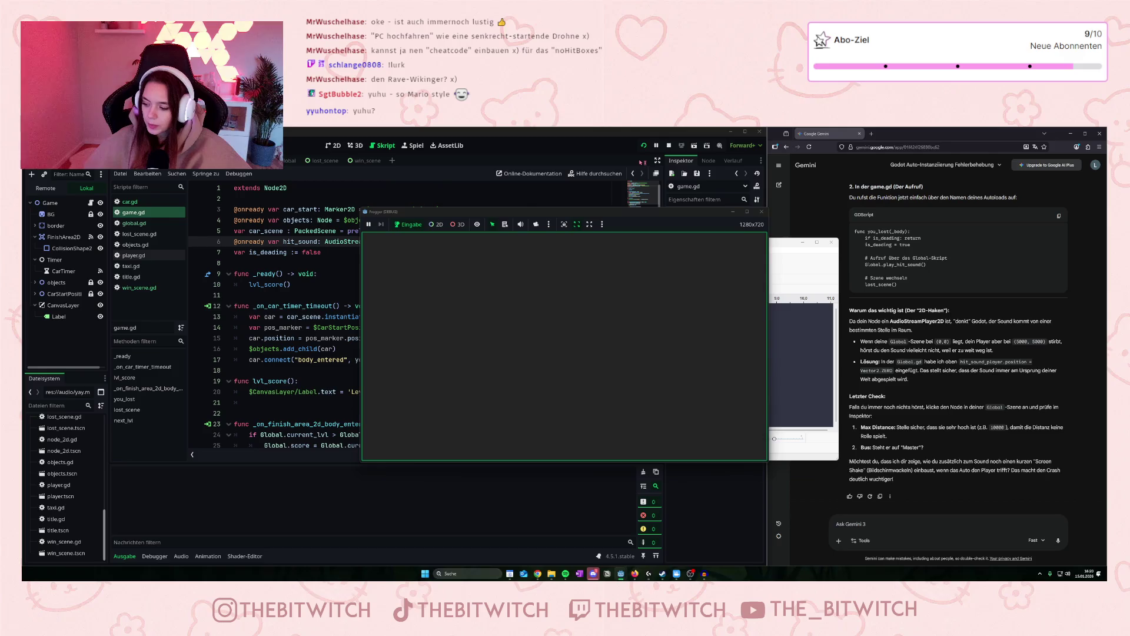
pyautogui.press('Up')
pyautogui.press('Right')
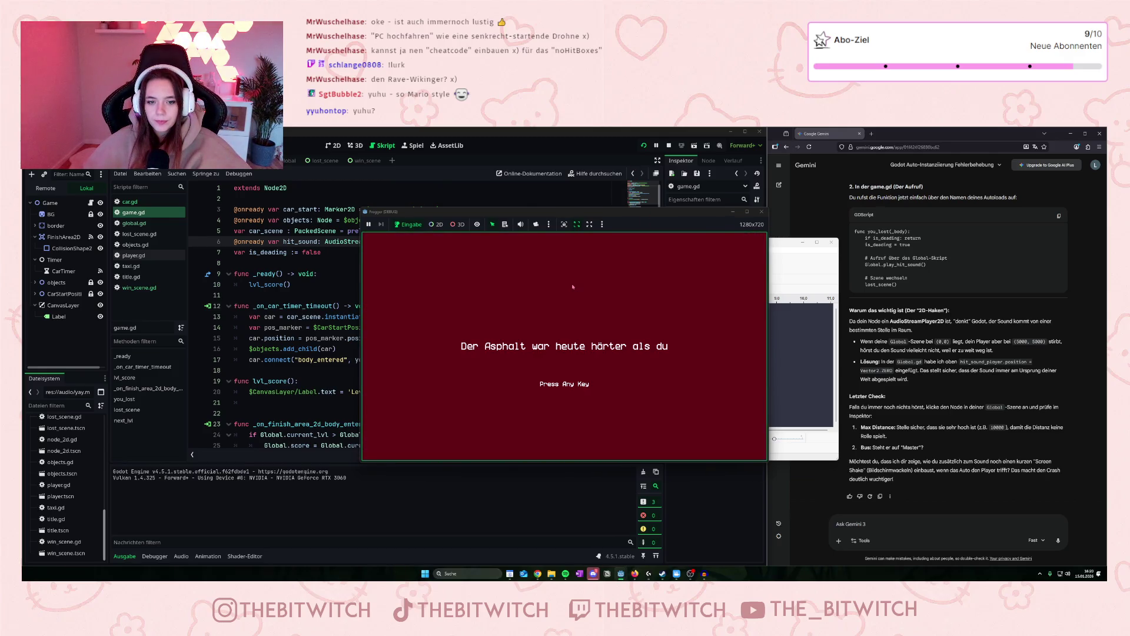
pyautogui.click(762, 212)
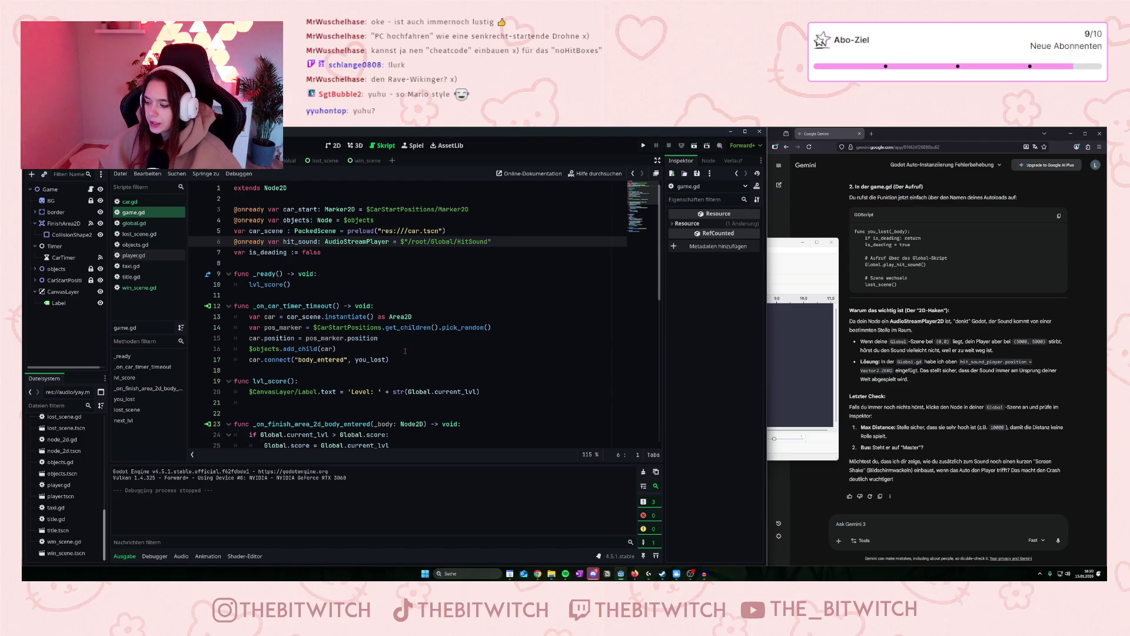
# Switch to the empty Audacity project window.
pyautogui.click(798, 277)
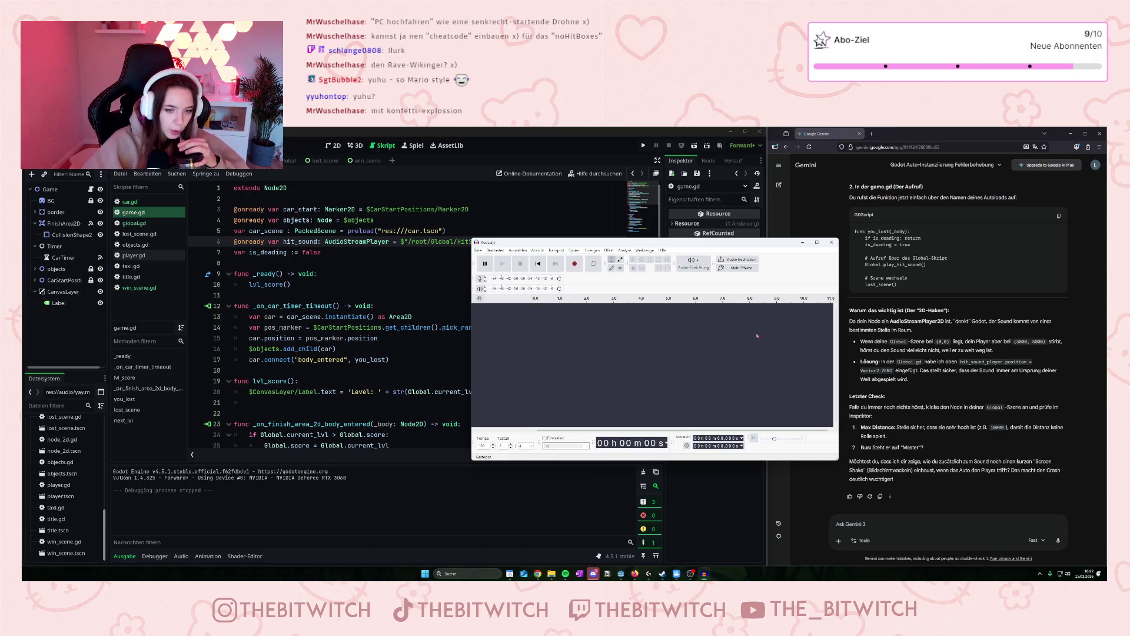
# Ask Gemini in German whether a confetti explosion on winning is possible in GDScript.
pyautogui.click(884, 520)
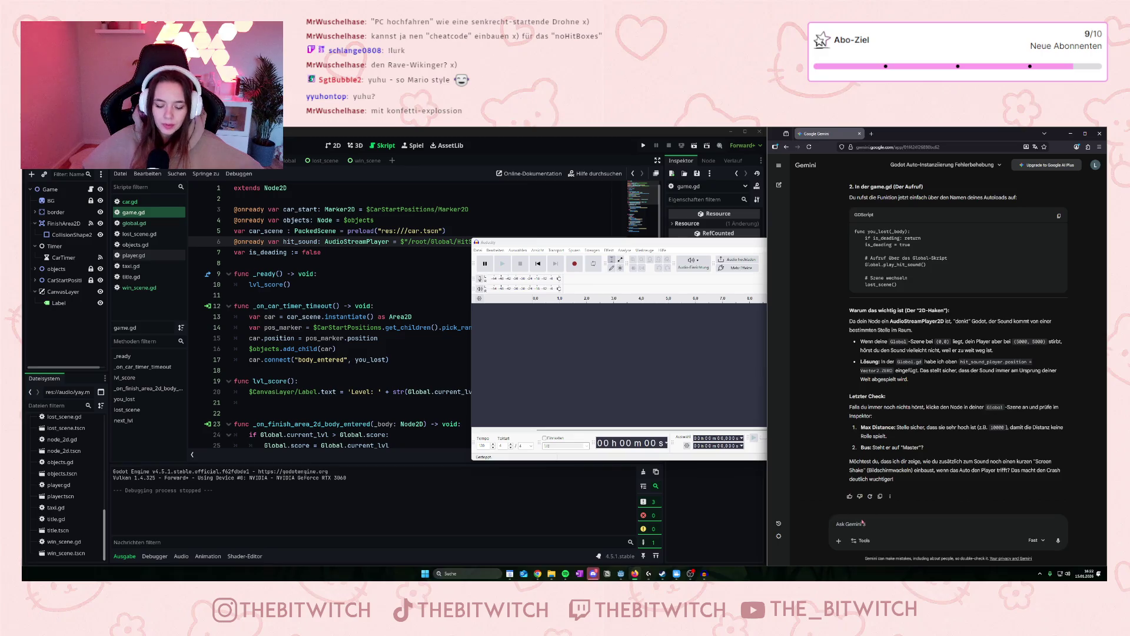
pyautogui.write('Ich hä')
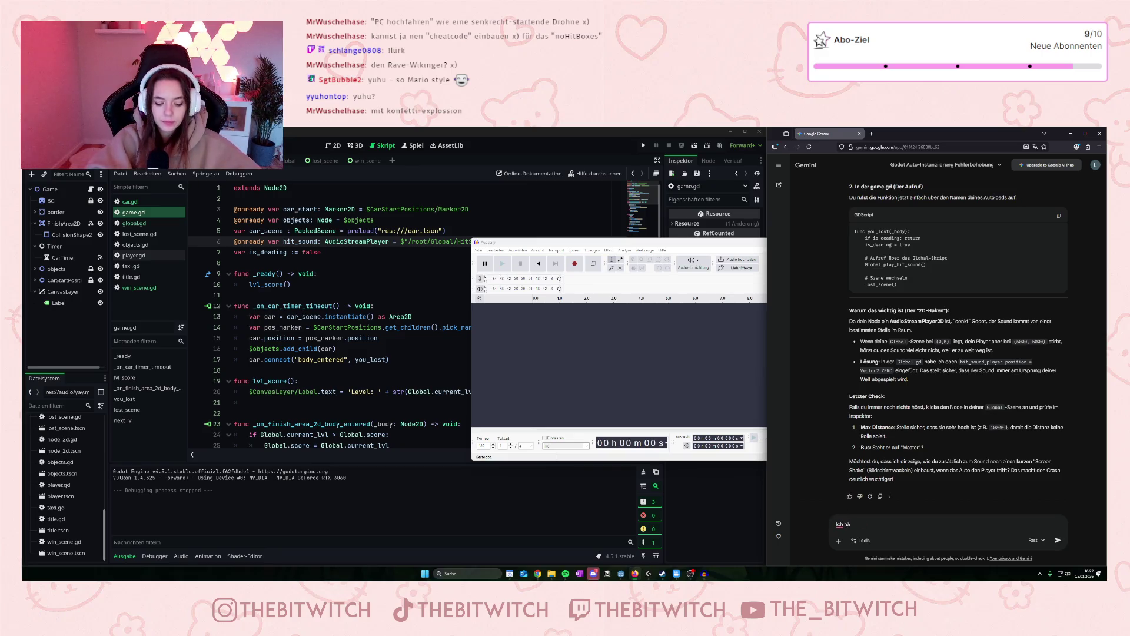
pyautogui.write('tte gern')
pyautogui.press('BackSpace')
pyautogui.press('BackSpace')
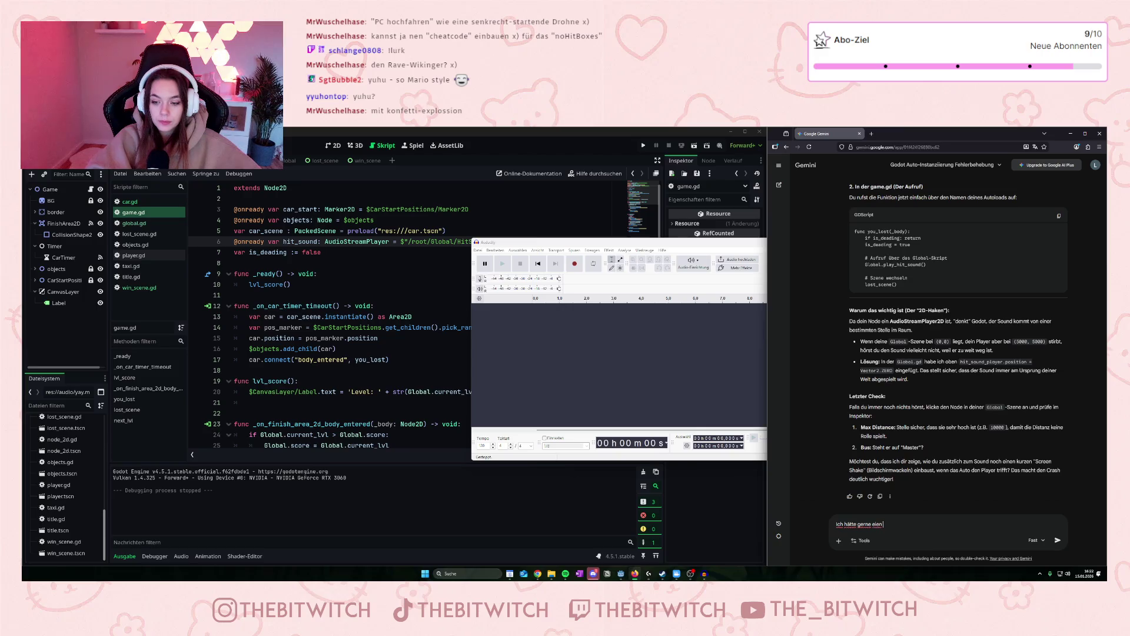
pyautogui.write('ne Konfetti-Explosion')
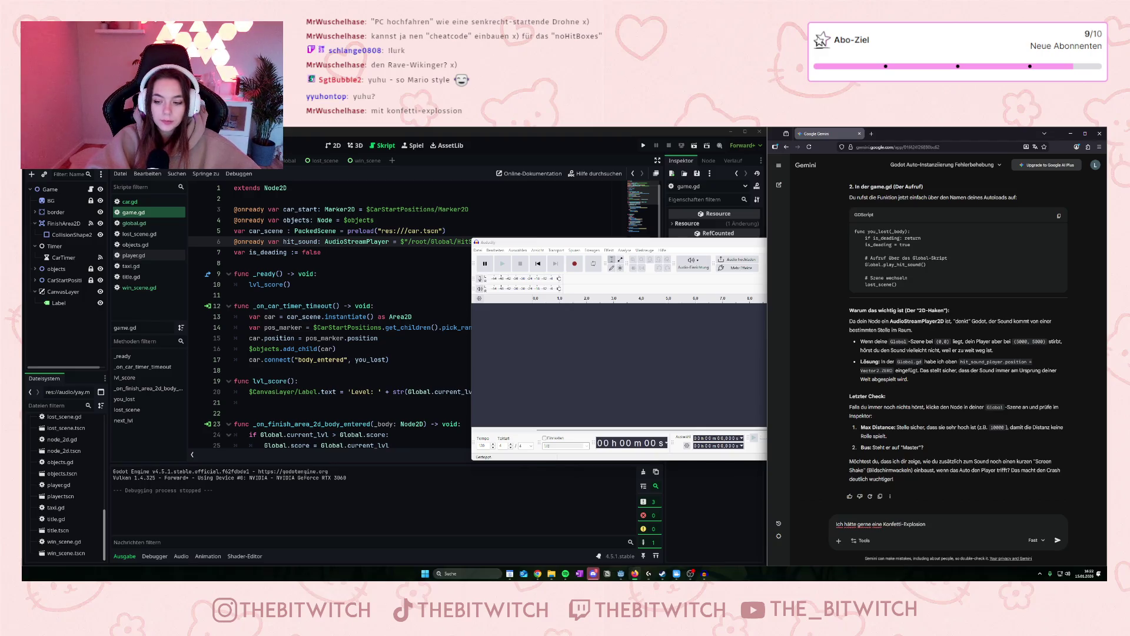
pyautogui.write(', wenn')
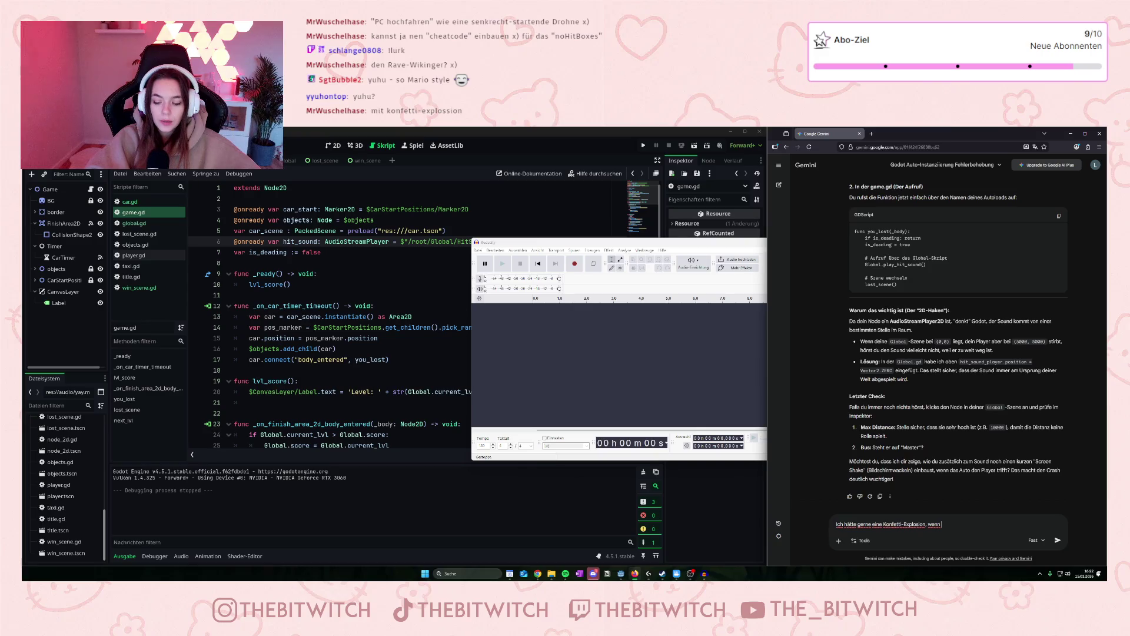
pyautogui.write(' man das spiel s')
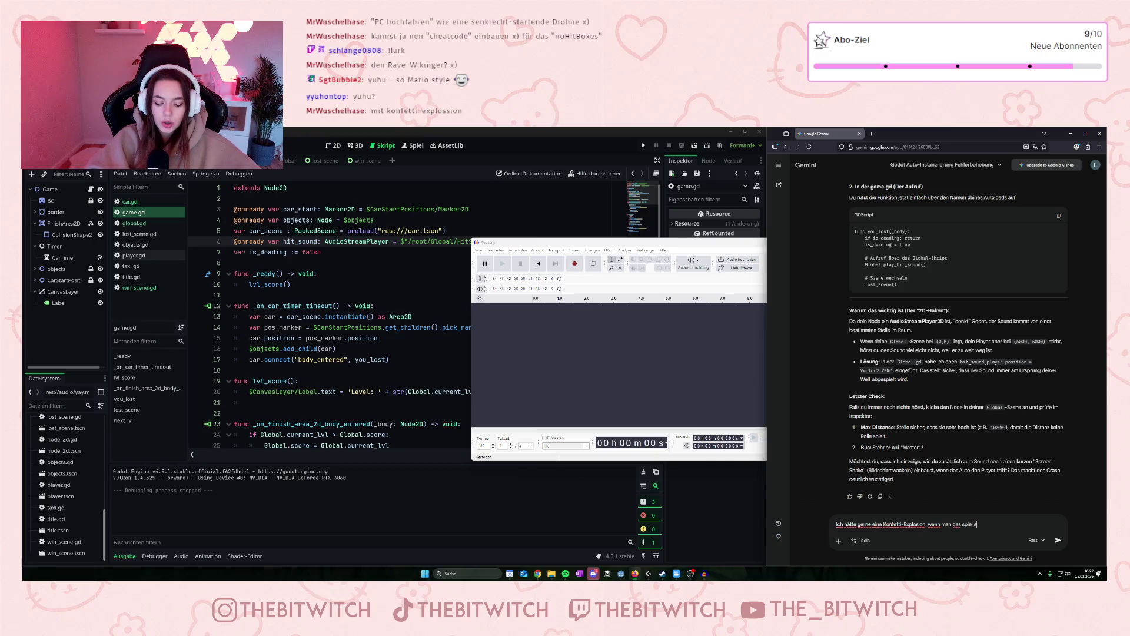
pyautogui.write('chlägt.')
pyautogui.write(' Geht sowas in GDScr')
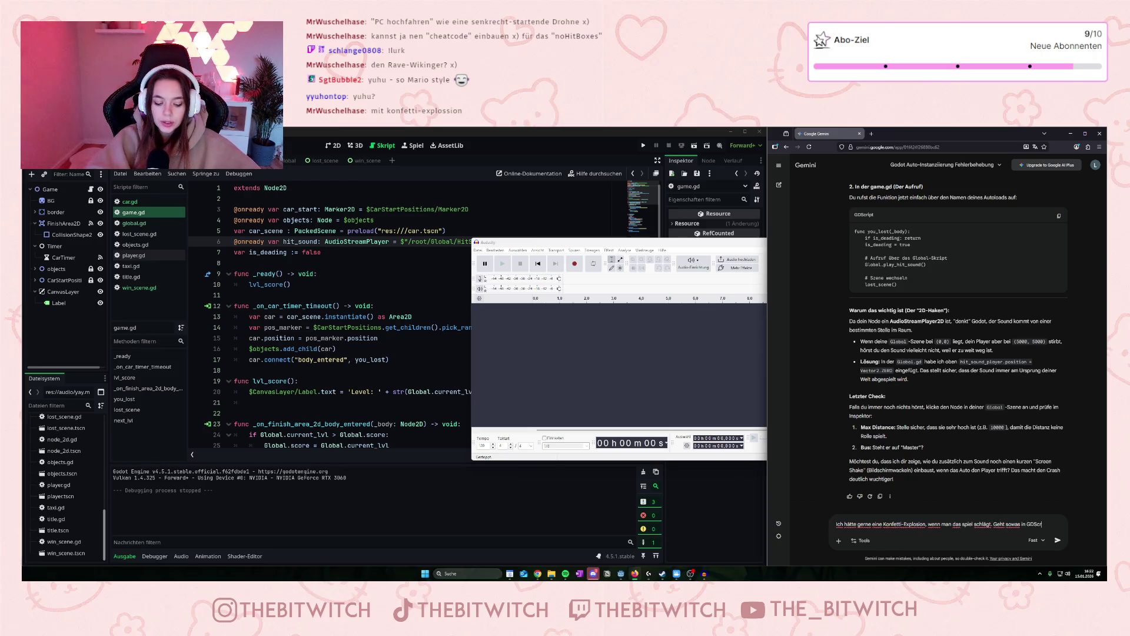
pyautogui.write('ipt?')
pyautogui.press('Return')
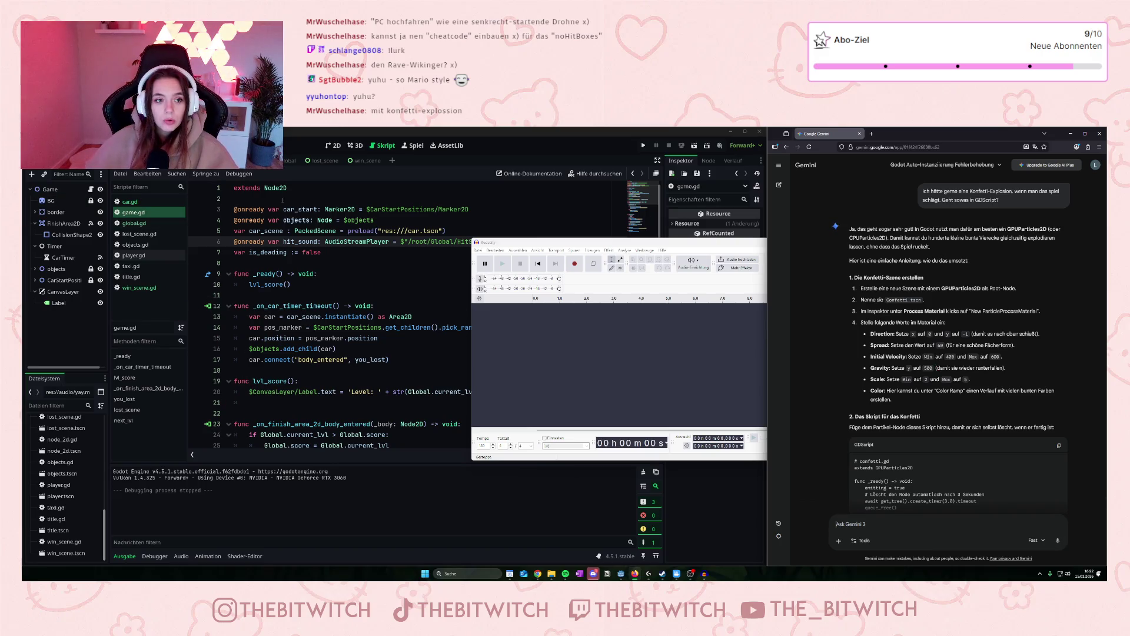
# Open win_scene and add a Node2D child under its root node.
pyautogui.click(360, 160)
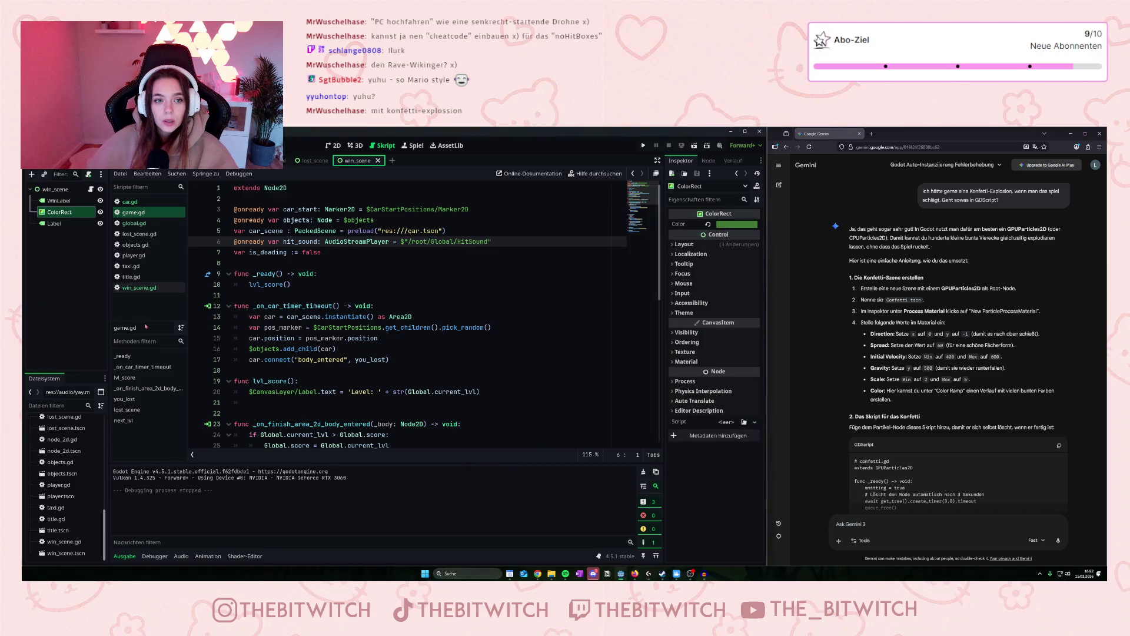
pyautogui.click(61, 189)
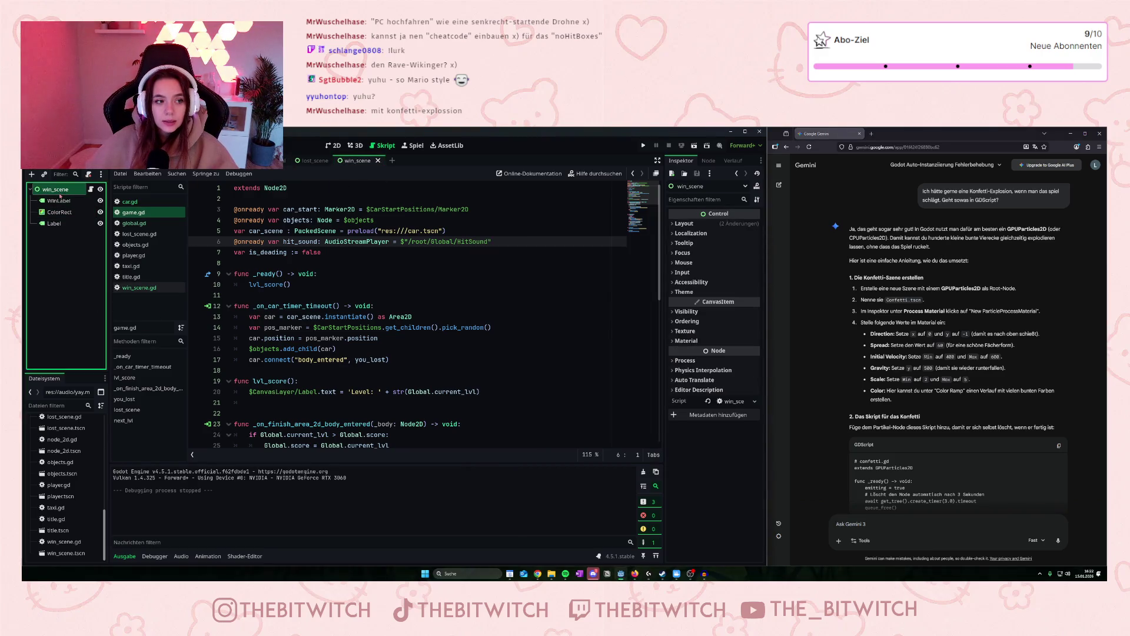
pyautogui.rightClick(64, 194)
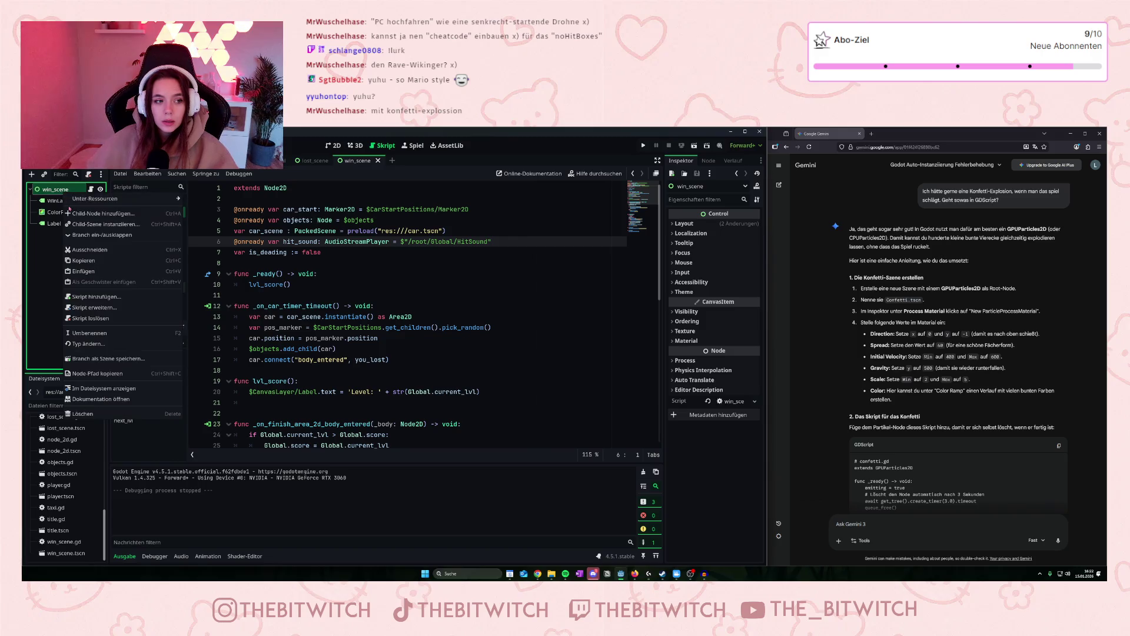
pyautogui.click(100, 213)
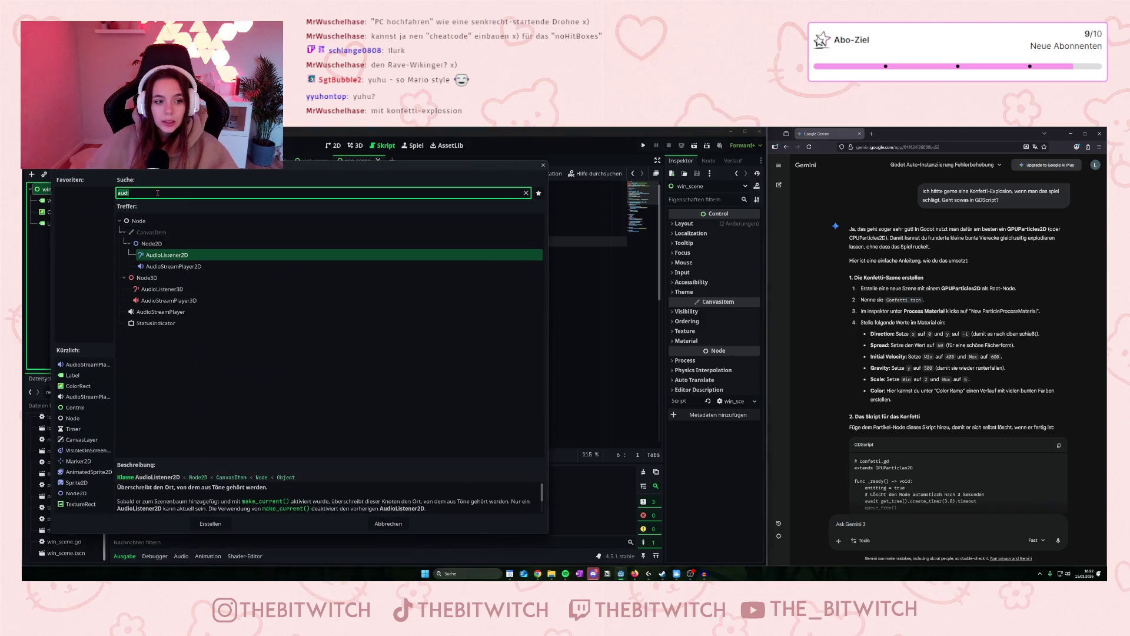
pyautogui.write('no')
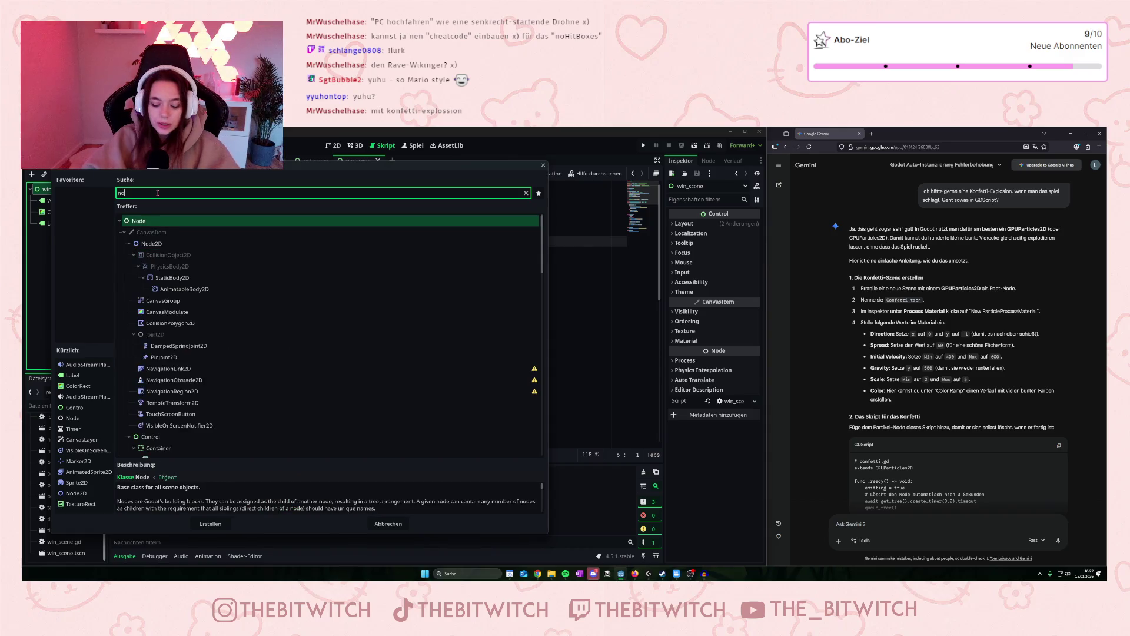
pyautogui.click(151, 243)
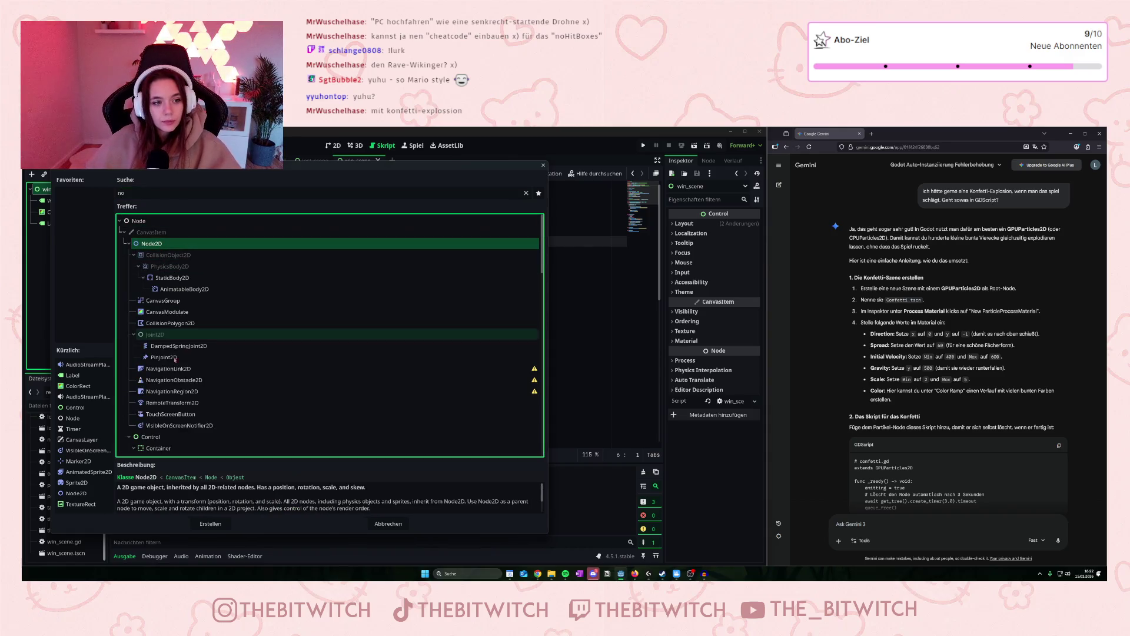
pyautogui.click(211, 523)
# Add a GPUParticles2D node as a child of the new Node2D.
pyautogui.click(31, 174)
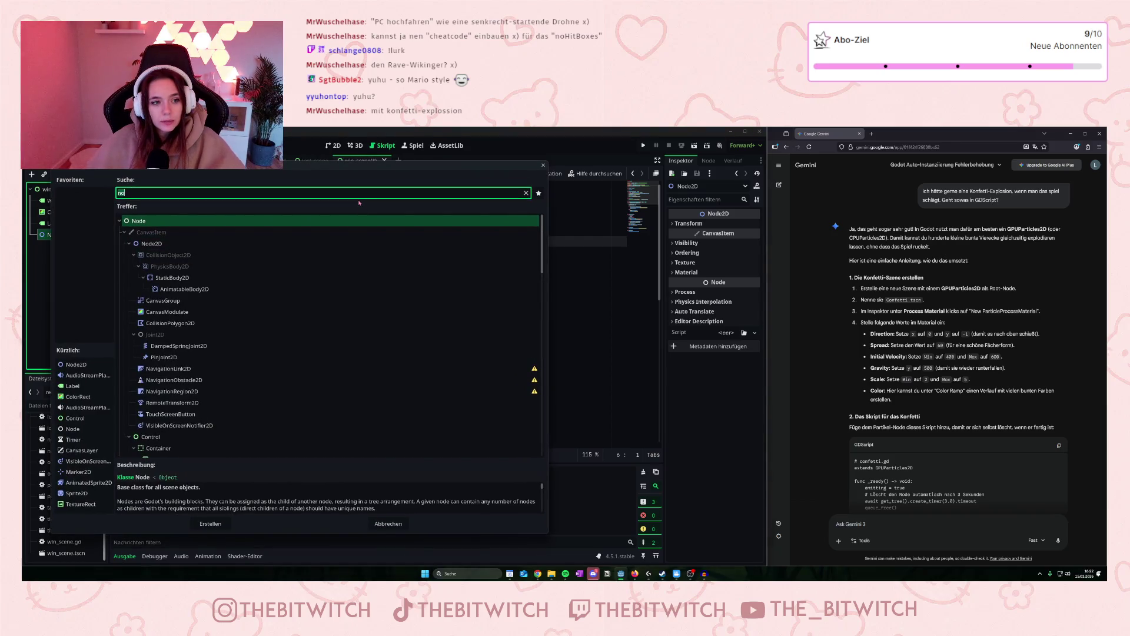
pyautogui.write('par')
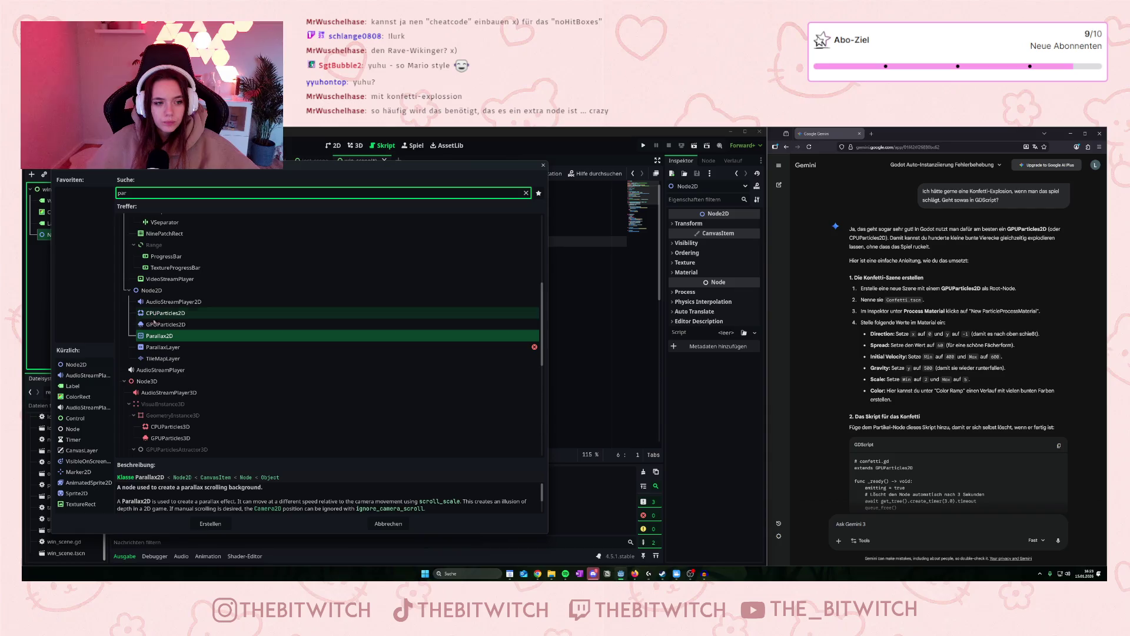
pyautogui.click(156, 324)
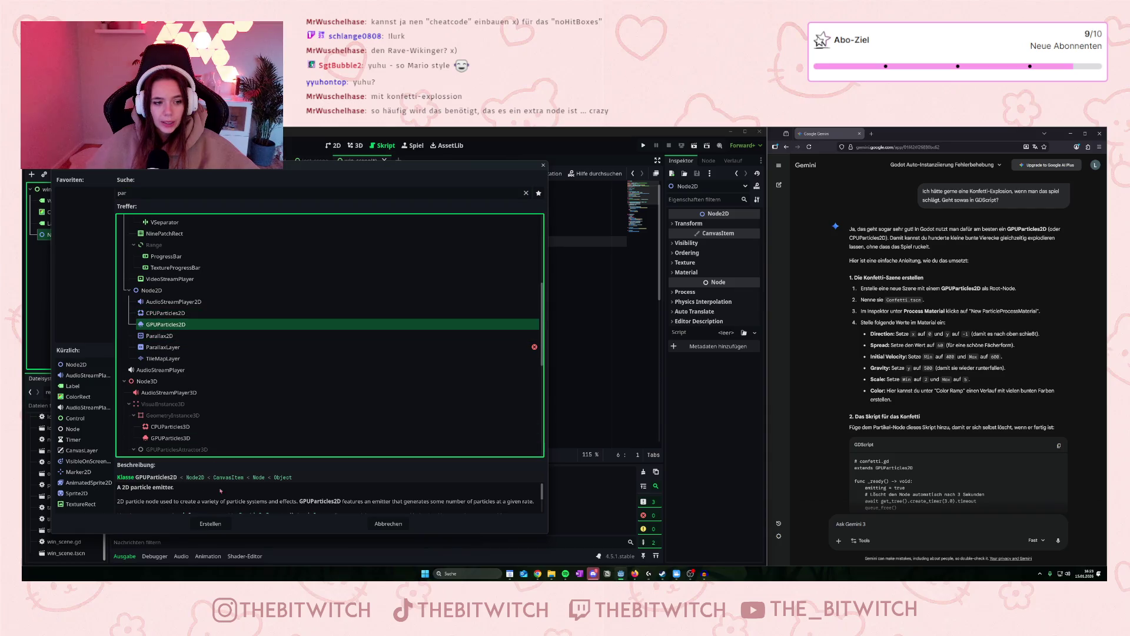
pyautogui.click(211, 524)
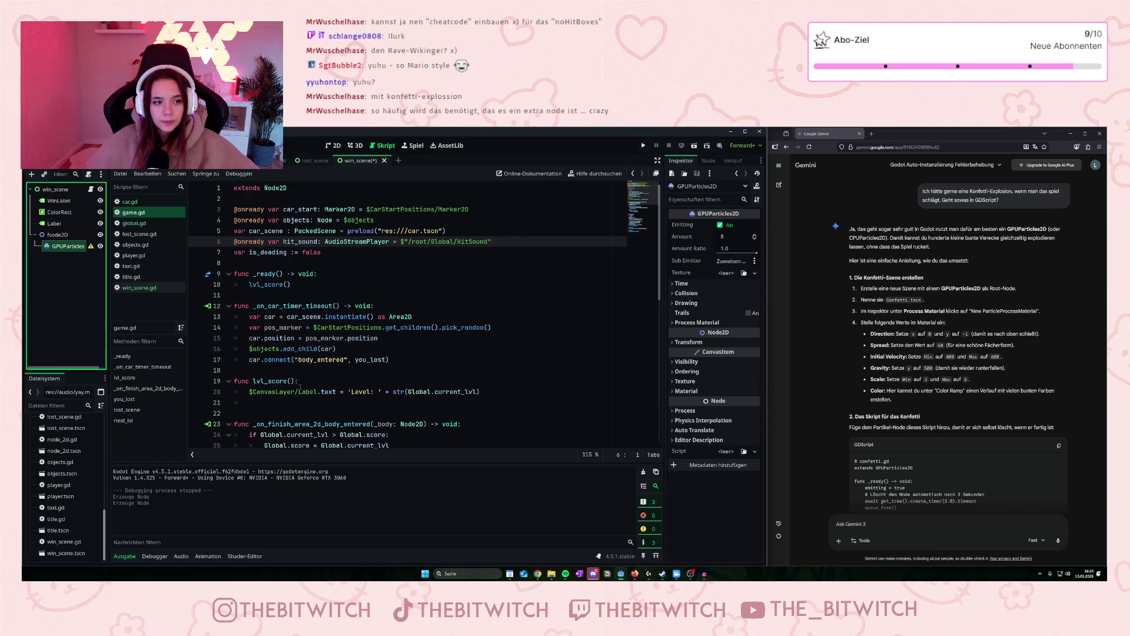
# Resolve the particles' missing-material warning by assigning a new ParticleProcessMaterial.
pyautogui.click(91, 246)
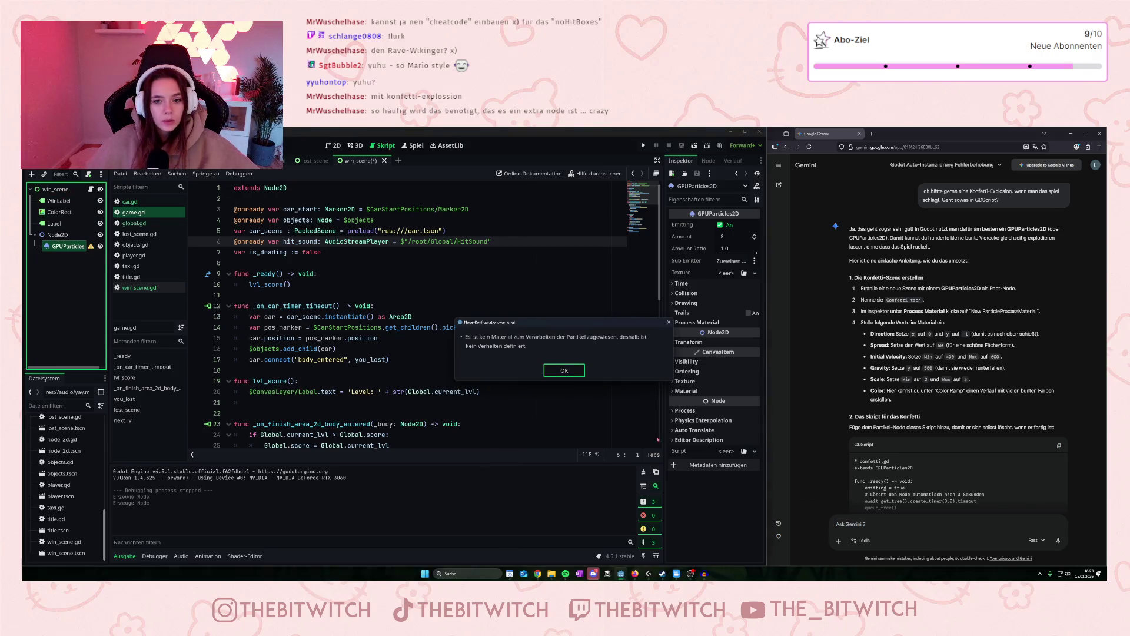
pyautogui.click(575, 371)
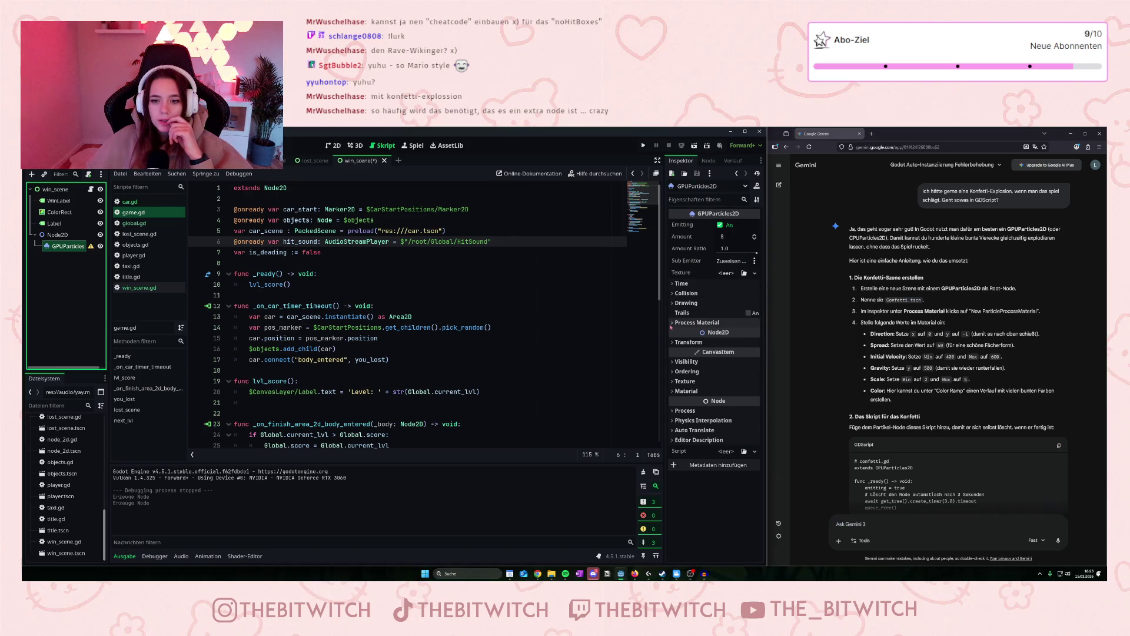
pyautogui.click(715, 323)
pyautogui.click(725, 334)
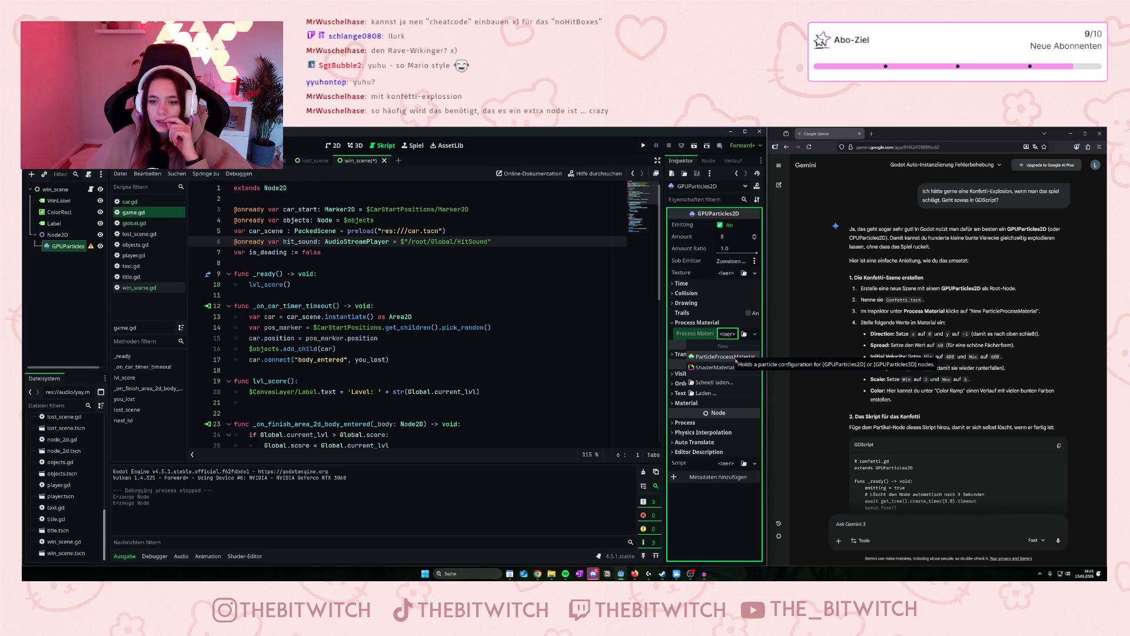
pyautogui.click(736, 358)
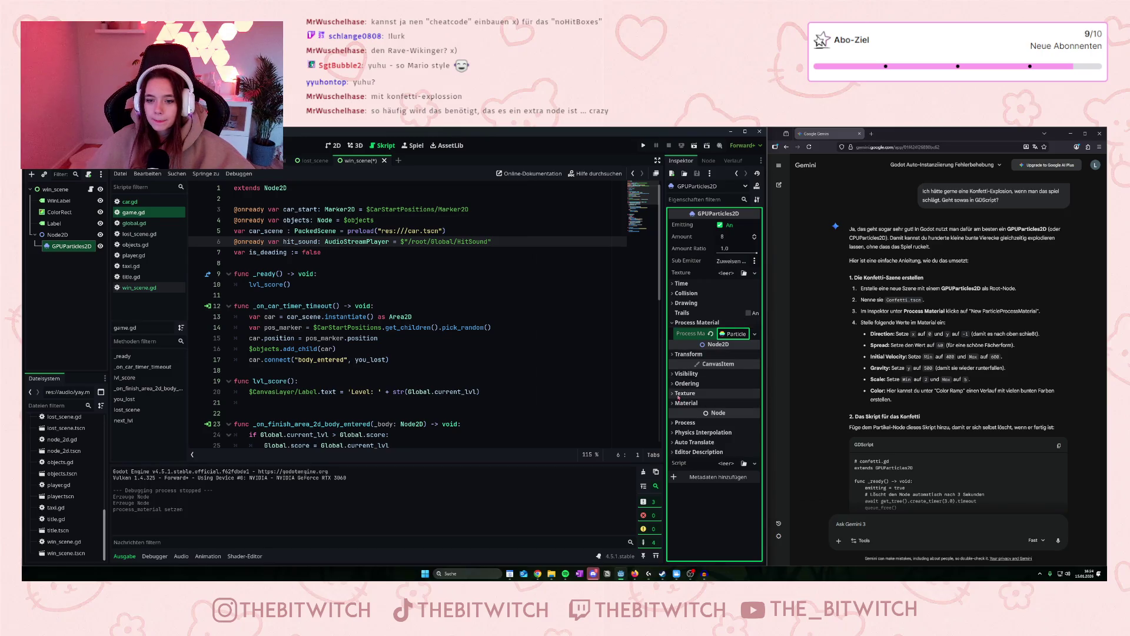
# Look through the particles' Drawing and canvas Material options without changing them.
pyautogui.click(673, 304)
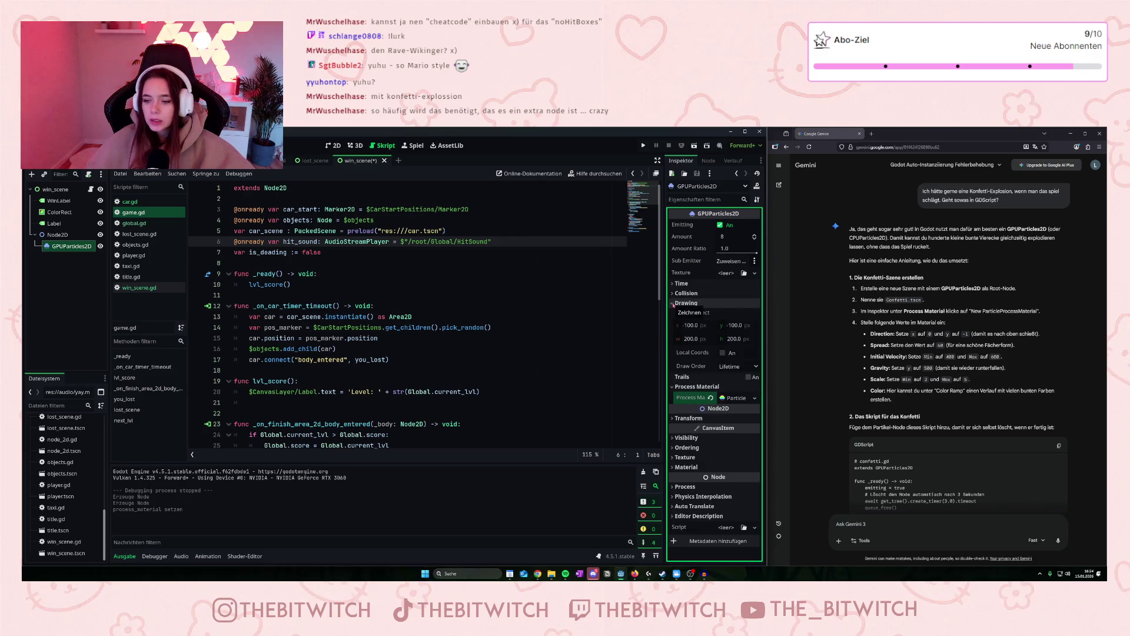
pyautogui.click(674, 303)
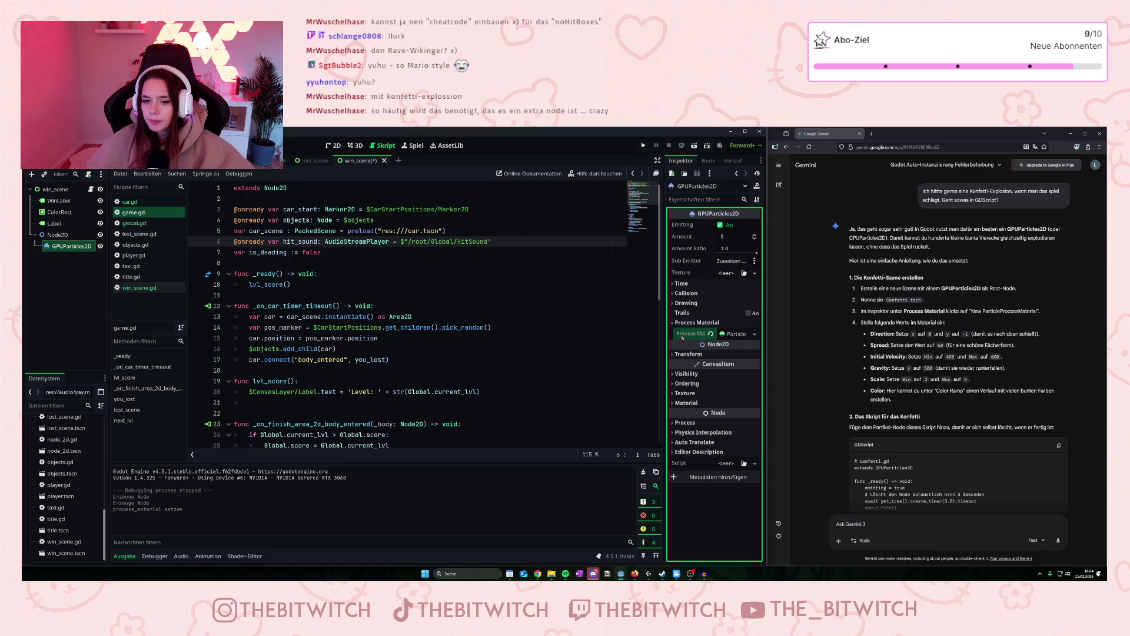
pyautogui.click(685, 403)
pyautogui.click(725, 416)
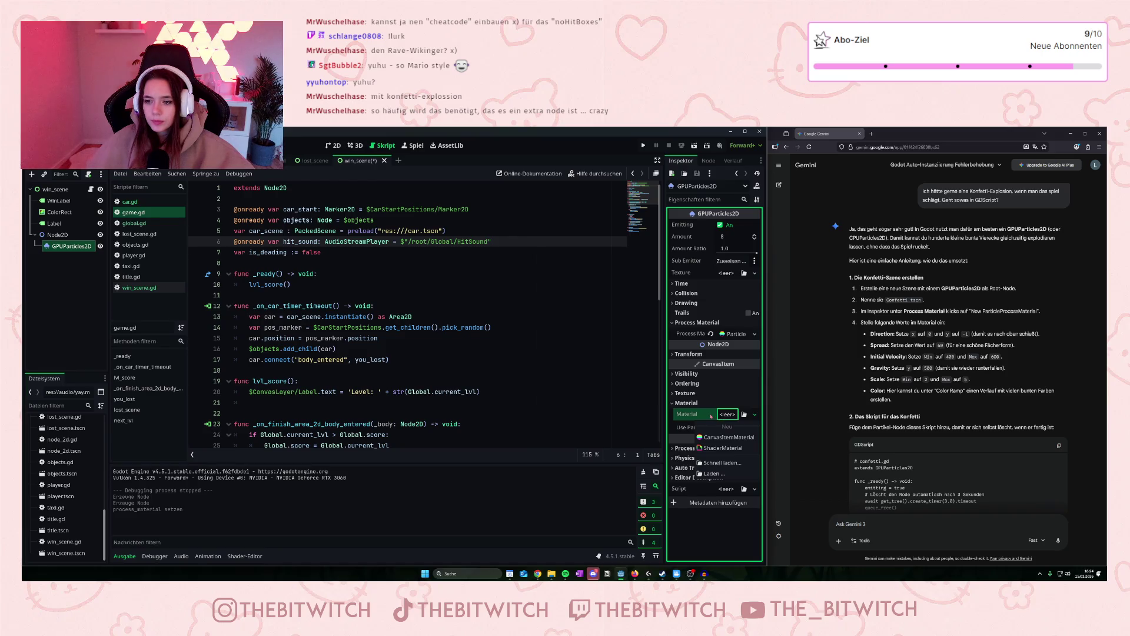
pyautogui.press('Escape')
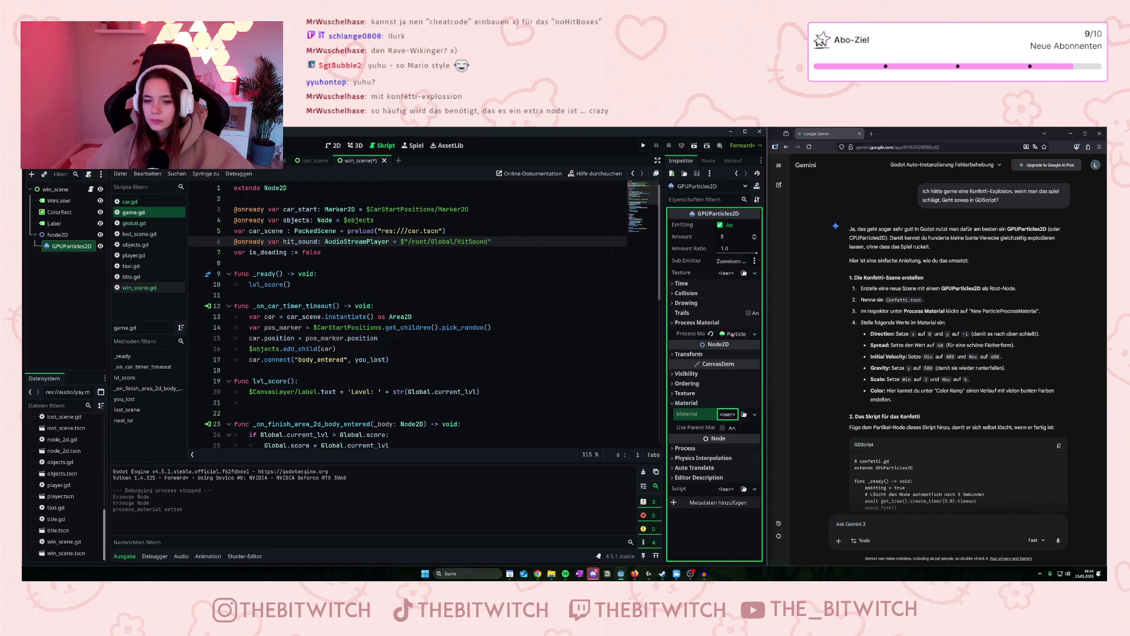
# Expand the process material's Spawn, Particle Flags, Animated Velocity and Accelerations sections.
pyautogui.click(730, 334)
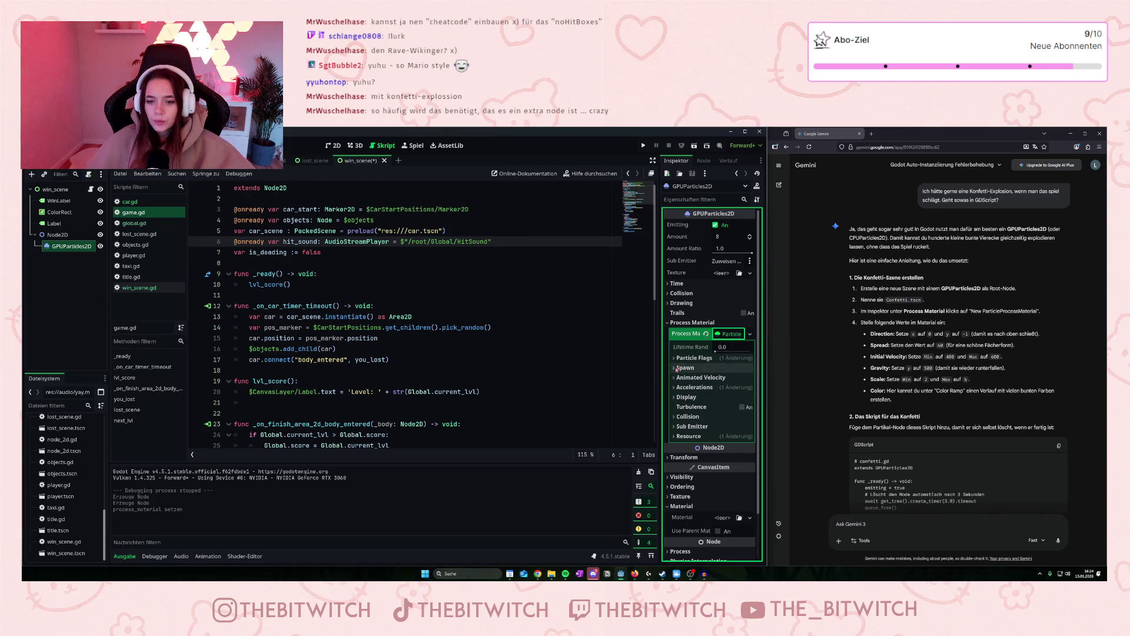
pyautogui.click(683, 367)
pyautogui.click(681, 377)
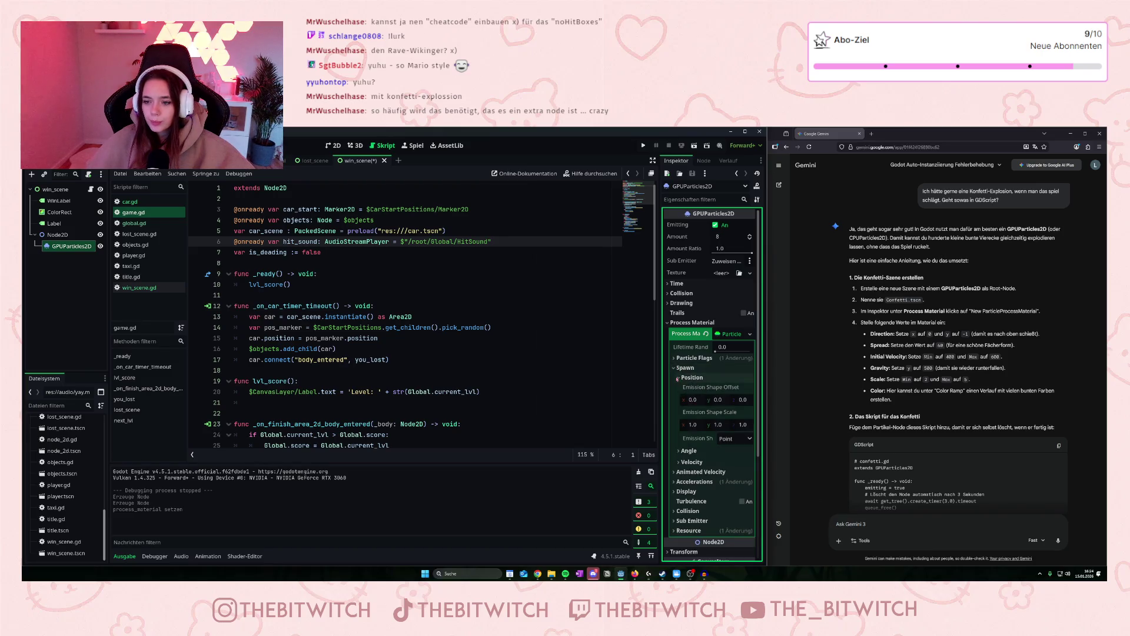
pyautogui.click(681, 377)
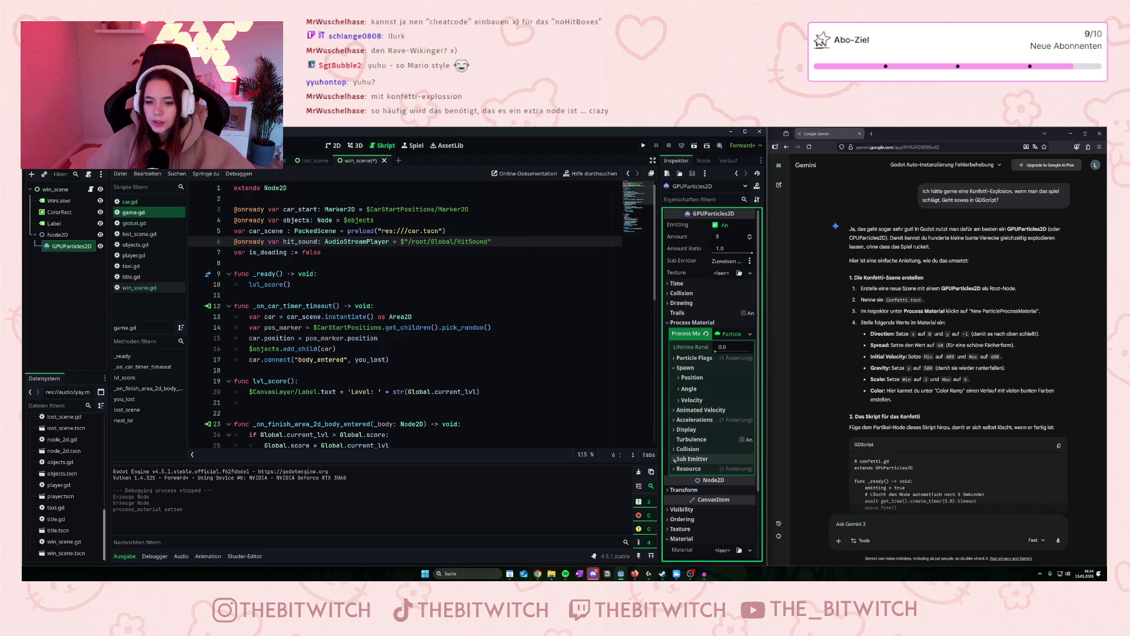
pyautogui.click(693, 358)
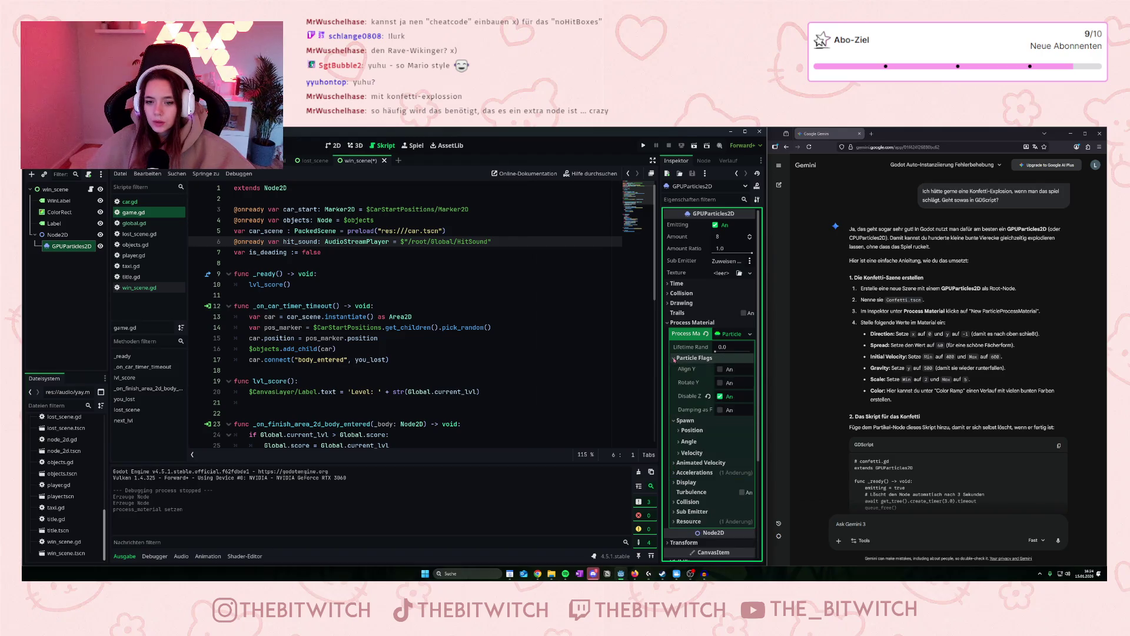
pyautogui.scroll(-3, 684, 429)
pyautogui.click(683, 375)
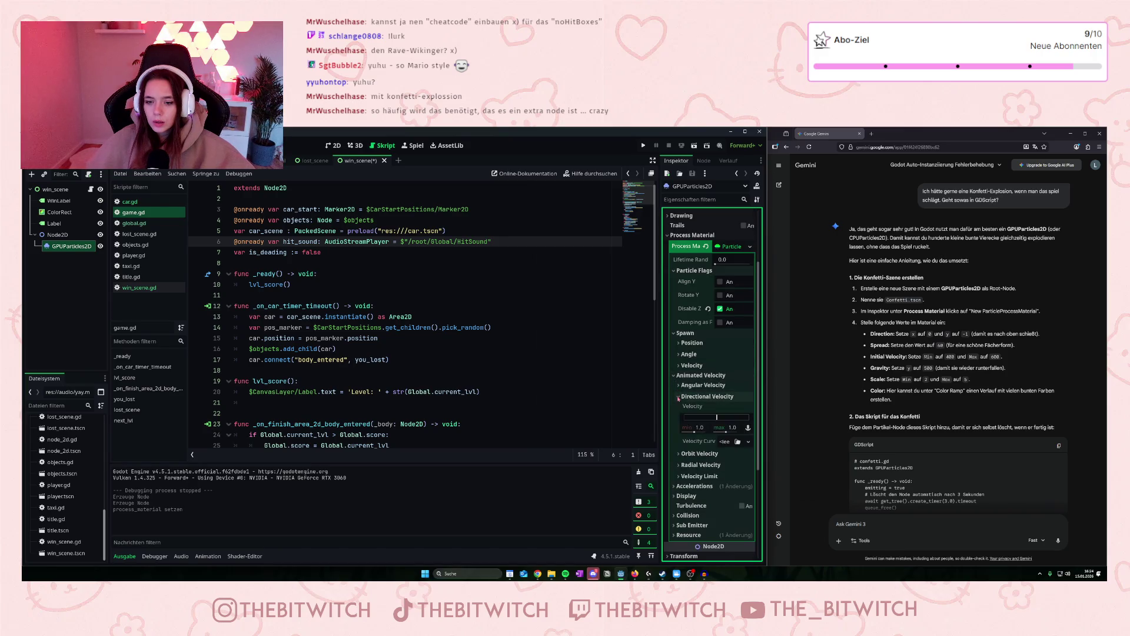
pyautogui.click(678, 442)
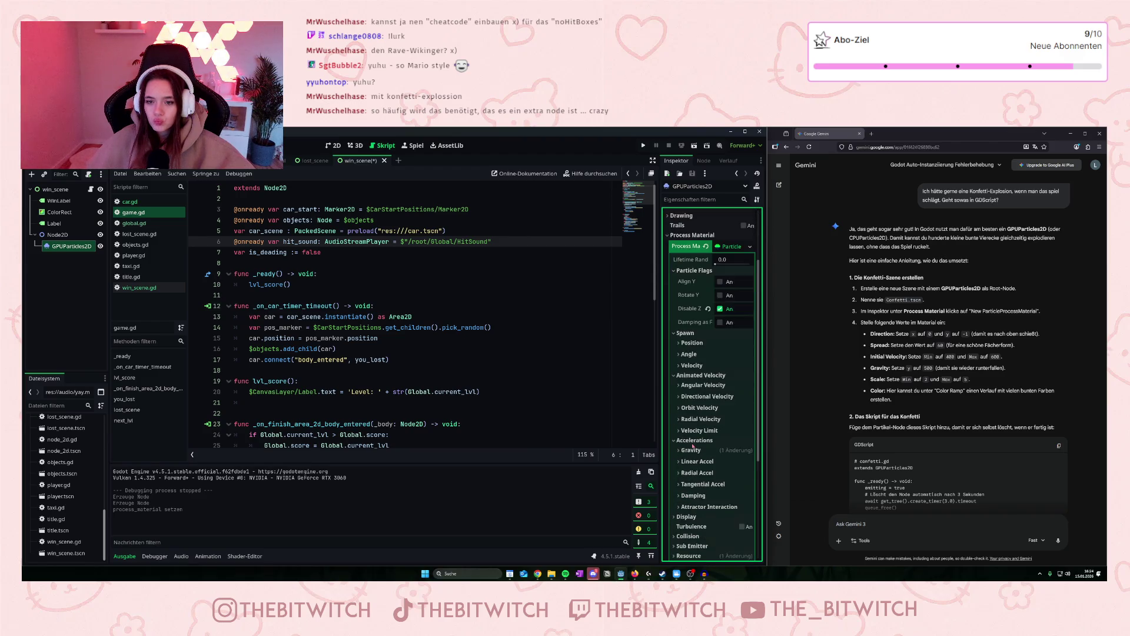
# Switch to the 2D canvas of the win scene and check Gemini's instructions.
pyautogui.click(333, 145)
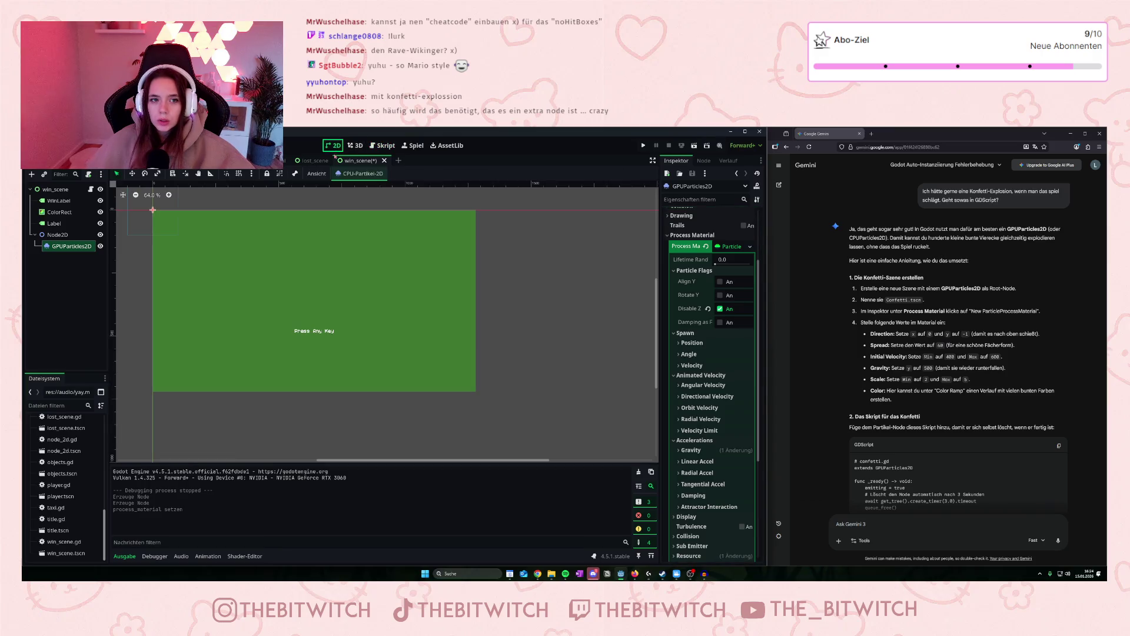
pyautogui.scroll(-3, 204, 245)
pyautogui.scroll(2, 204, 245)
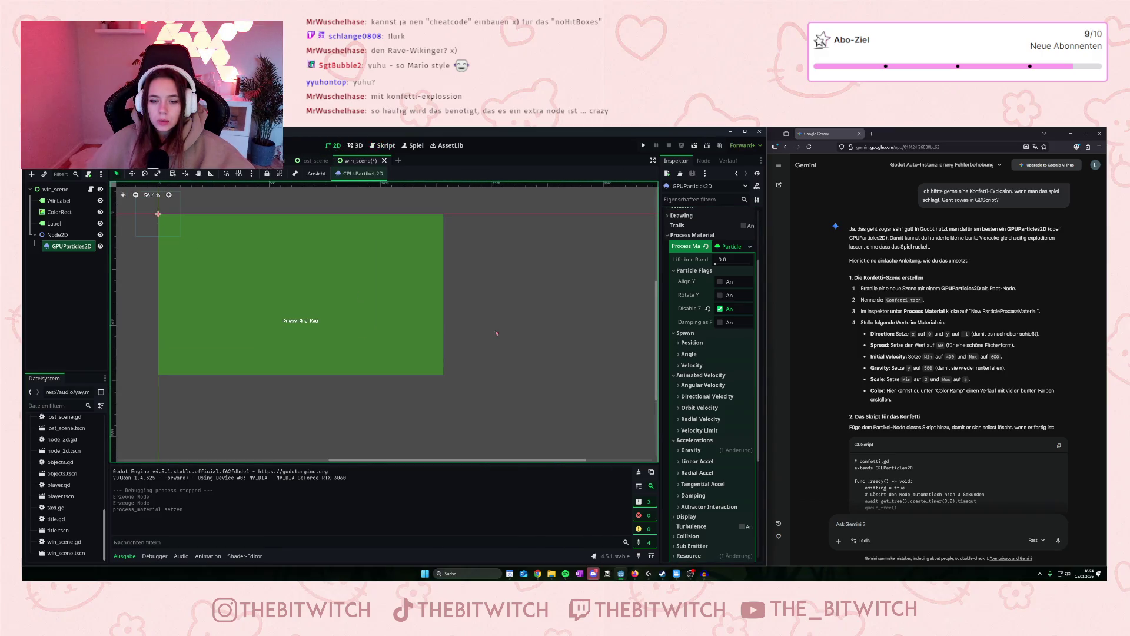
pyautogui.scroll(-5, 721, 406)
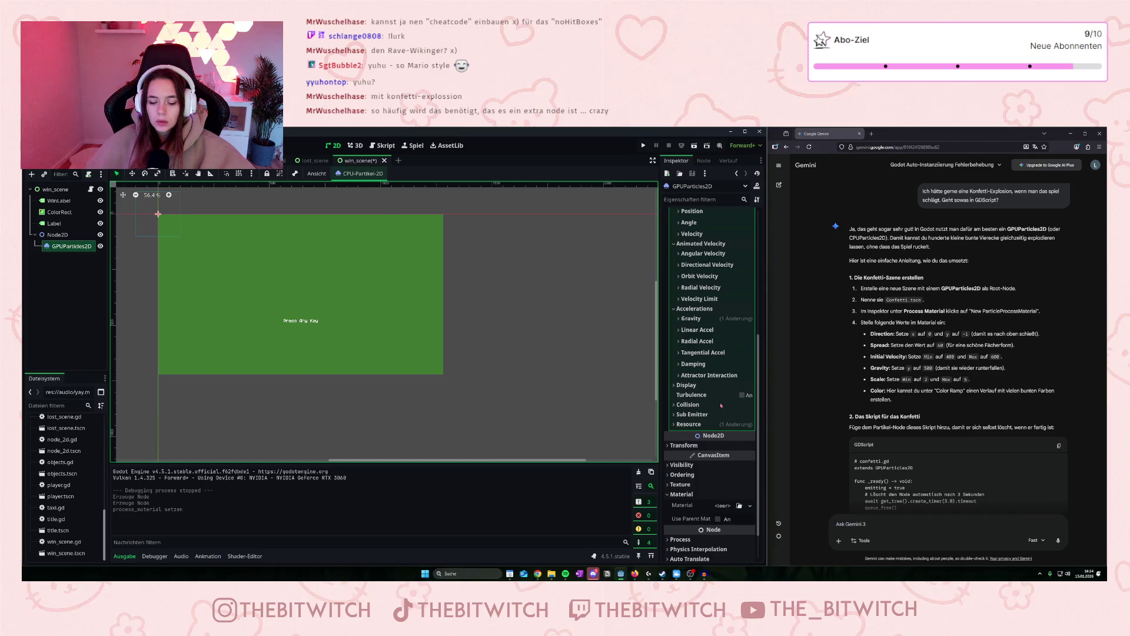
pyautogui.scroll(3, 722, 405)
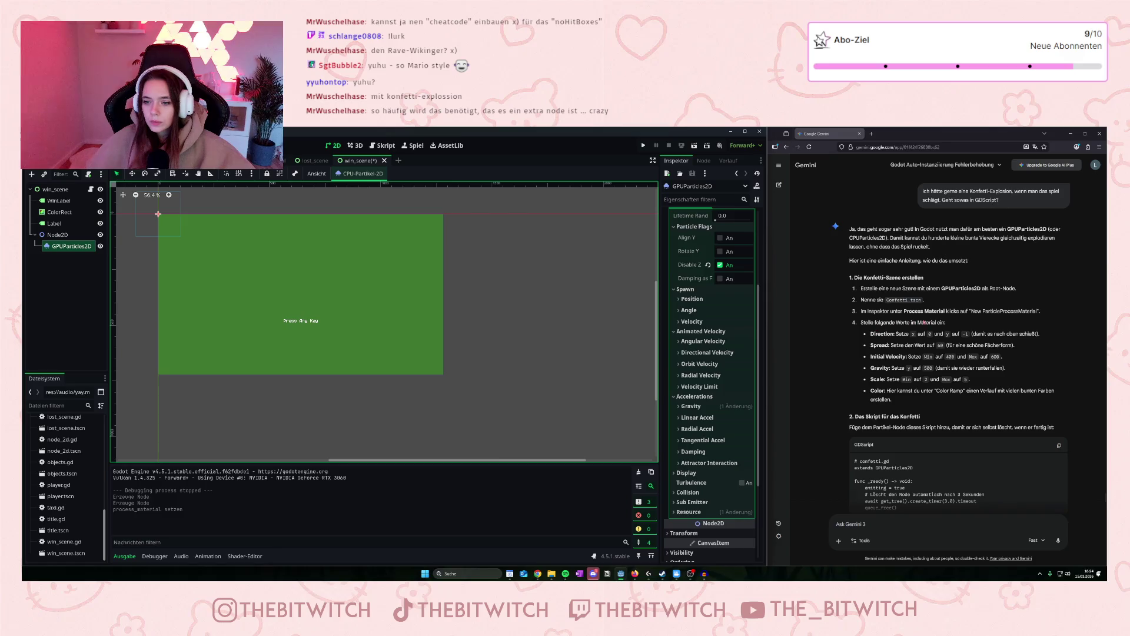
pyautogui.click(877, 334)
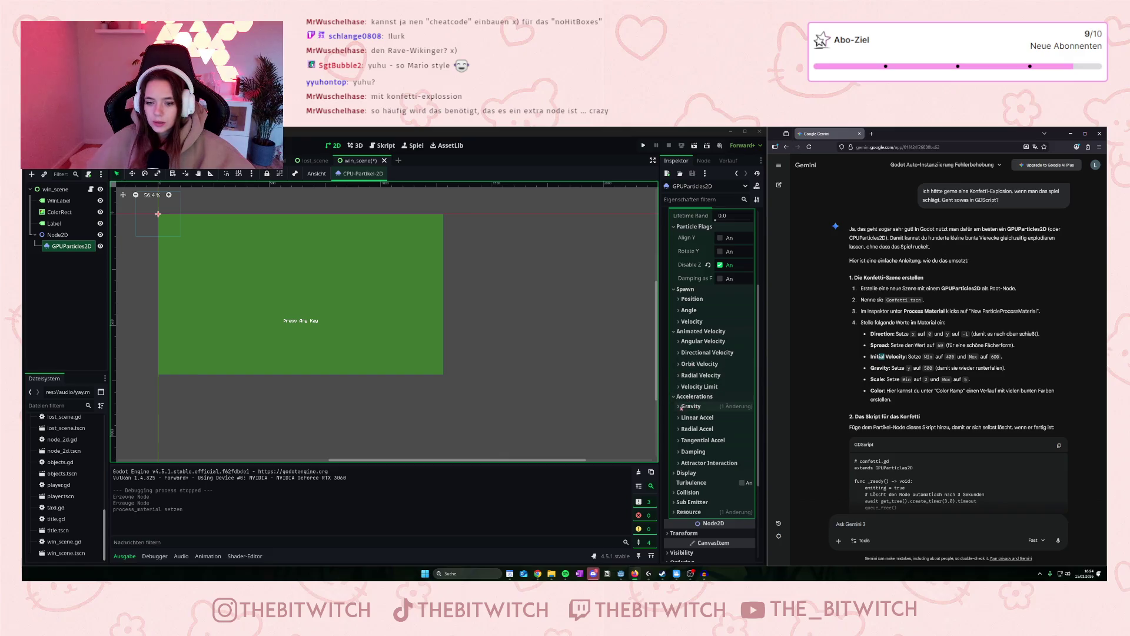
# Expand the material's Gravity, Spawn Position, Angle and Initial Velocity sections.
pyautogui.click(683, 406)
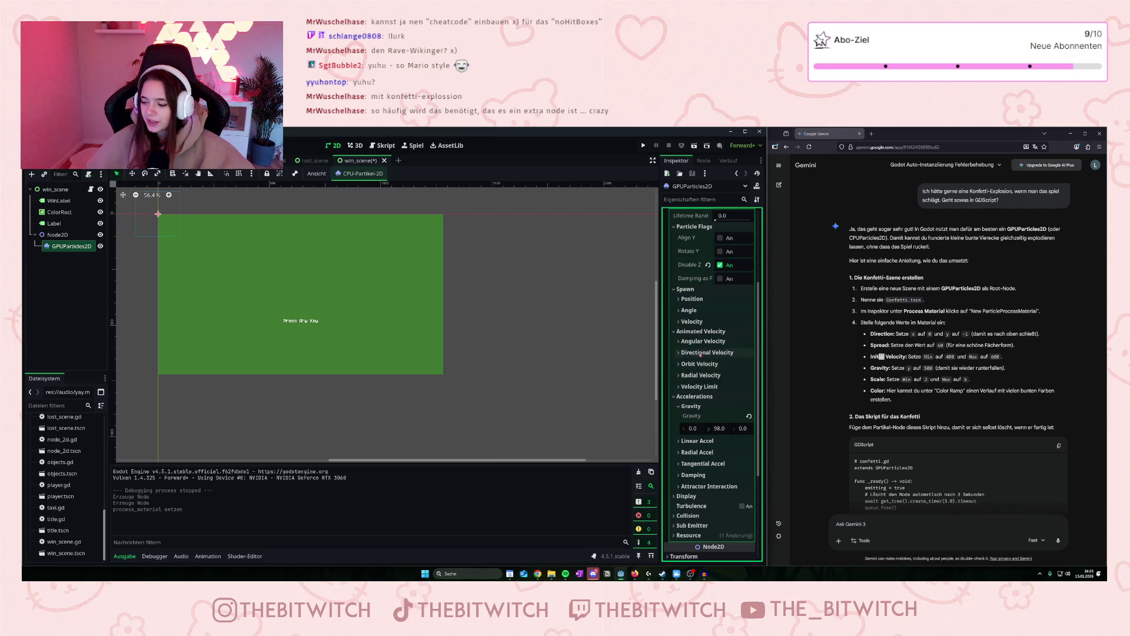
pyautogui.scroll(3, 700, 353)
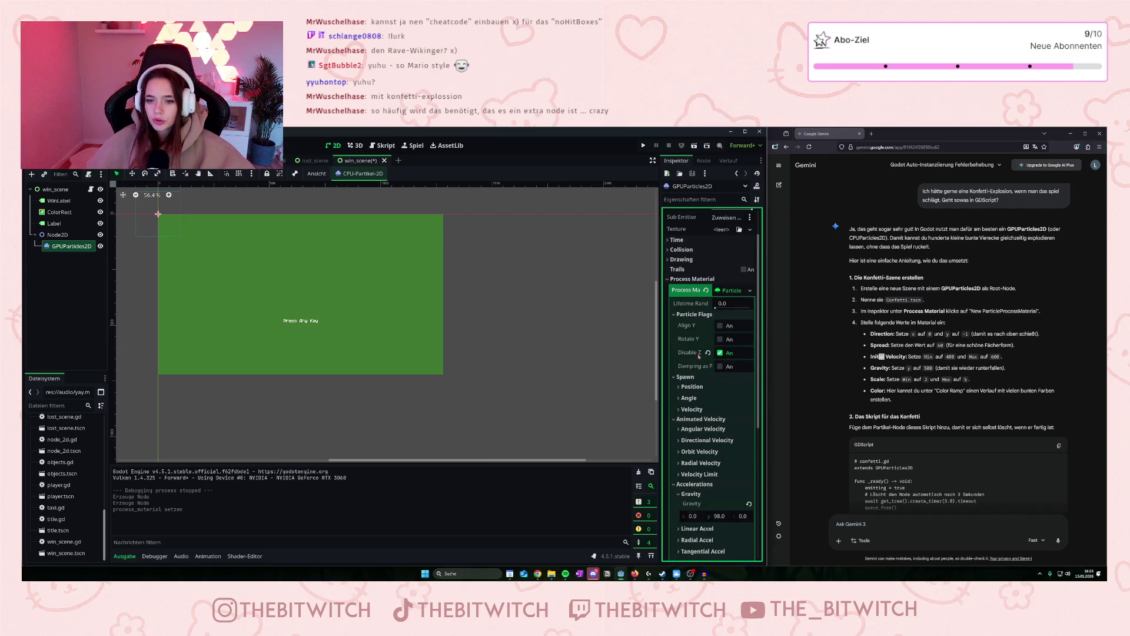
pyautogui.click(679, 388)
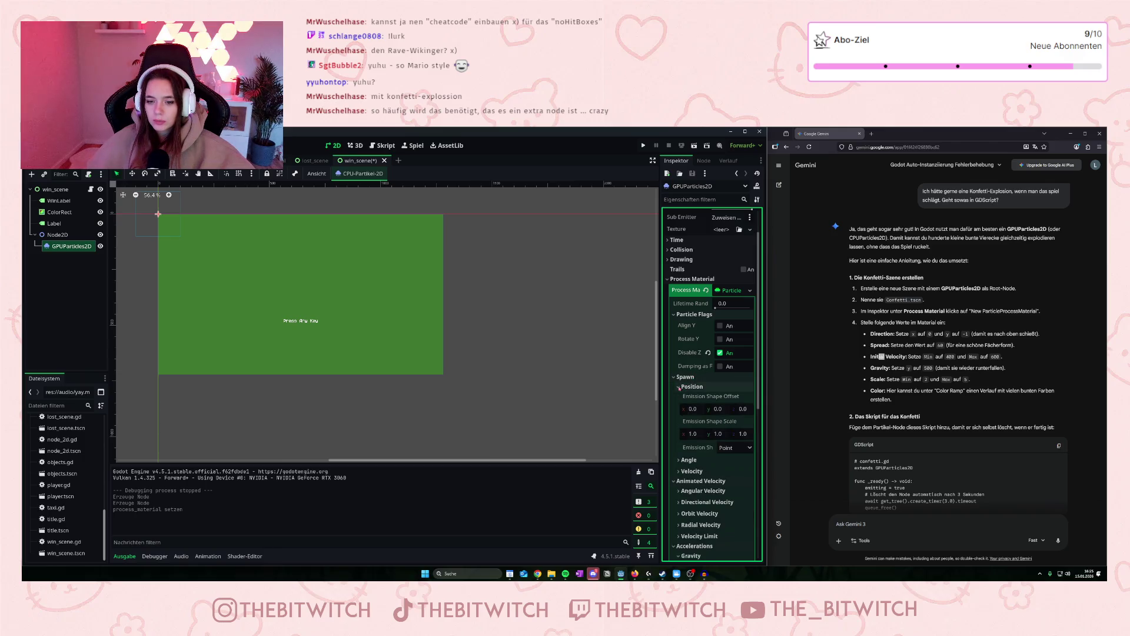
pyautogui.scroll(-3, 706, 383)
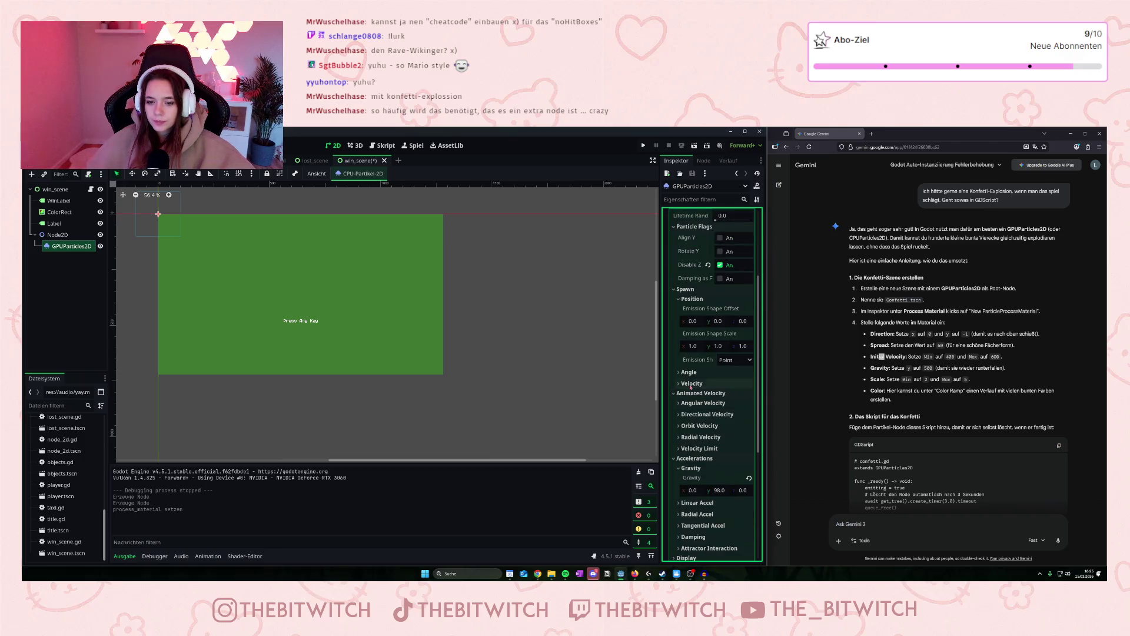
pyautogui.click(680, 372)
pyautogui.scroll(-3, 693, 383)
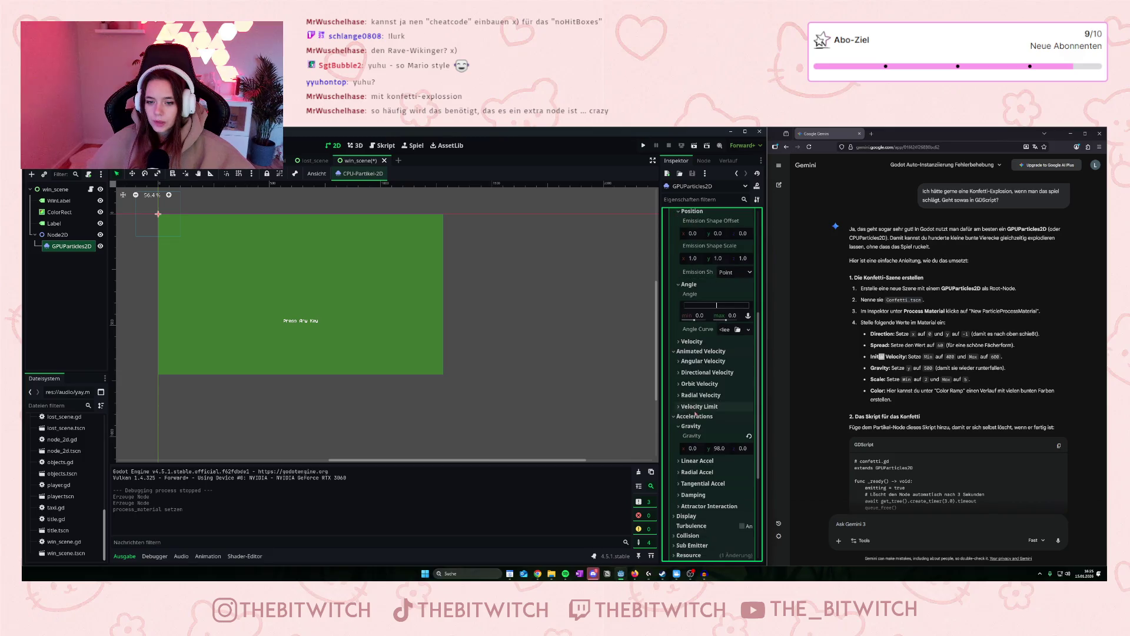
pyautogui.click(688, 342)
pyautogui.scroll(-9, 692, 390)
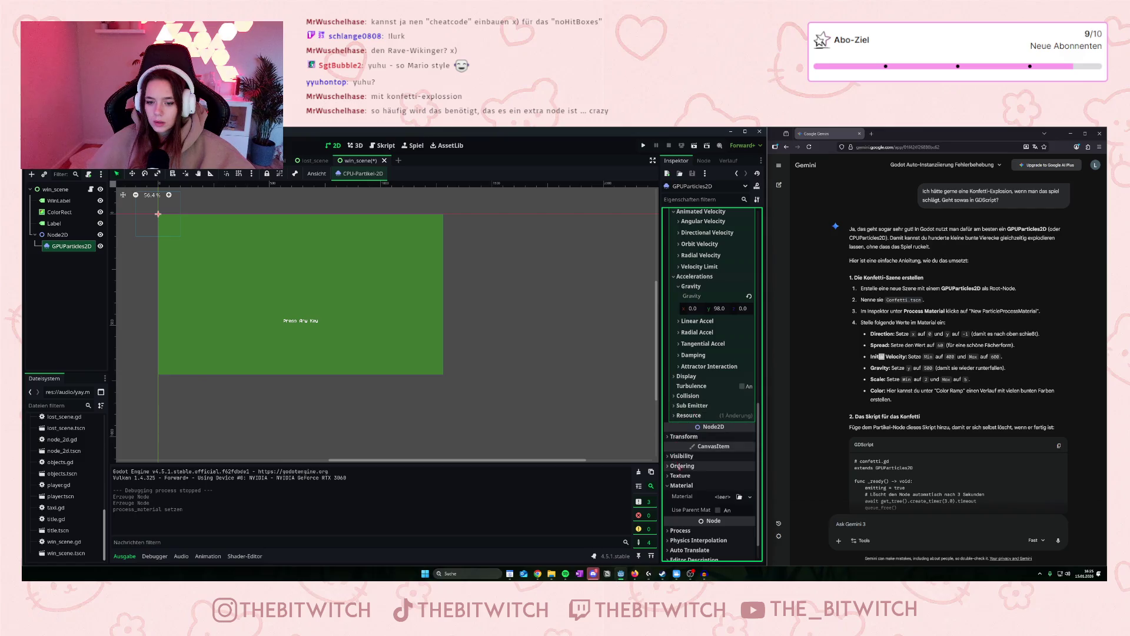
# Expand the material's Collision, Sub Emitter and Resource sections.
pyautogui.click(683, 485)
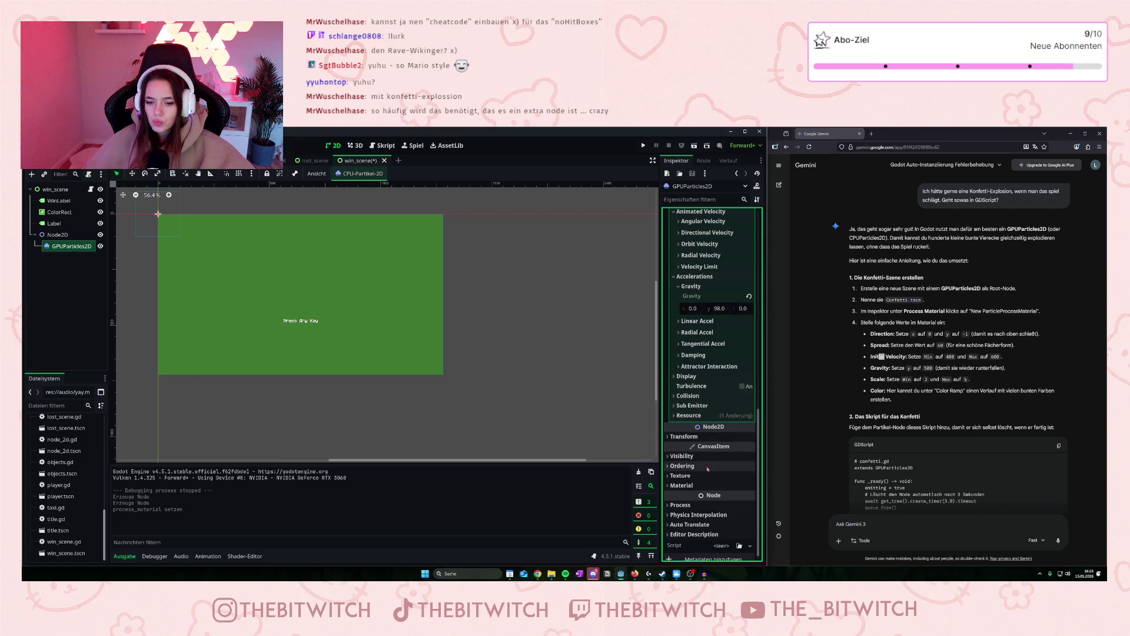
pyautogui.scroll(3, 707, 468)
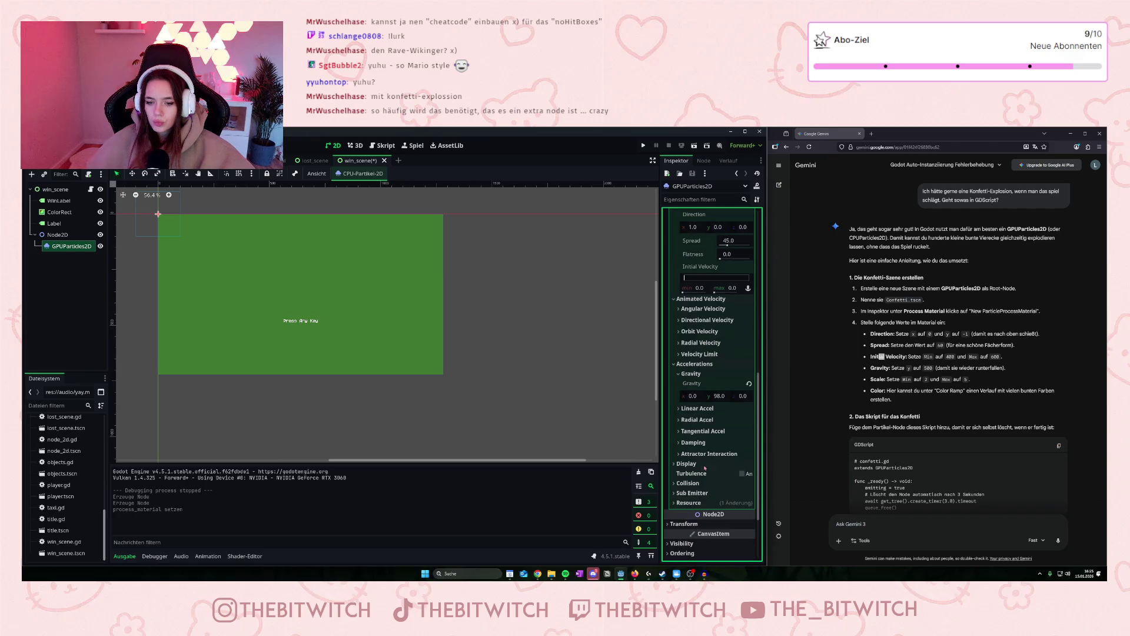
pyautogui.click(686, 482)
pyautogui.scroll(-2, 677, 479)
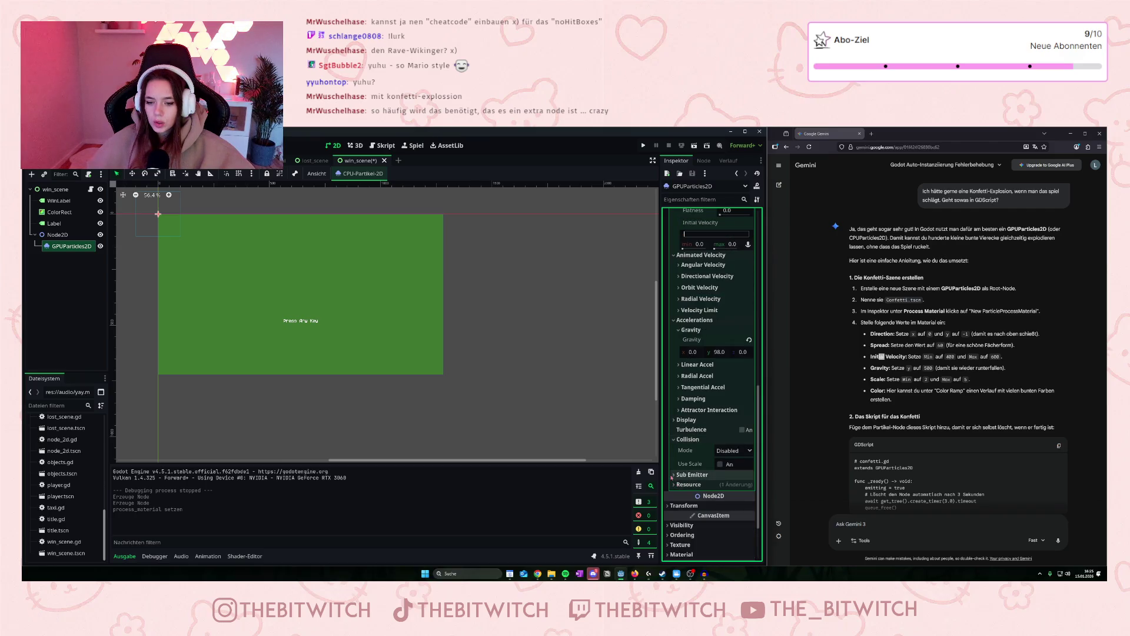
pyautogui.click(683, 475)
pyautogui.click(687, 510)
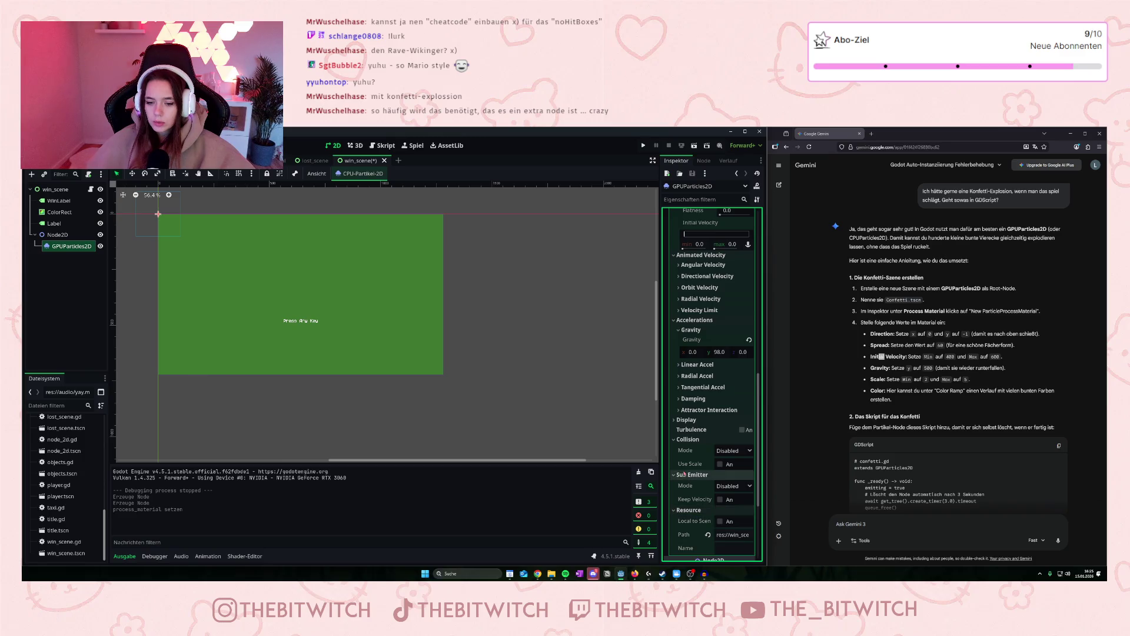
pyautogui.scroll(-1, 684, 473)
pyautogui.scroll(15, 685, 472)
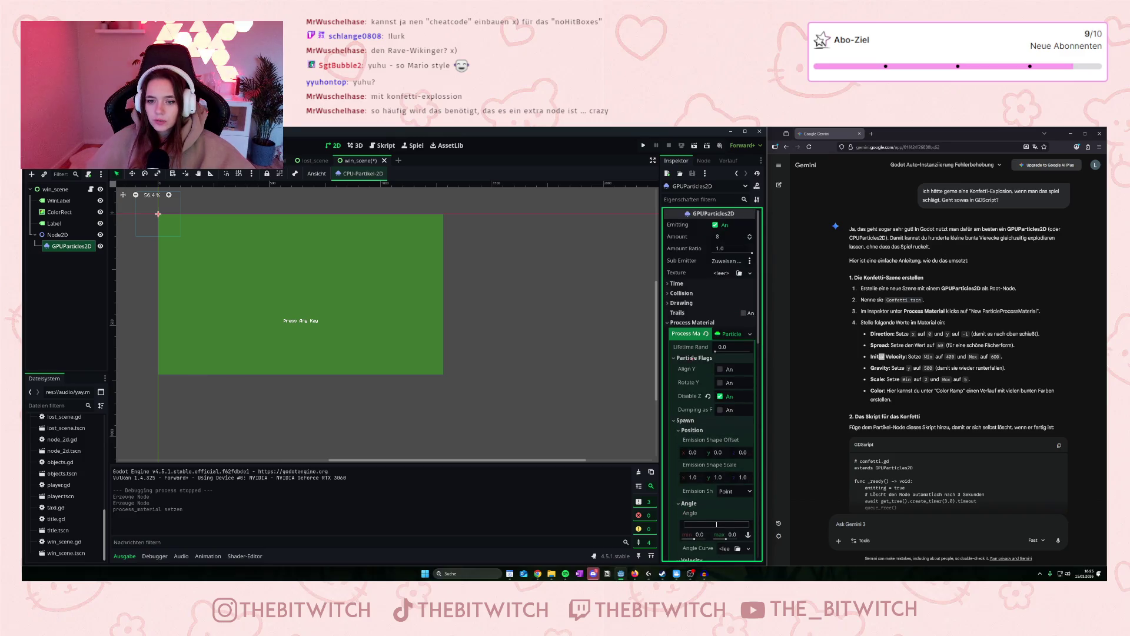
# Collapse Process Material and expand the particles' Ordering properties.
pyautogui.click(689, 323)
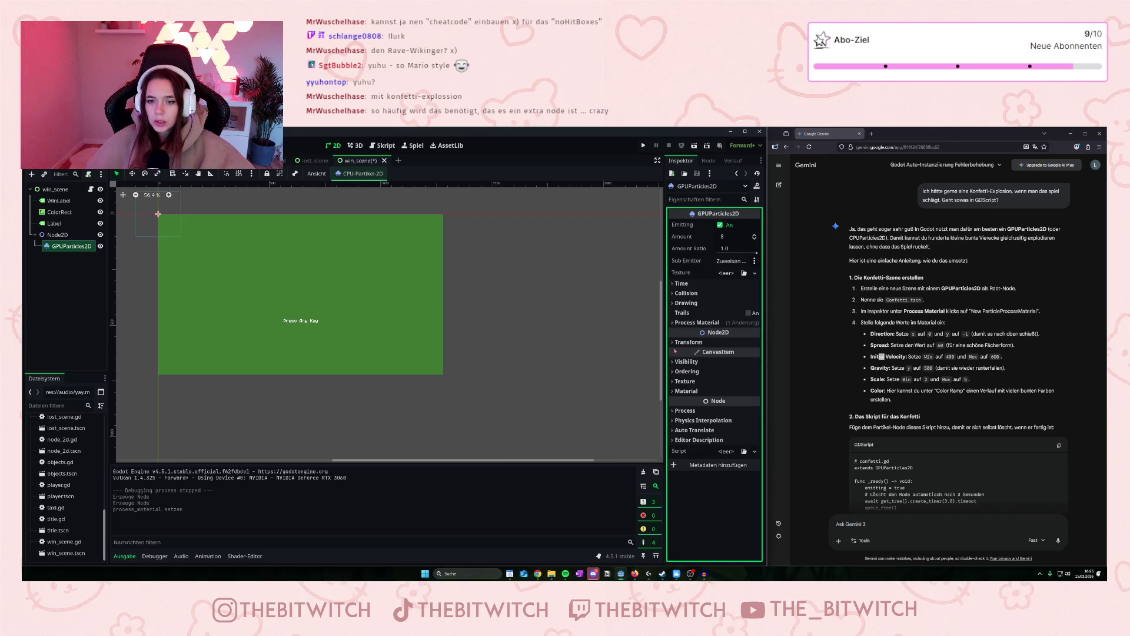
pyautogui.click(683, 342)
pyautogui.click(683, 342)
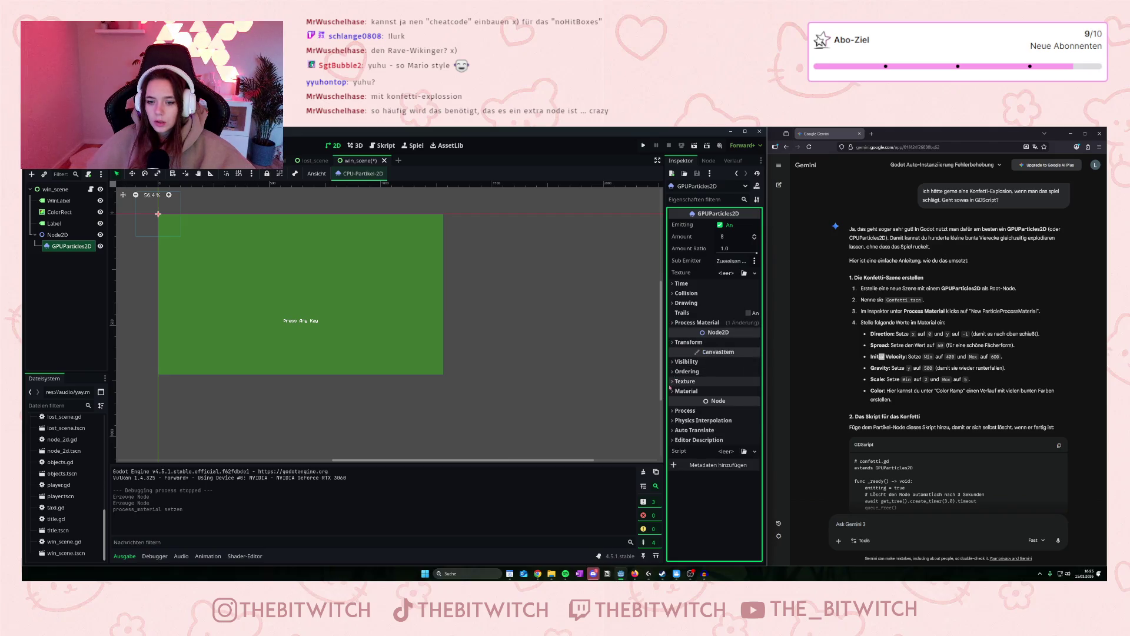
pyautogui.click(686, 371)
# Set the particles' Z Index to 2, re-expand Process Material, and run the win scene.
pyautogui.click(754, 380)
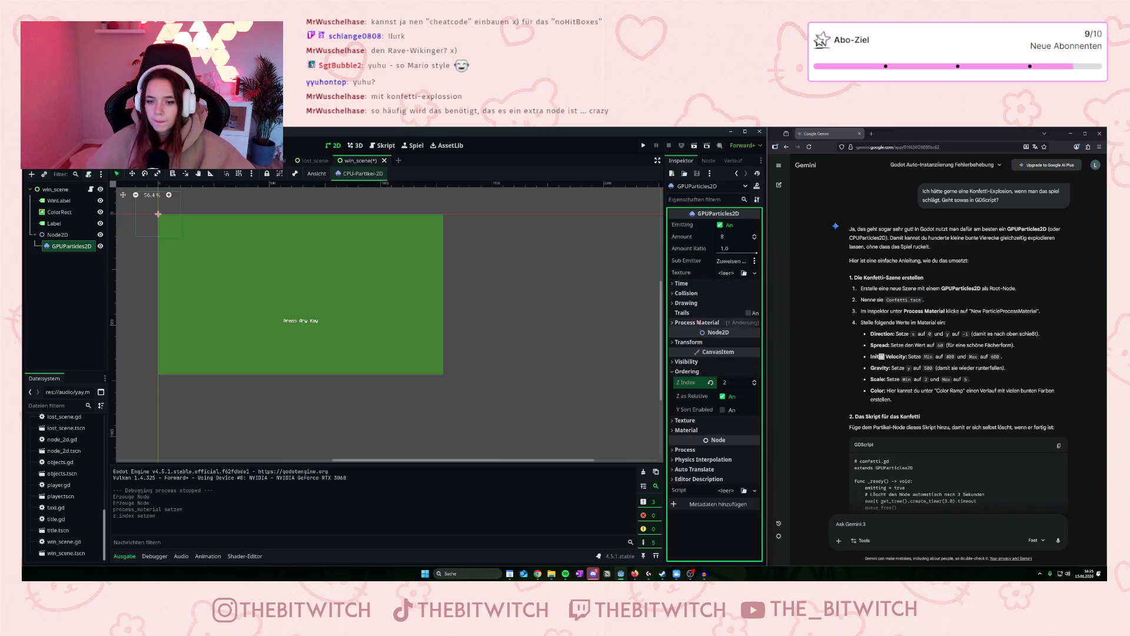
pyautogui.click(673, 324)
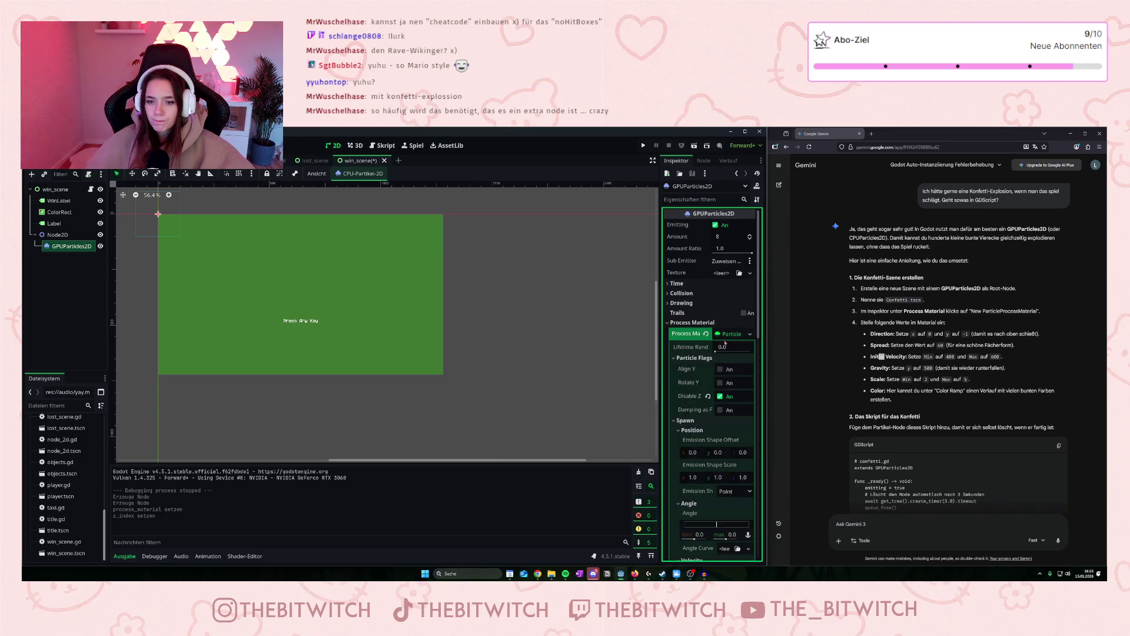
pyautogui.scroll(-2, 726, 343)
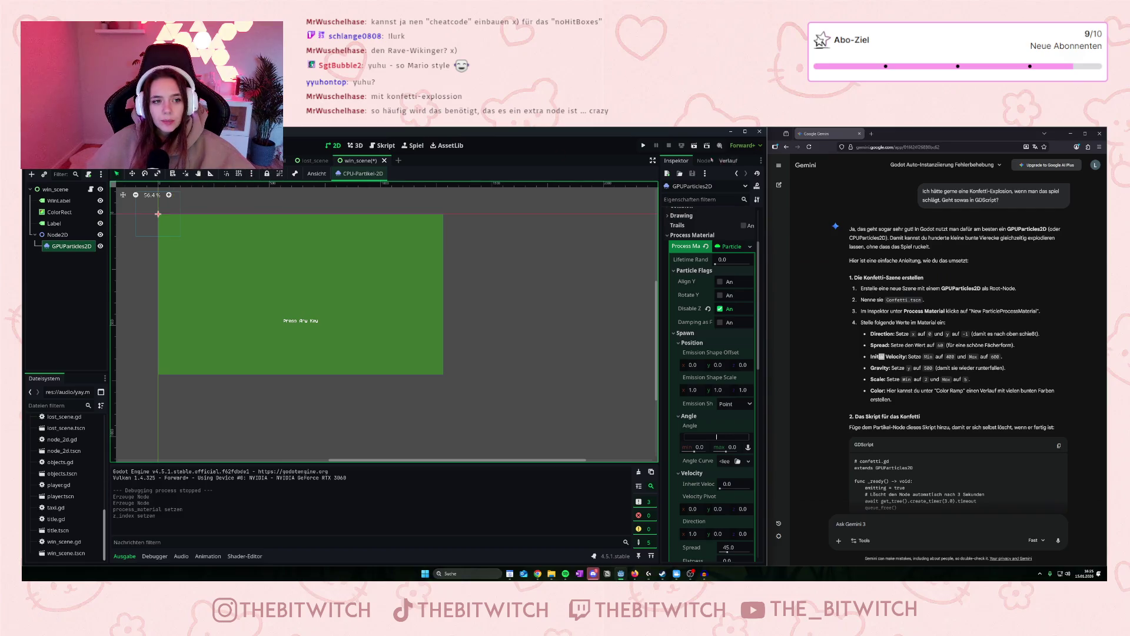
pyautogui.click(694, 145)
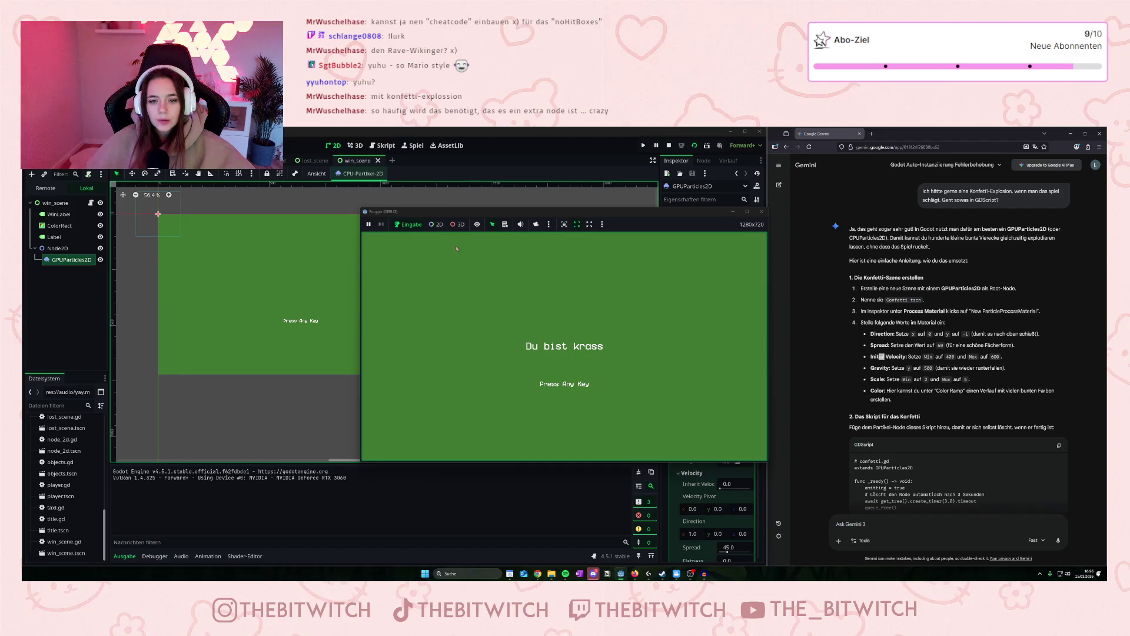
# Close the Frogger (DEBUG) game window and open win_scene.gd in the script editor.
pyautogui.click(762, 212)
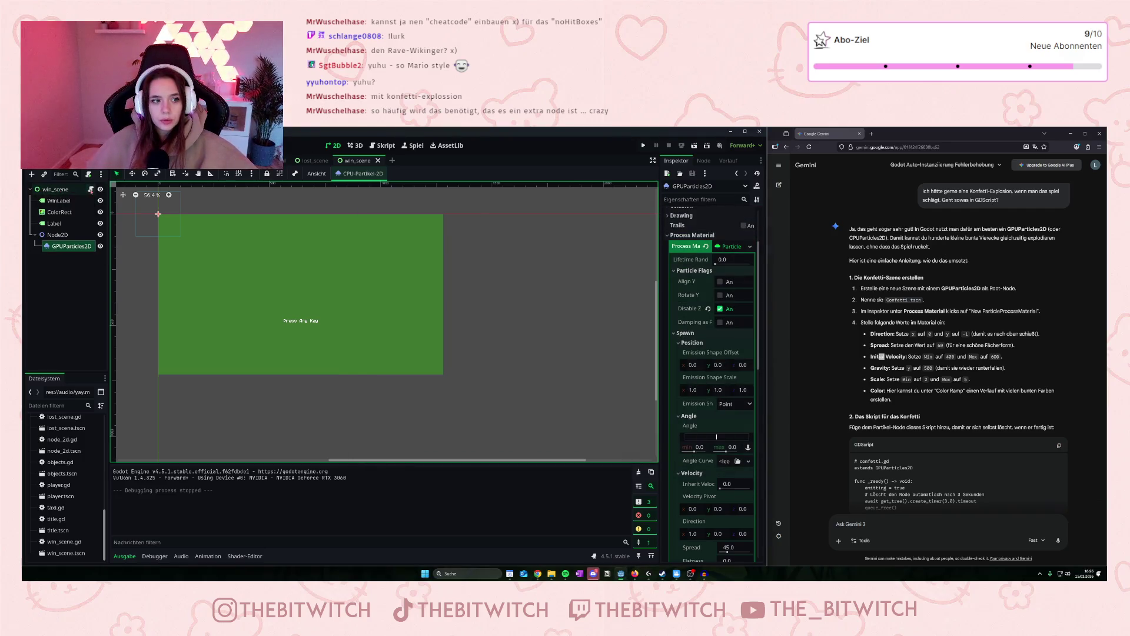
pyautogui.click(90, 189)
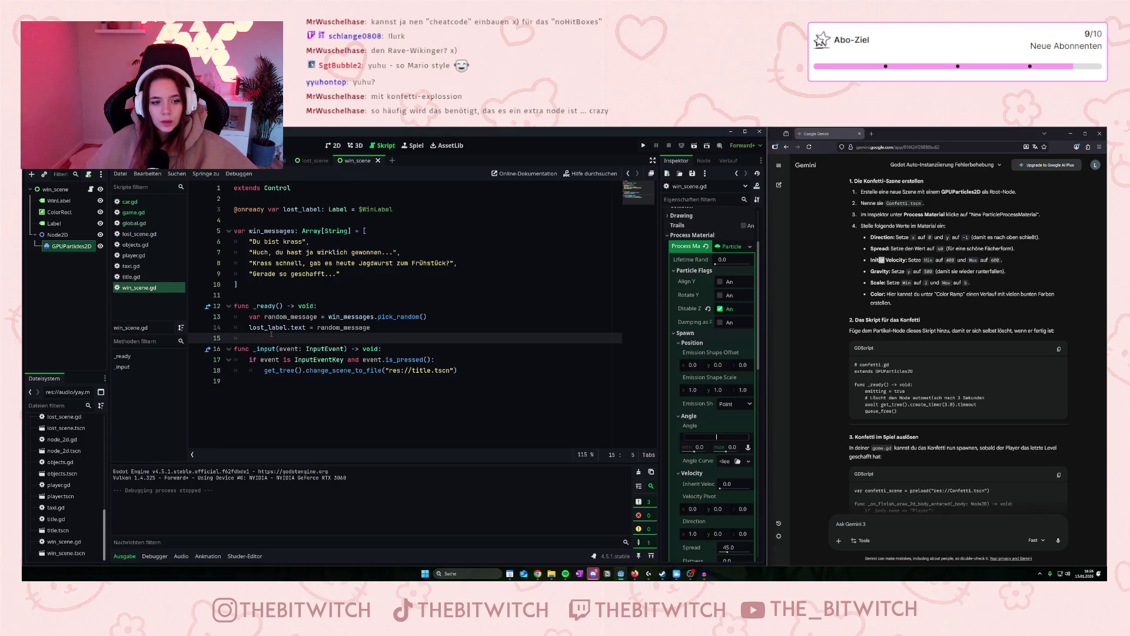
pyautogui.press('Return')
pyautogui.press('Up')
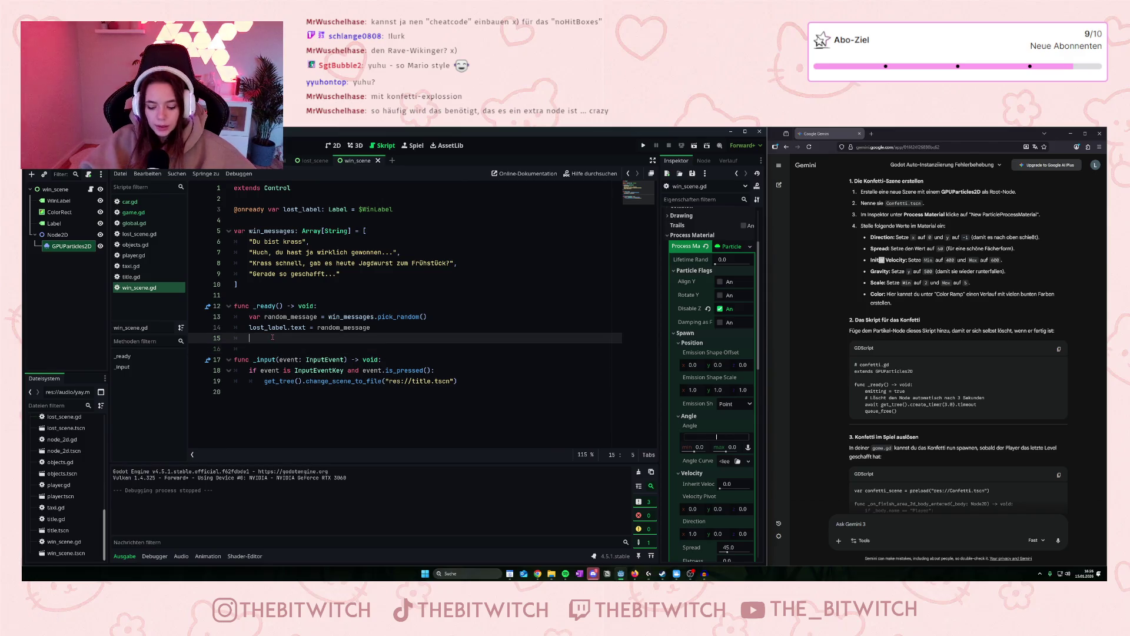
pyautogui.press('Return')
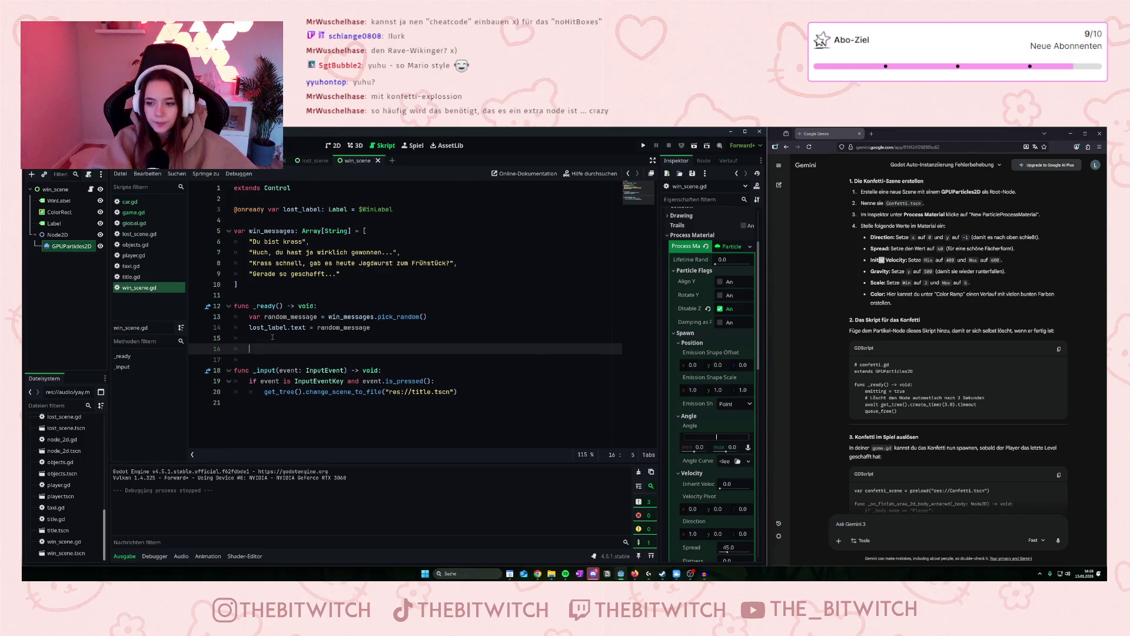
pyautogui.write('e')
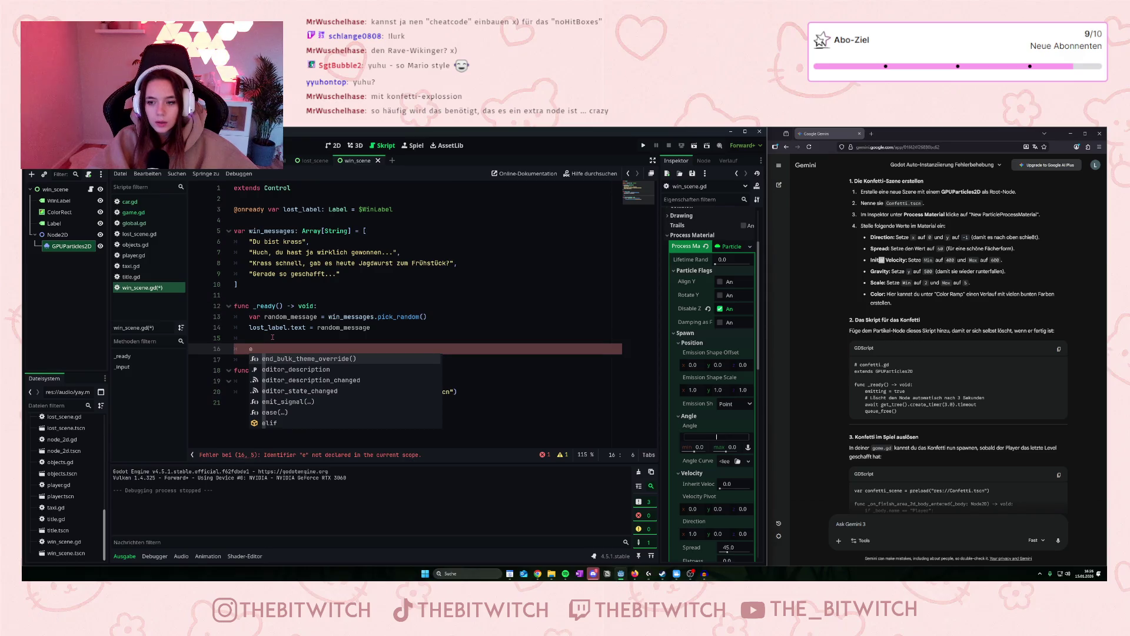
pyautogui.write('mitting')
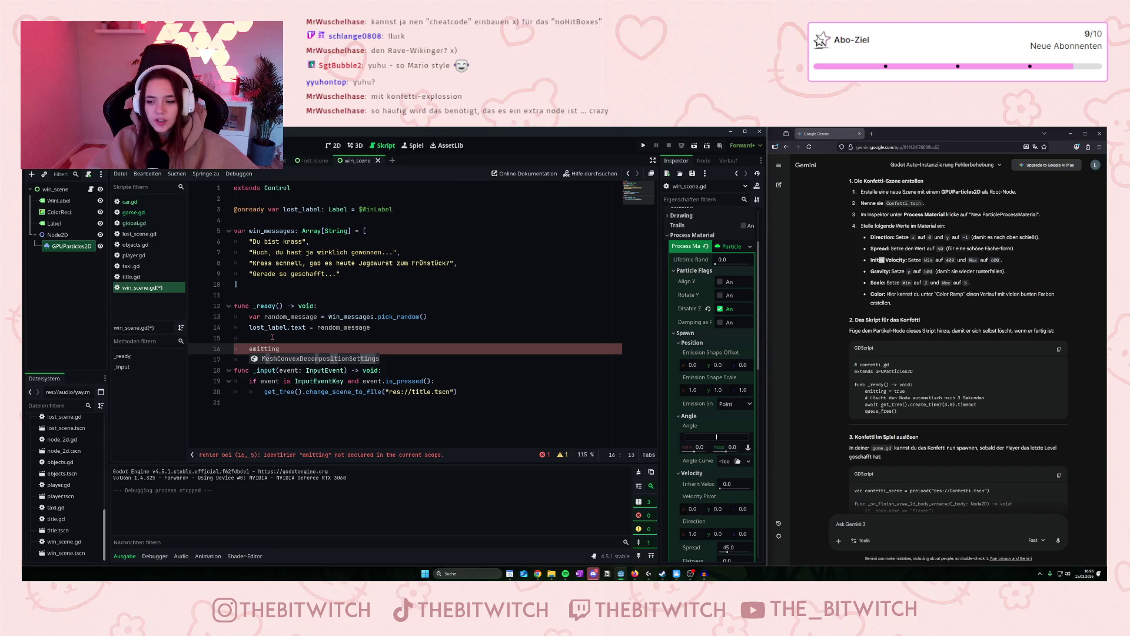
pyautogui.write(' = ')
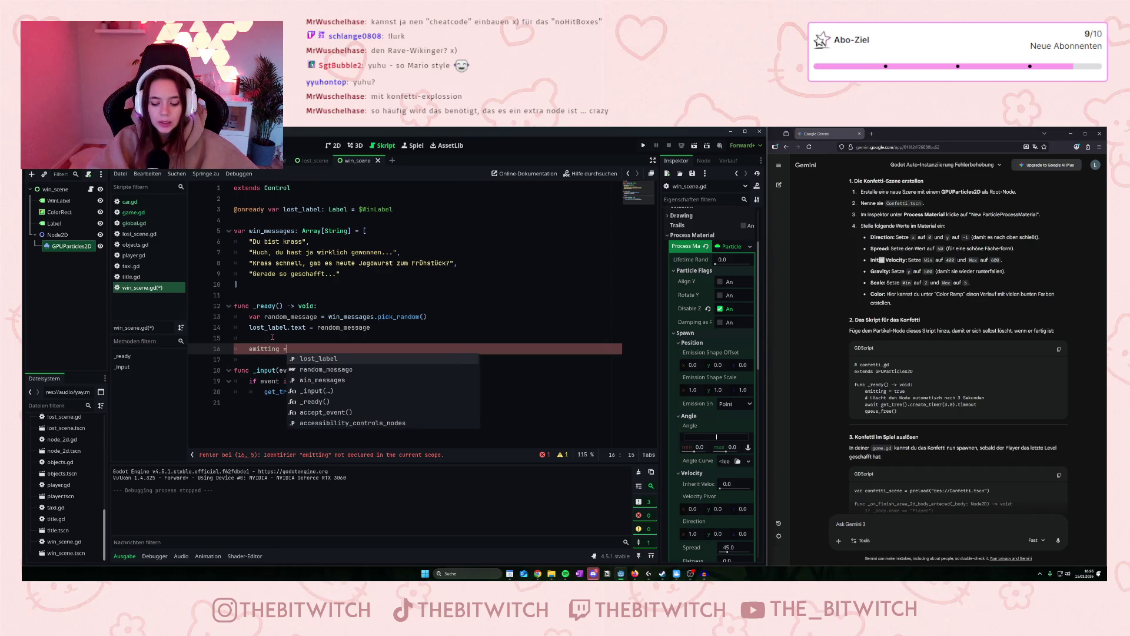
pyautogui.write('true')
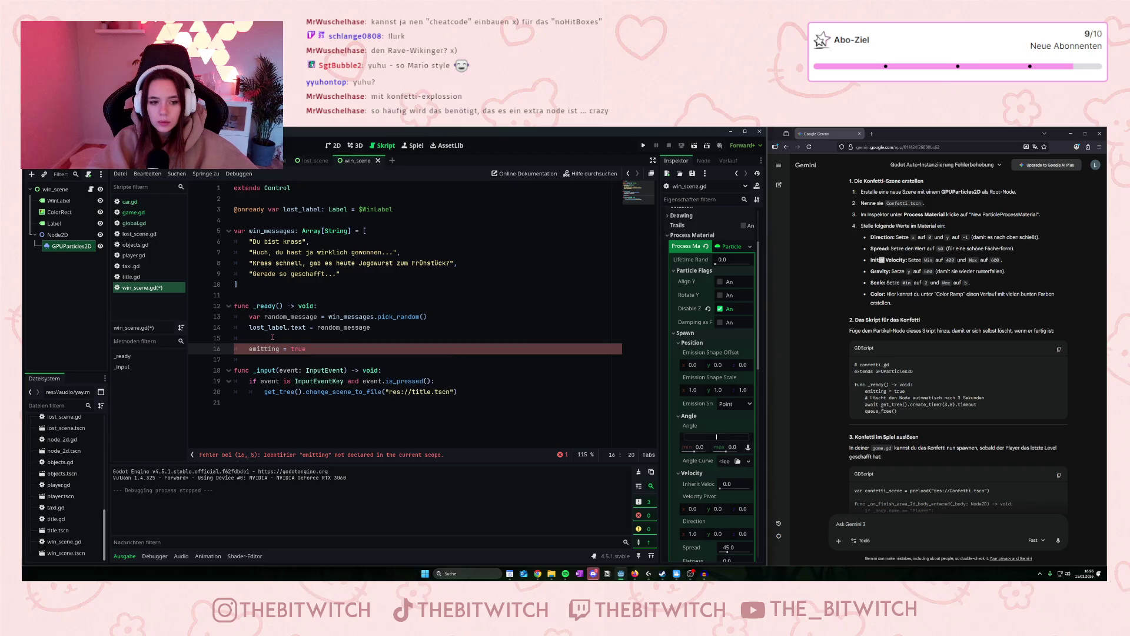
pyautogui.press('BackSpace')
pyautogui.press('BackSpace')
pyautogui.press('BackSpace')
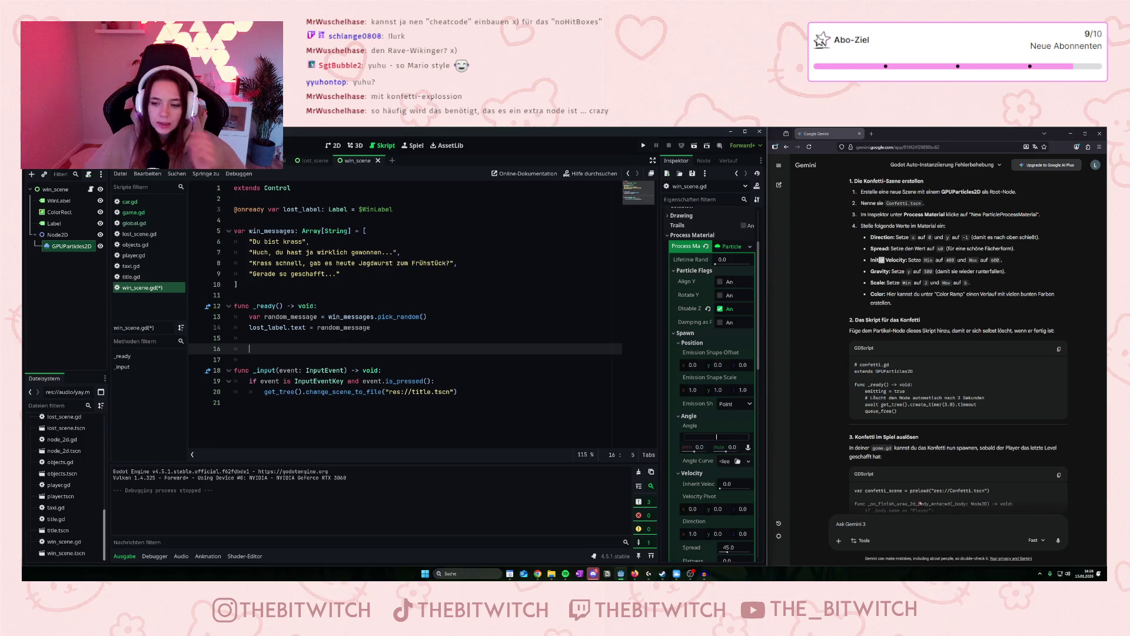
pyautogui.scroll(-3, 945, 412)
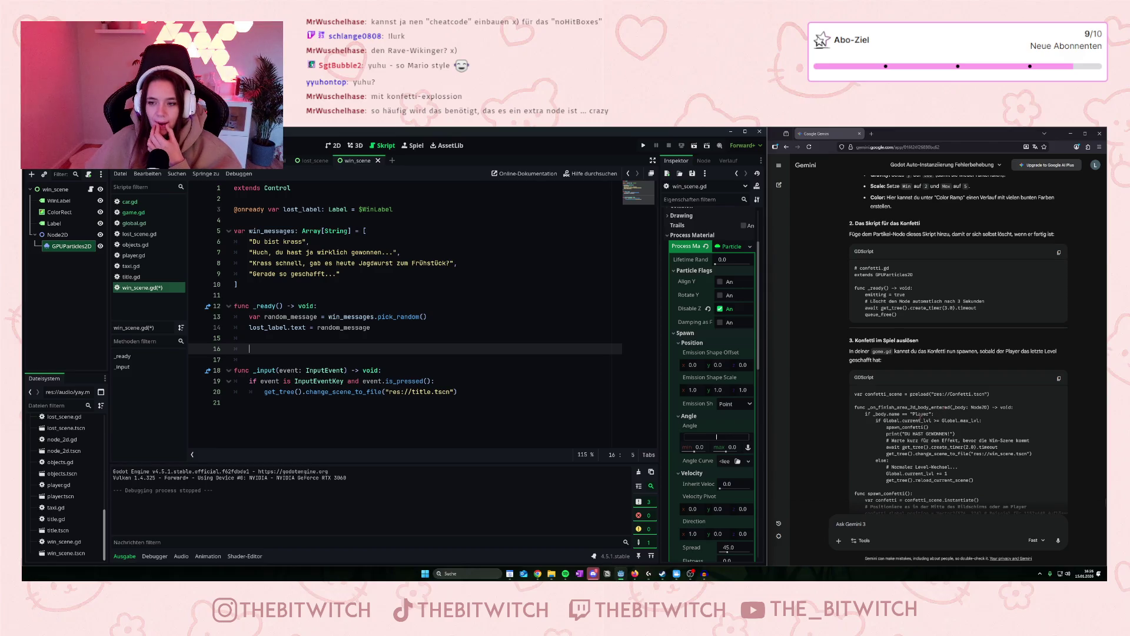
# Ask Gemini in German how to add confetti to win_scene, whose Node2D holds the GPUParticles2D.
pyautogui.click(847, 521)
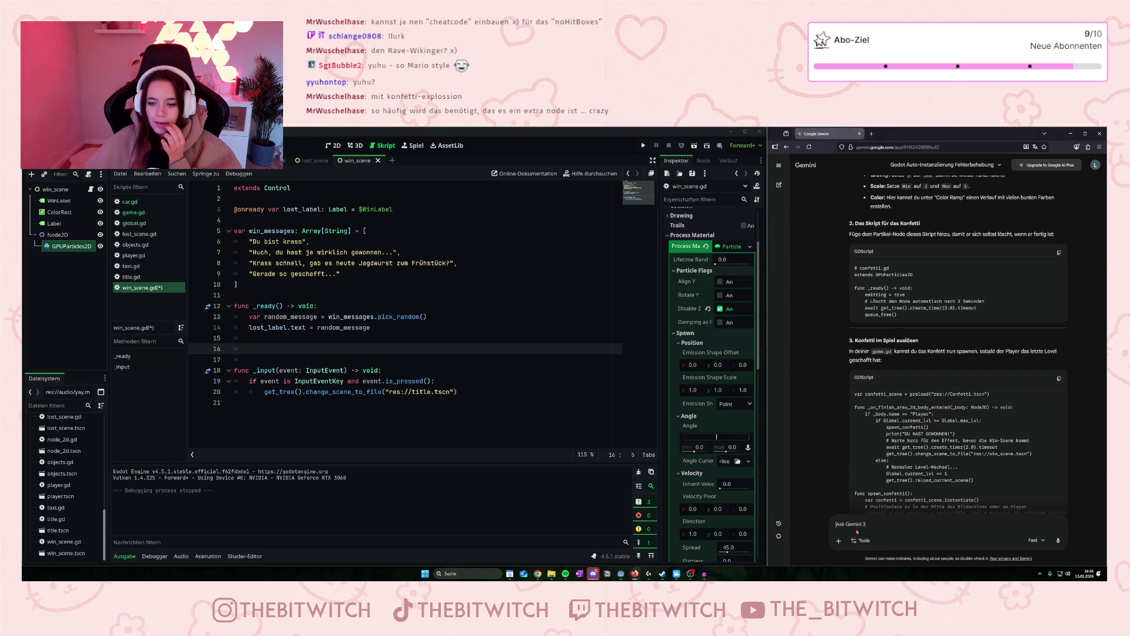
pyautogui.write('ich w')
pyautogui.moveTo(650, 574)
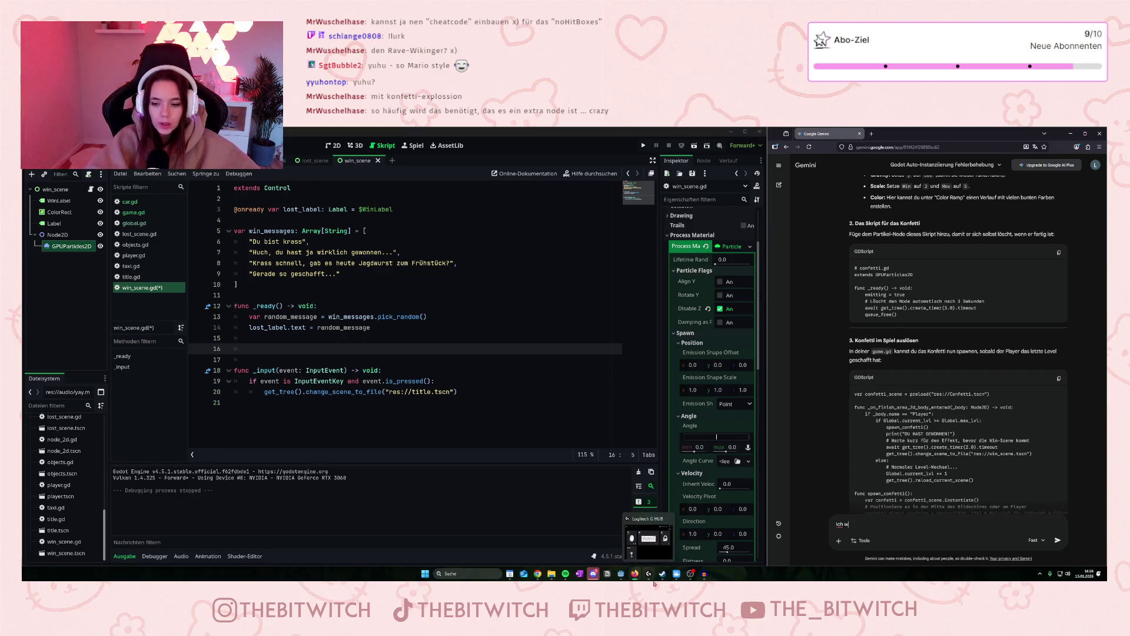
pyautogui.press('BackSpace')
pyautogui.write('möchte, dass es i')
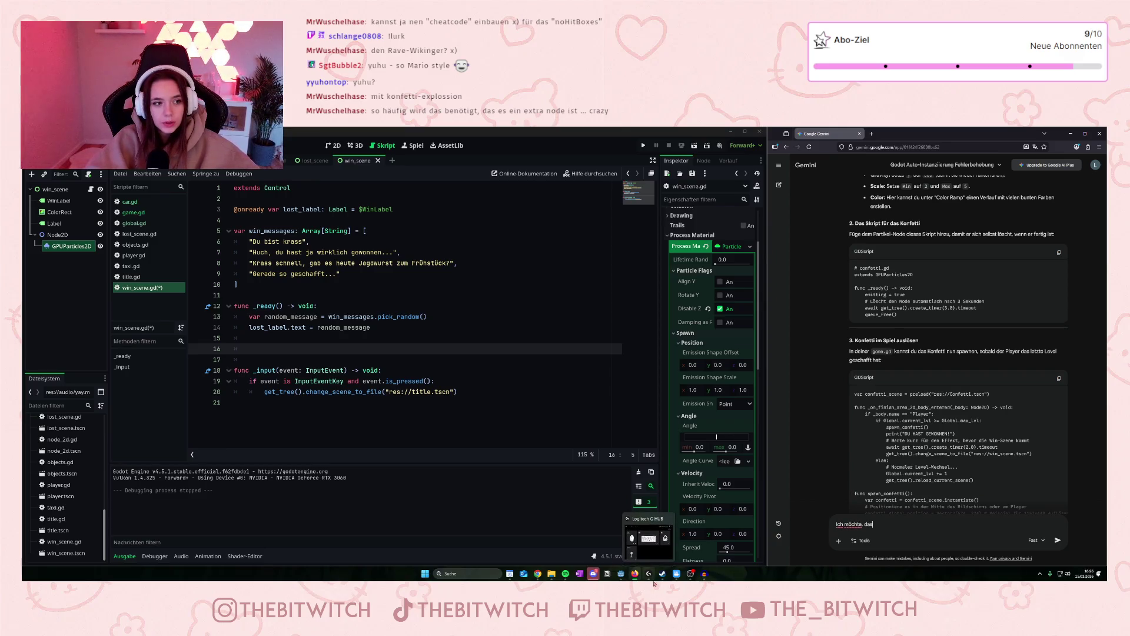
pyautogui.write('n de')
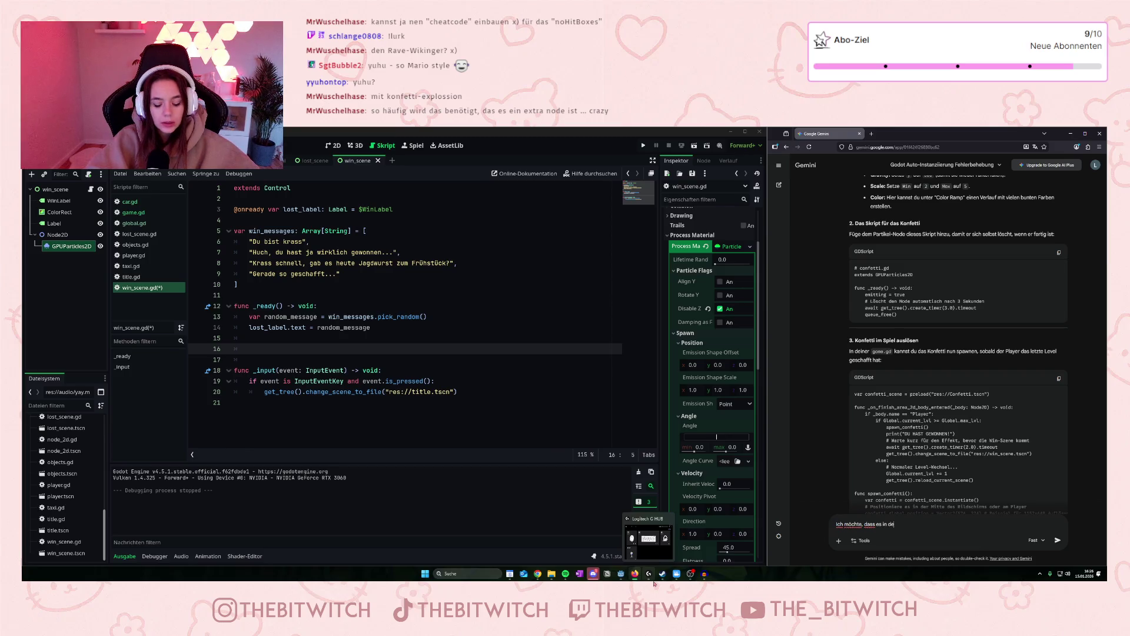
pyautogui.write('r win_scene liegt (win')
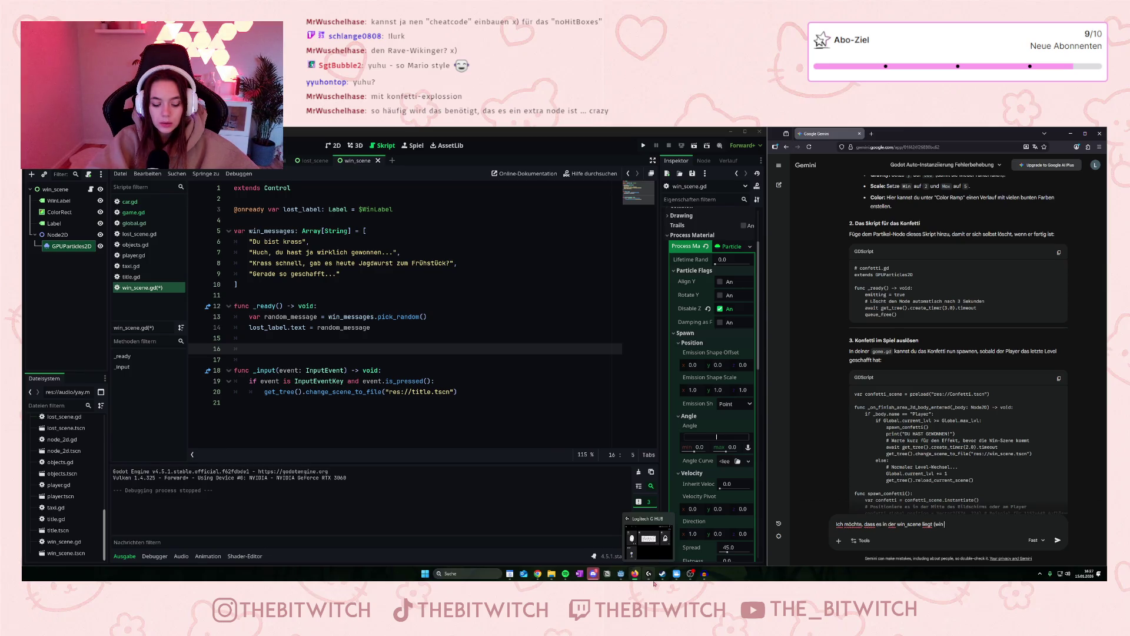
pyautogui.write(' scen')
pyautogui.write('e ist ein')
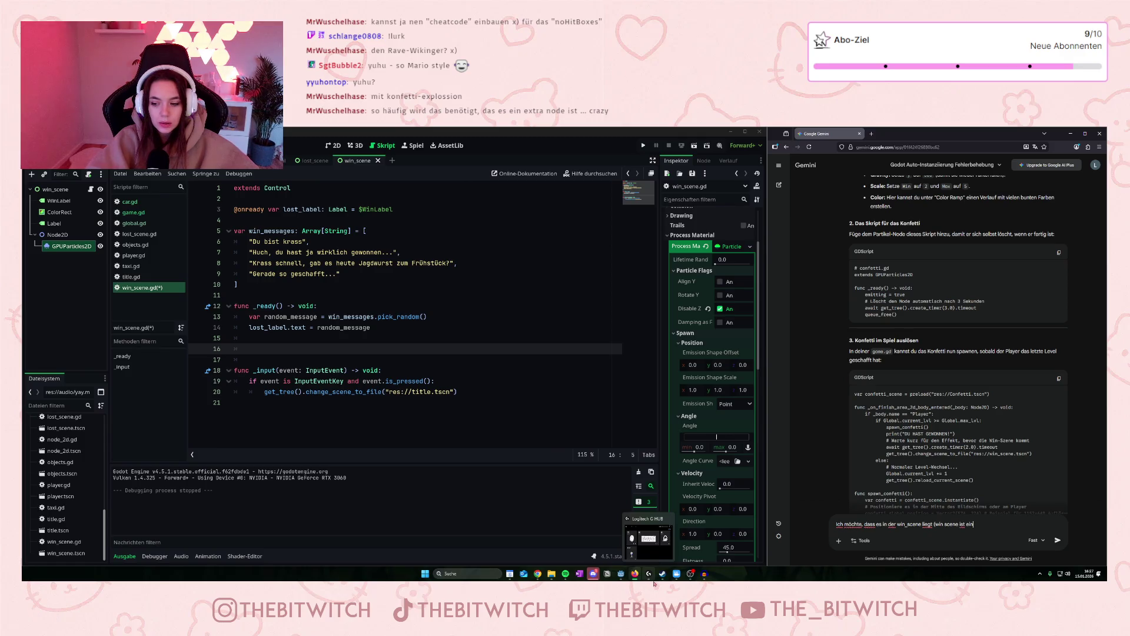
pyautogui.write('e control')
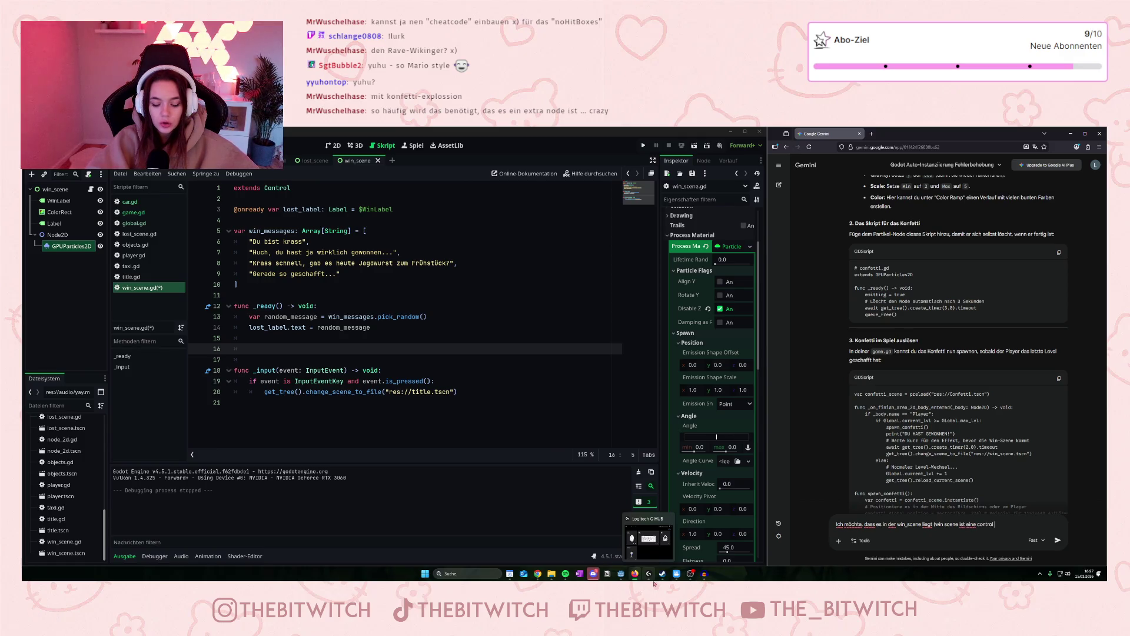
pyautogui.write(' noc')
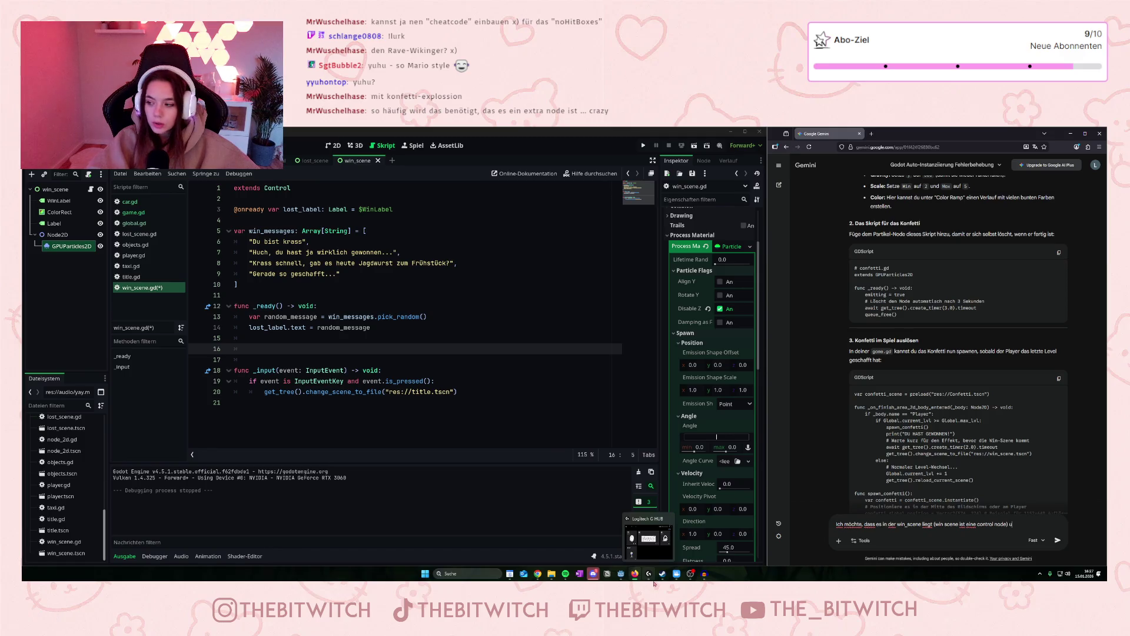
pyautogui.write('nd da')
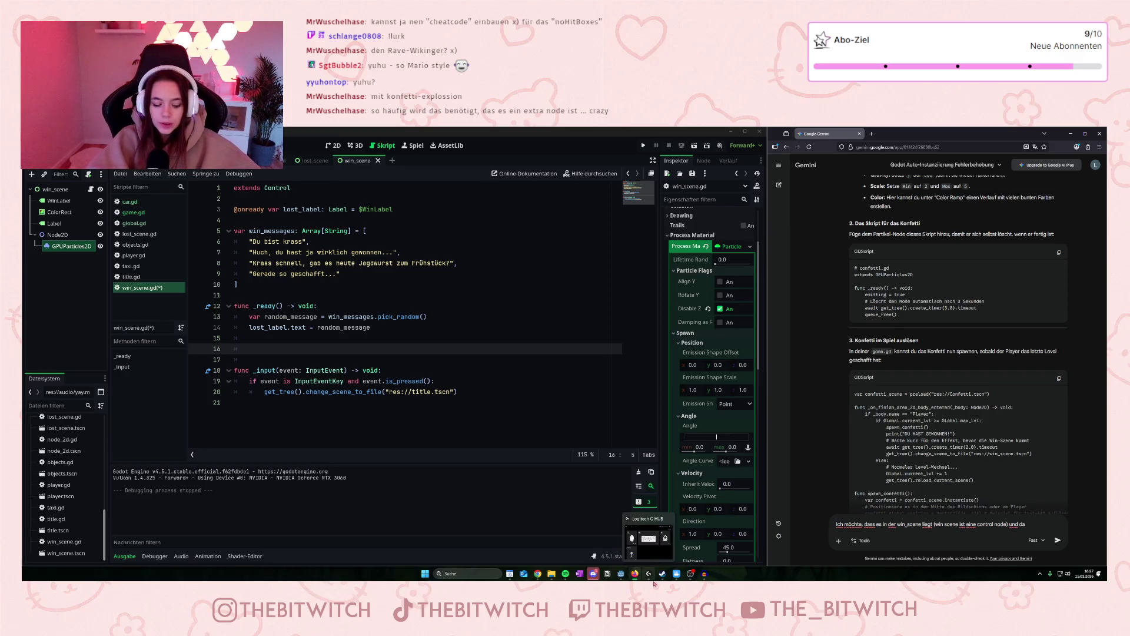
pyautogui.press('BackSpace')
pyautogui.press('BackSpace')
pyautogui.write('als child nod')
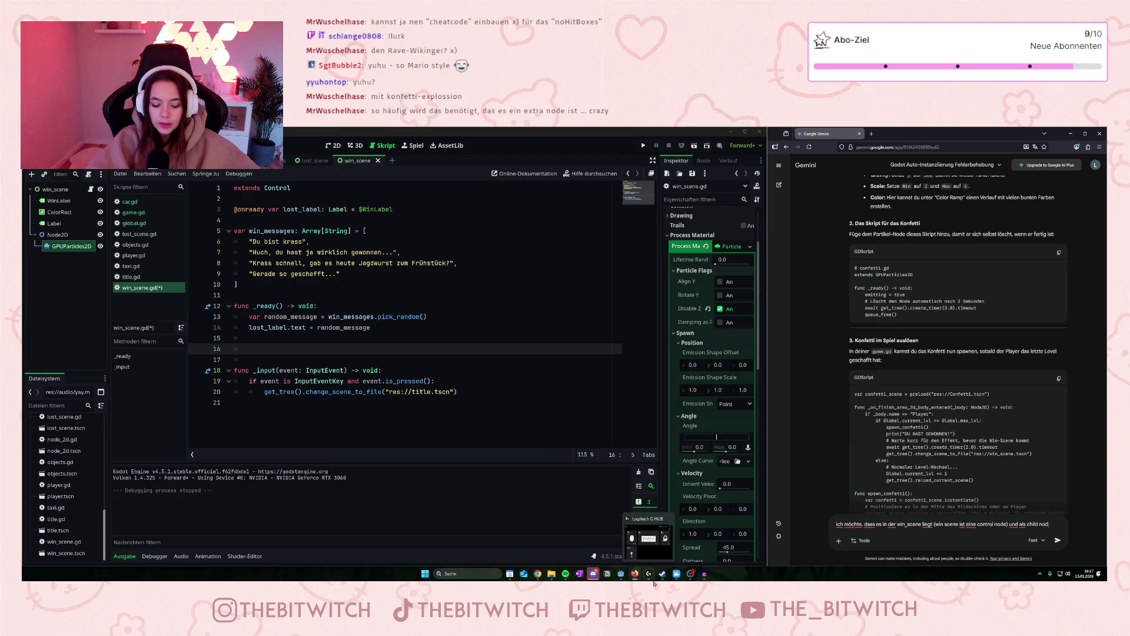
pyautogui.write('e dann eine node')
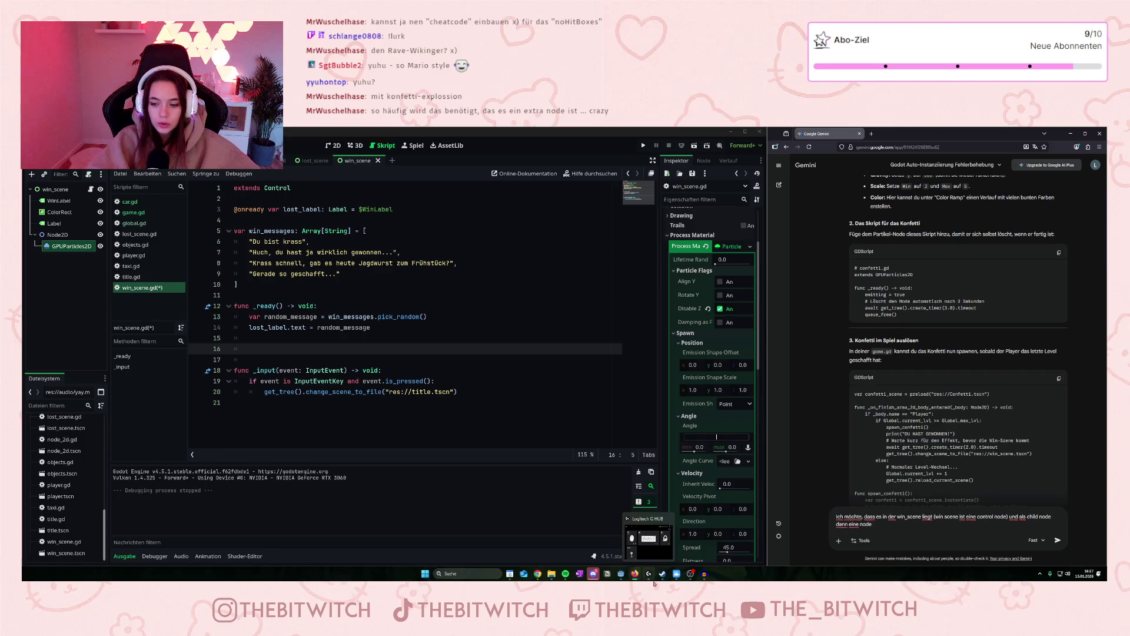
pyautogui.write(' 2d, die dan')
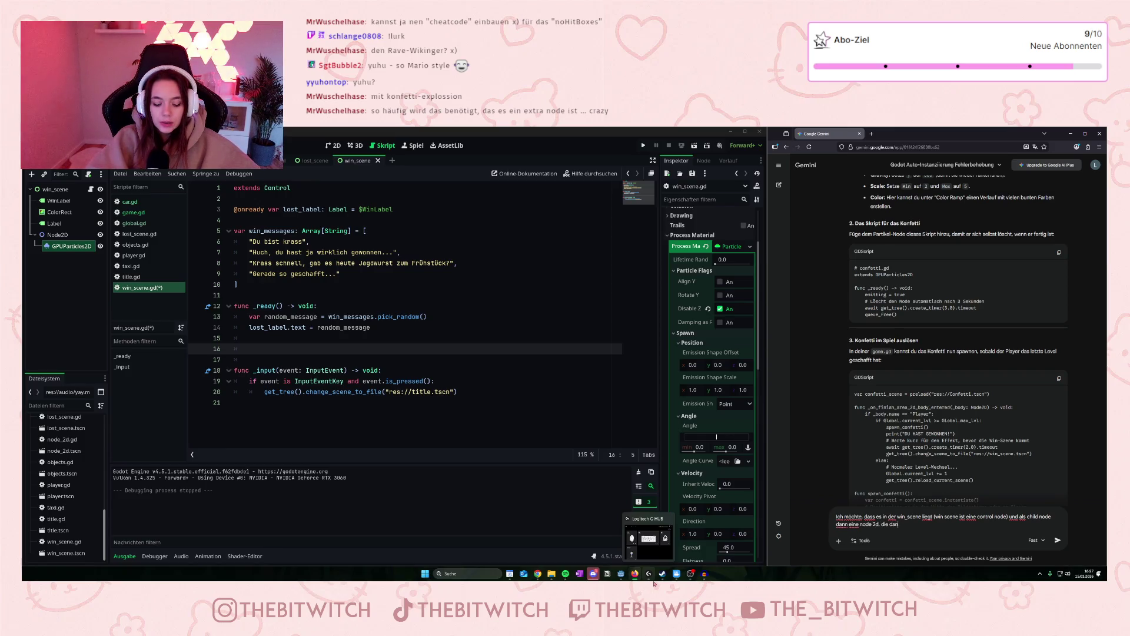
pyautogui.write('n das gpupartic')
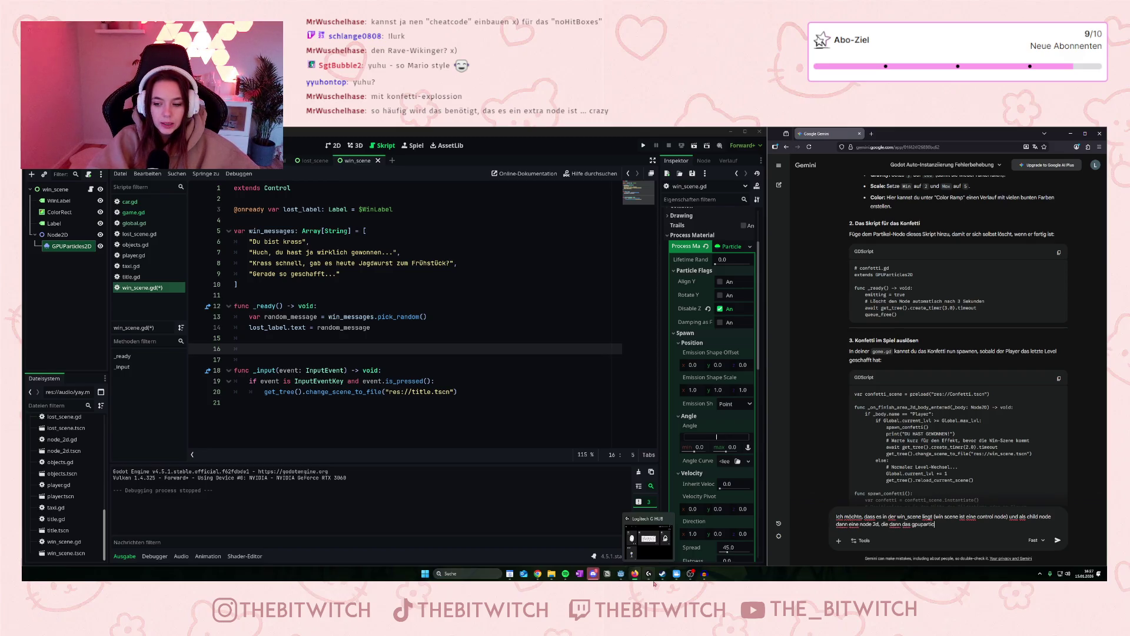
pyautogui.write('s beinh')
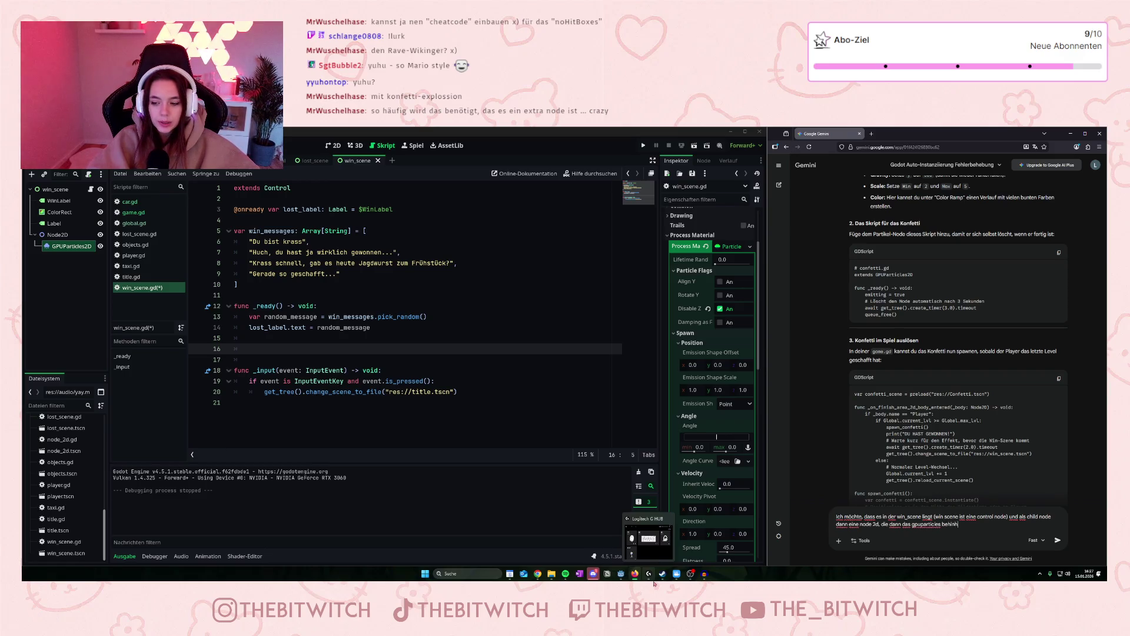
pyautogui.write('et.')
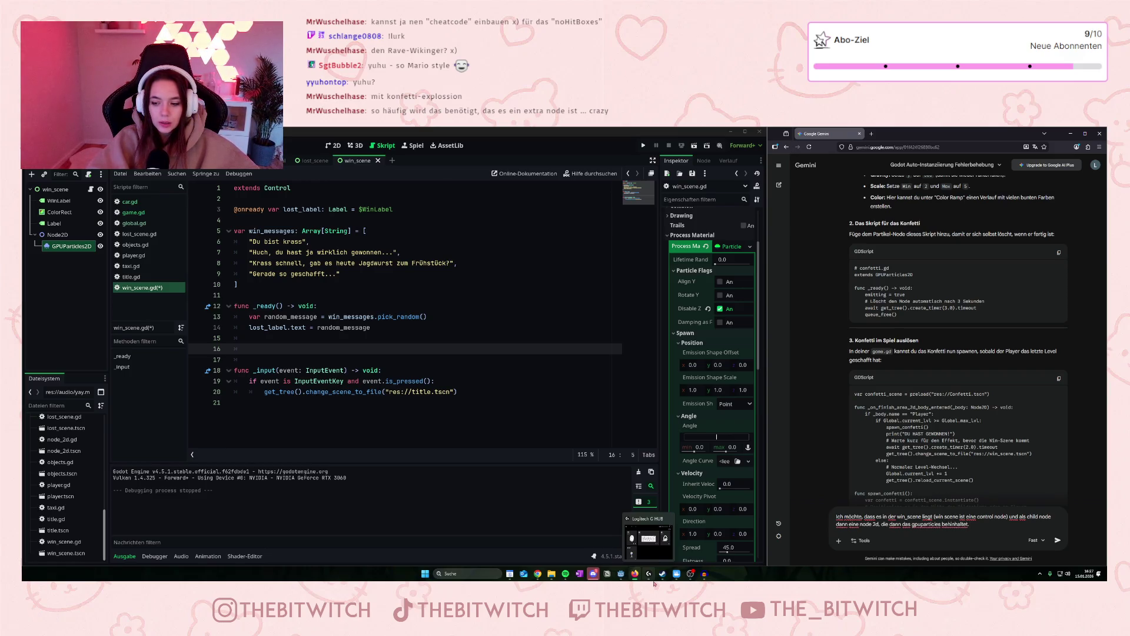
pyautogui.write(' Die ')
pyautogui.write('me.d')
pyautogui.write('gd führt die win_s')
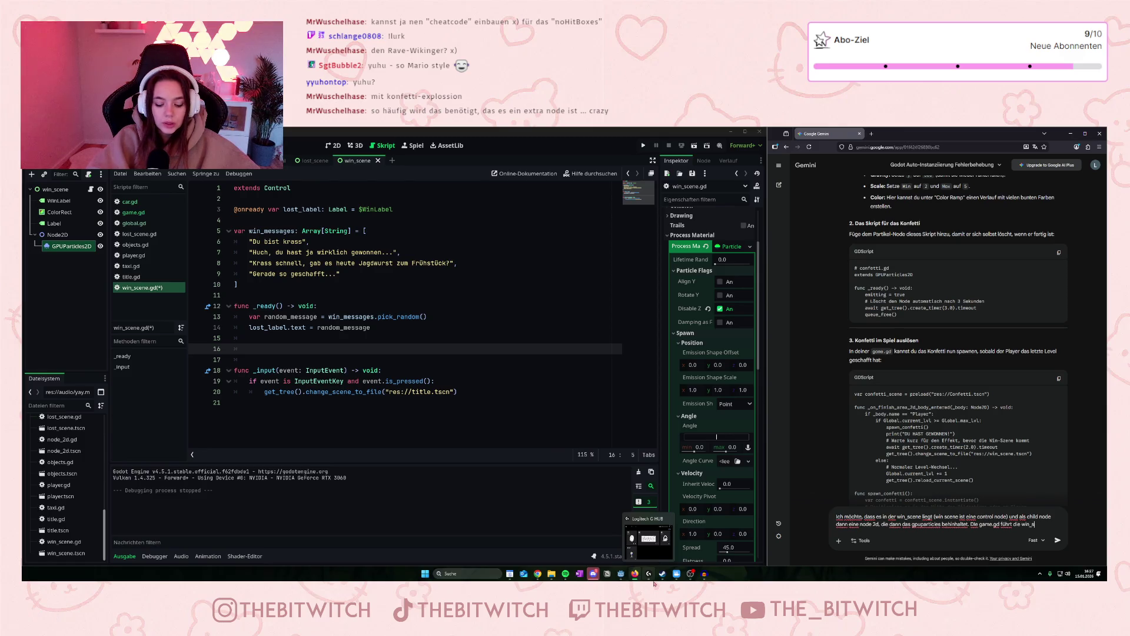
pyautogui.write('cene bereits aus')
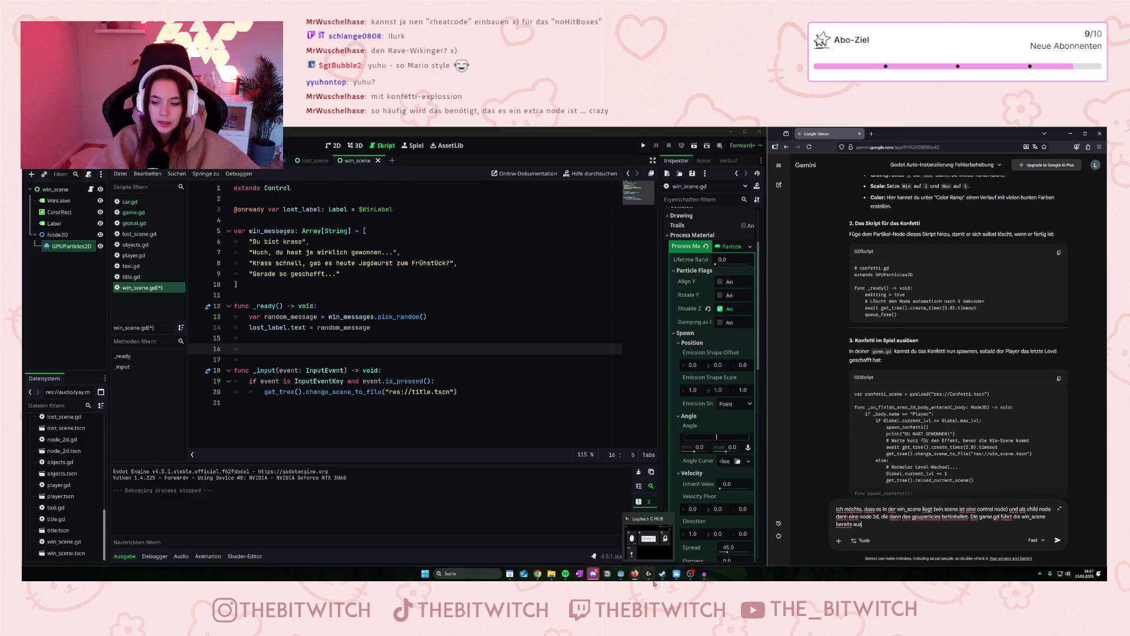
pyautogui.press('Return')
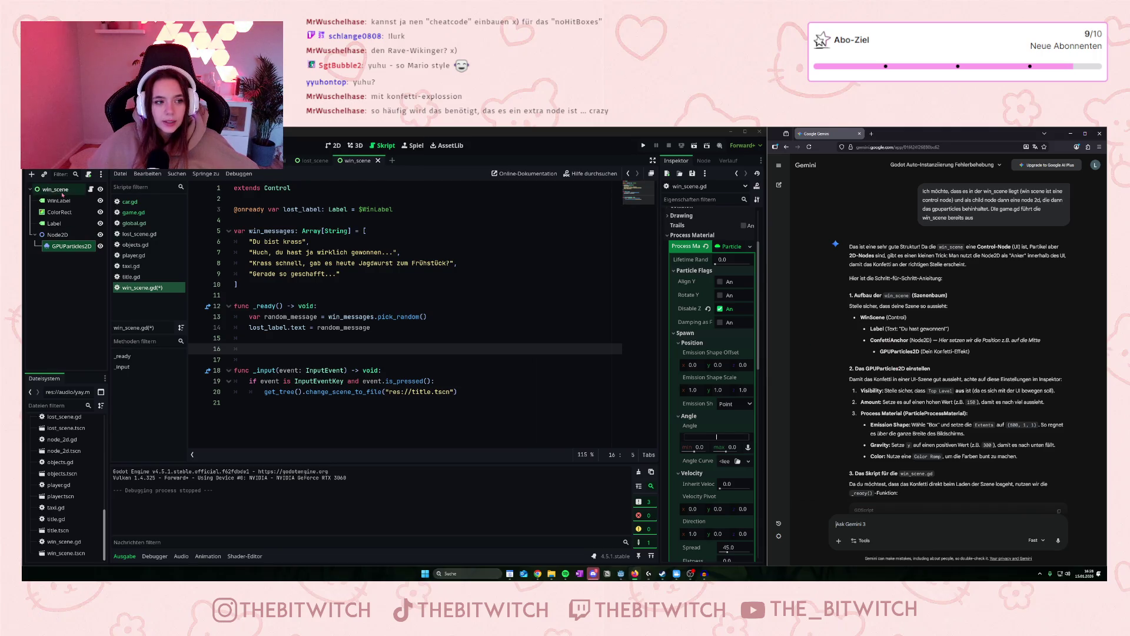
# Drag the GPUParticles2D to the win screen's centre, save with Ctrl+S, and close the test window.
pyautogui.click(58, 235)
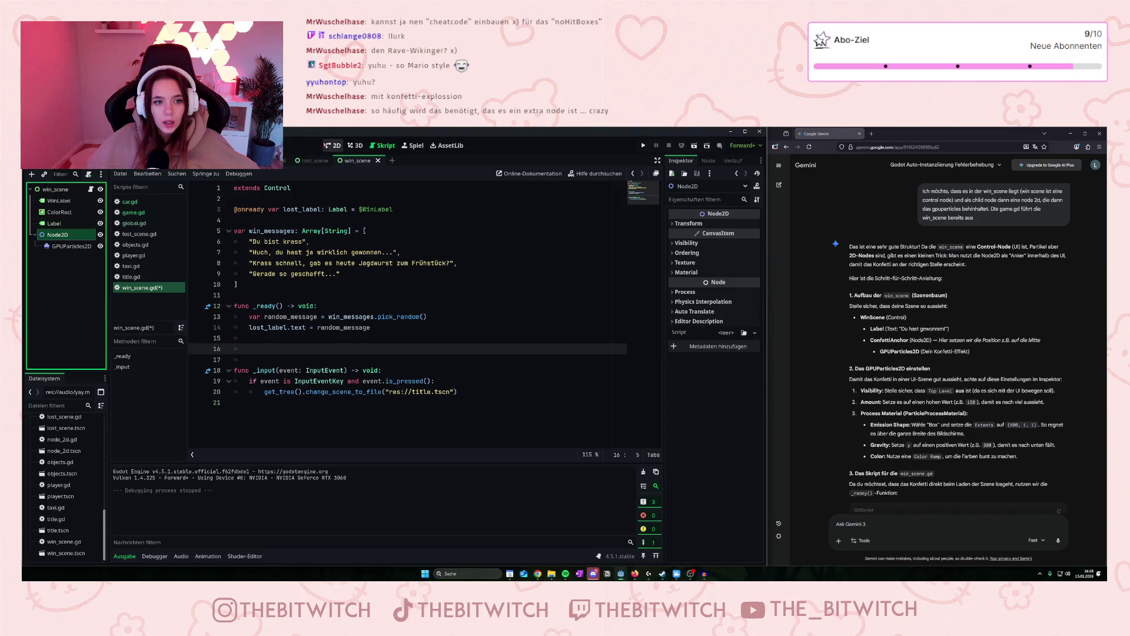
pyautogui.click(334, 145)
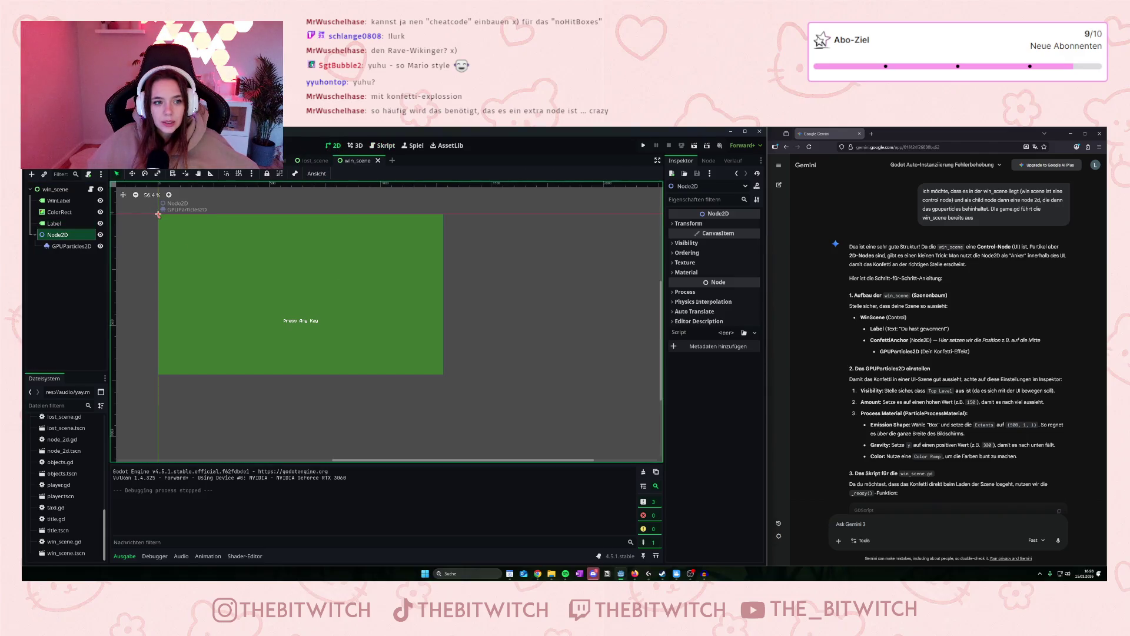
pyautogui.moveTo(158, 214); pyautogui.dragTo(300, 298)
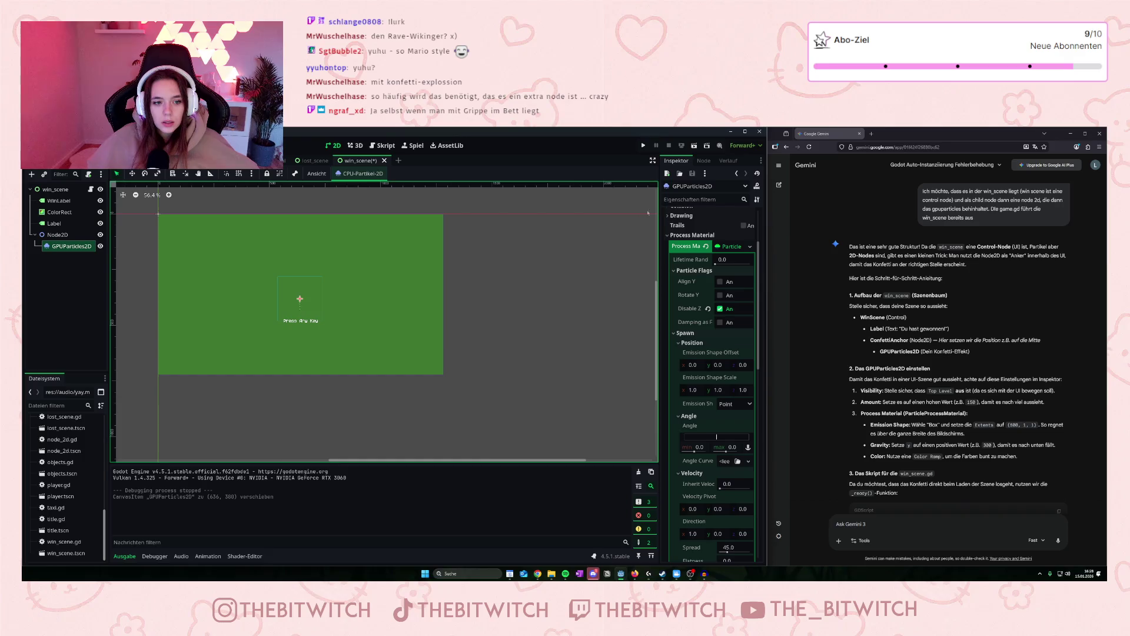
pyautogui.hotkey('ctrl', 's')
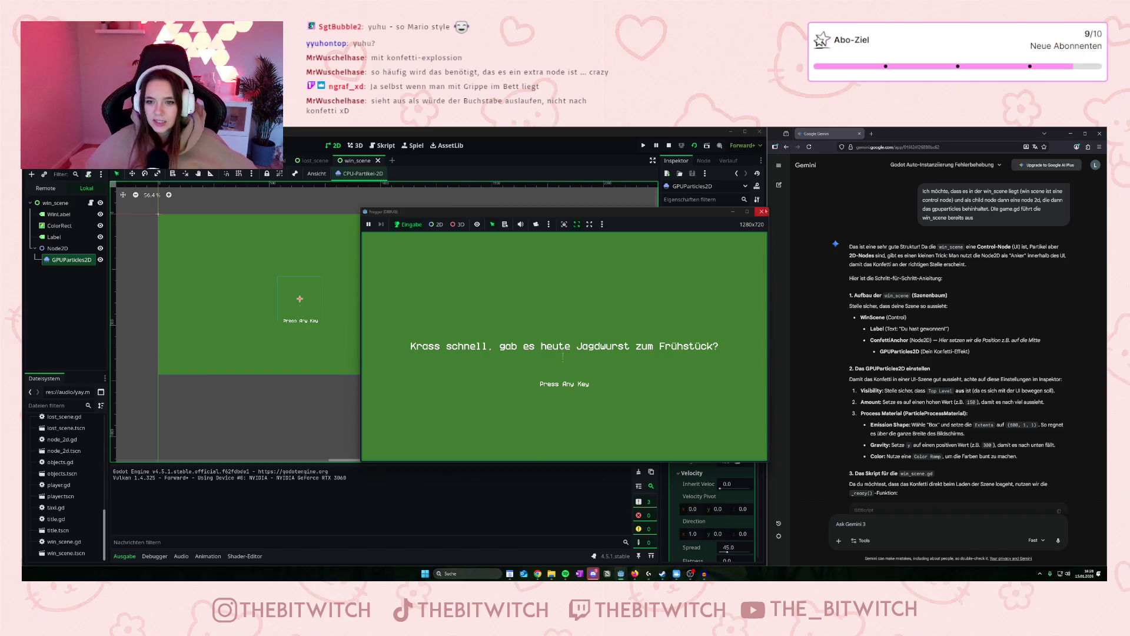
pyautogui.click(762, 211)
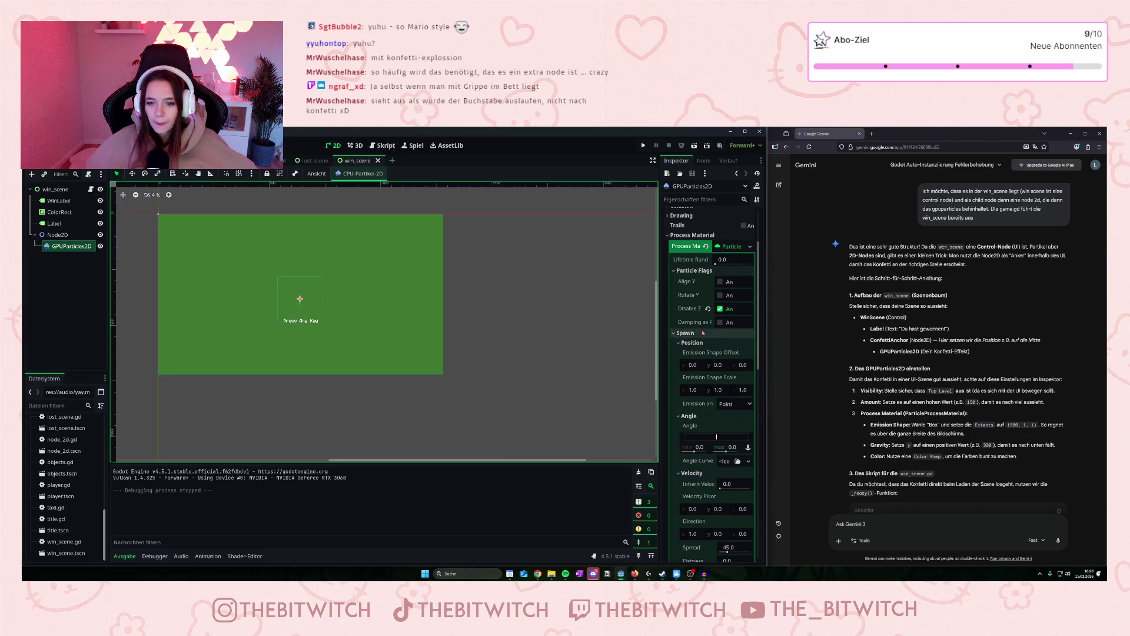
# Raise the particles' initial velocity maximum to 526.
pyautogui.scroll(-5, 704, 331)
pyautogui.scroll(-2, 694, 416)
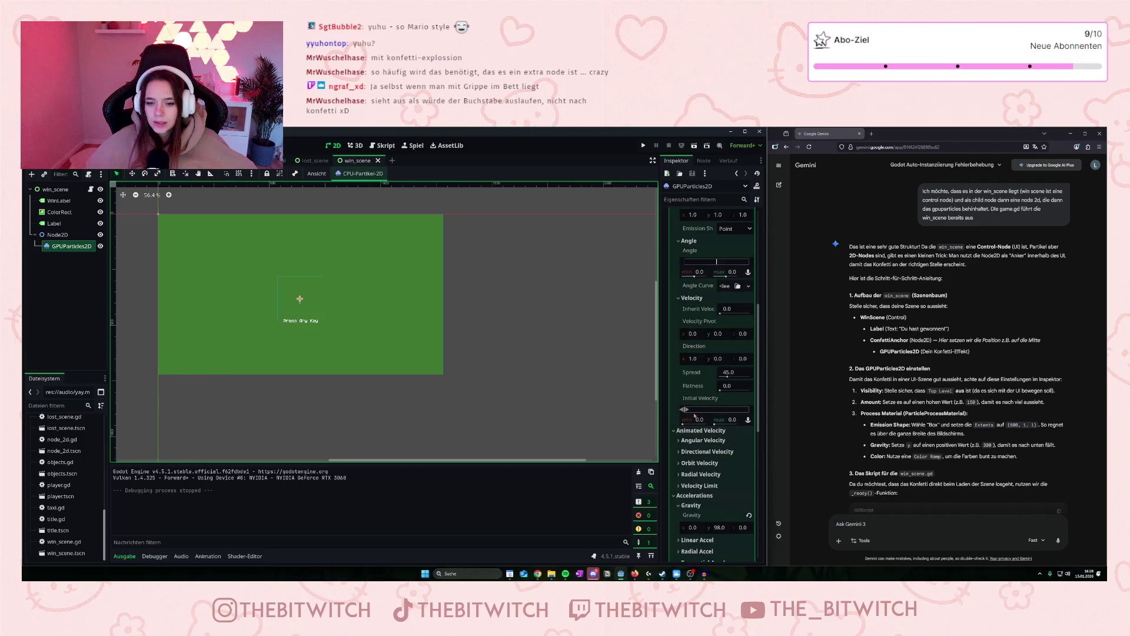
pyautogui.moveTo(690, 409); pyautogui.dragTo(702, 407)
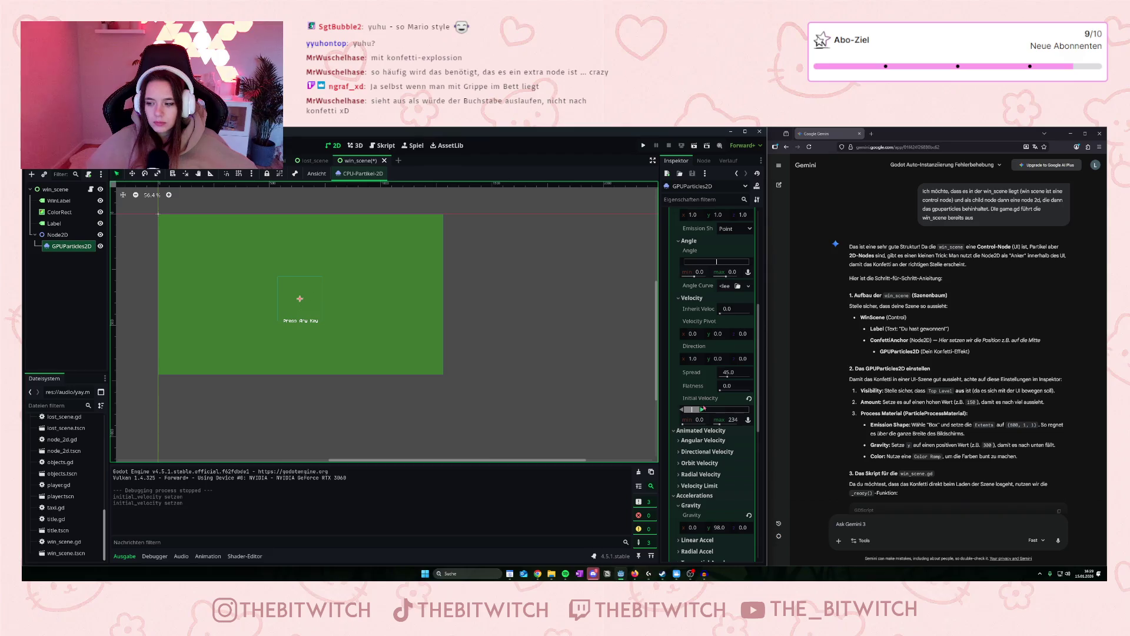
pyautogui.scroll(2, 287, 291)
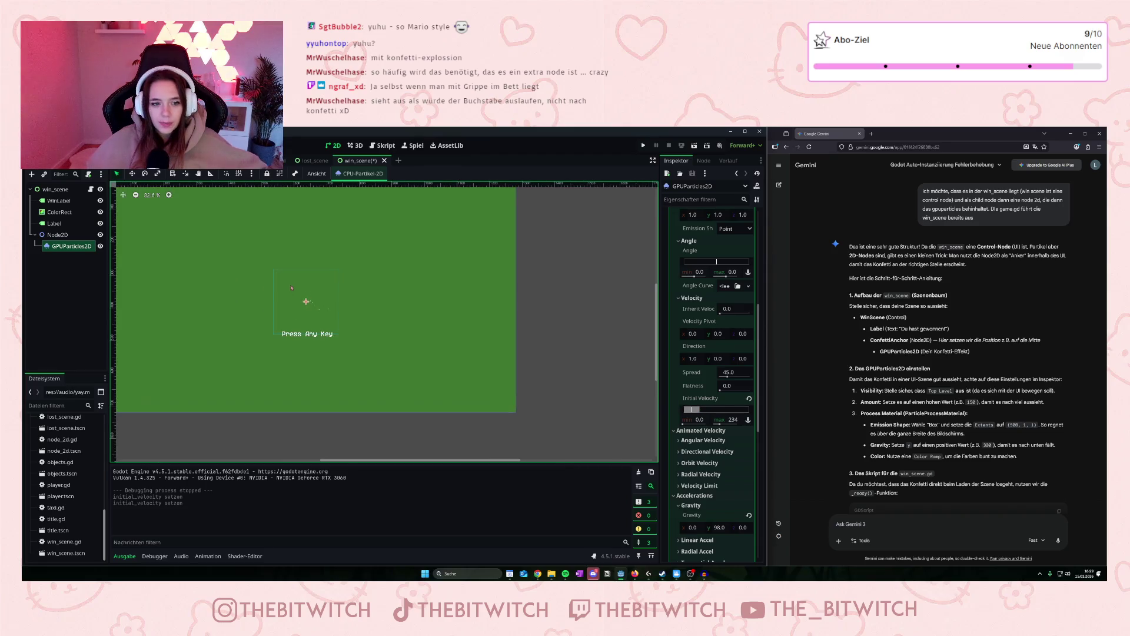
pyautogui.moveTo(695, 410)
pyautogui.mouseDown()
pyautogui.moveTo(749, 413)
pyautogui.moveTo(720, 414)
pyautogui.mouseUp()
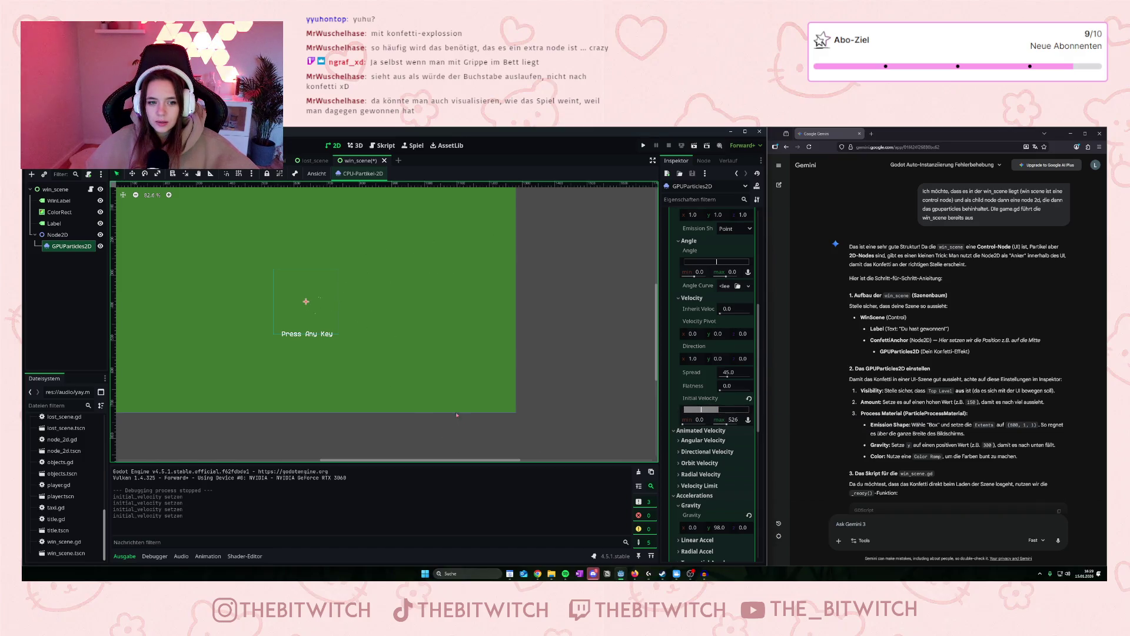
# Set angular velocity to -477..358 and directional velocity to -350..239.
pyautogui.click(680, 441)
pyautogui.moveTo(716, 461)
pyautogui.mouseDown()
pyautogui.moveTo(730, 459)
pyautogui.moveTo(696, 457)
pyautogui.moveTo(736, 466)
pyautogui.moveTo(692, 467)
pyautogui.mouseUp()
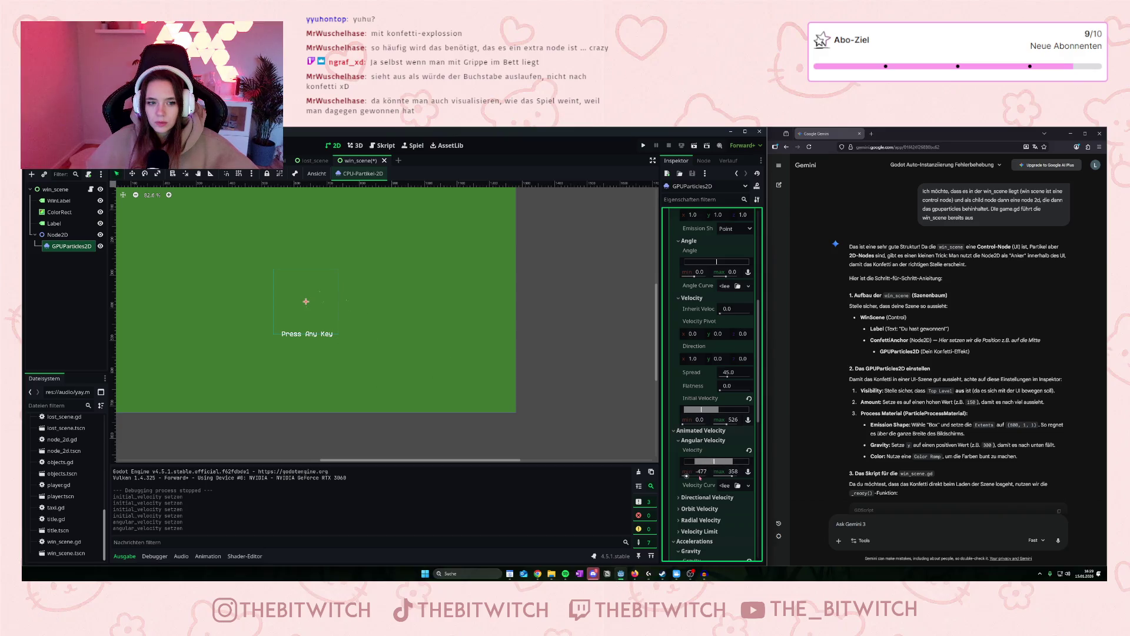
pyautogui.scroll(-2, 700, 456)
pyautogui.click(704, 454)
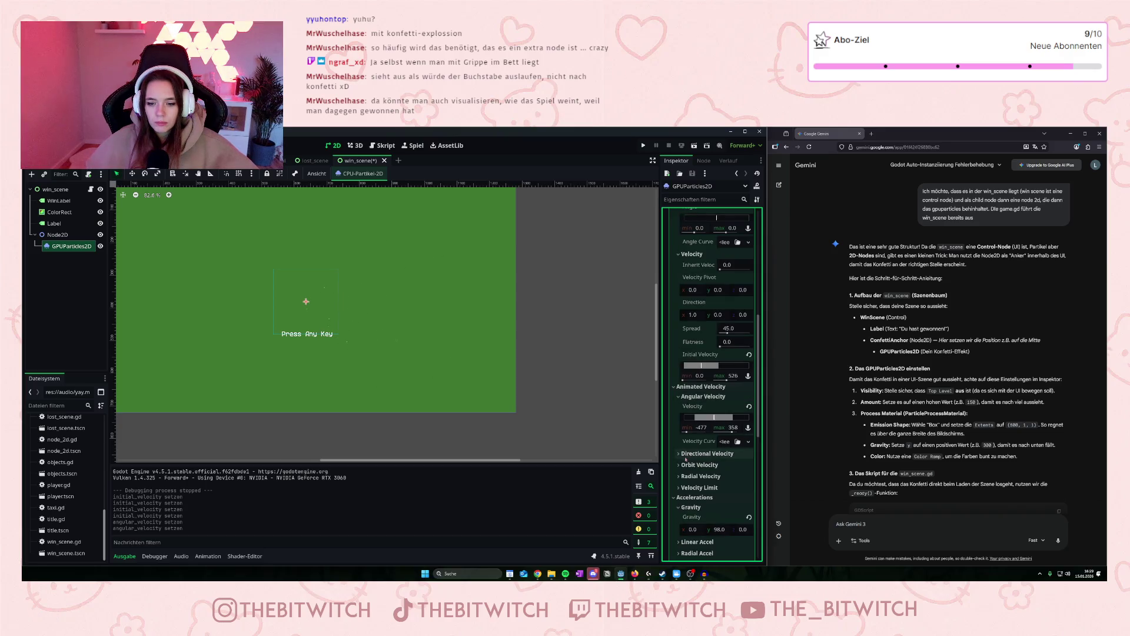
pyautogui.moveTo(717, 474)
pyautogui.mouseDown()
pyautogui.moveTo(730, 474)
pyautogui.moveTo(696, 477)
pyautogui.mouseUp()
# Expand the Orbit Velocity settings and return to the top of the Inspector.
pyautogui.scroll(-2, 685, 471)
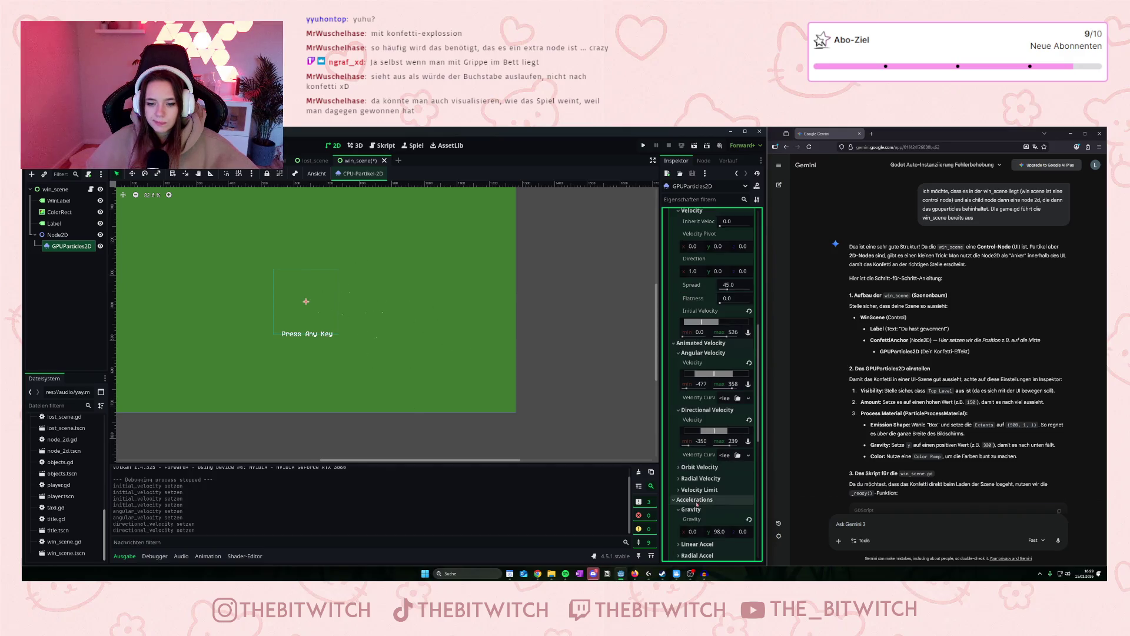
pyautogui.click(682, 467)
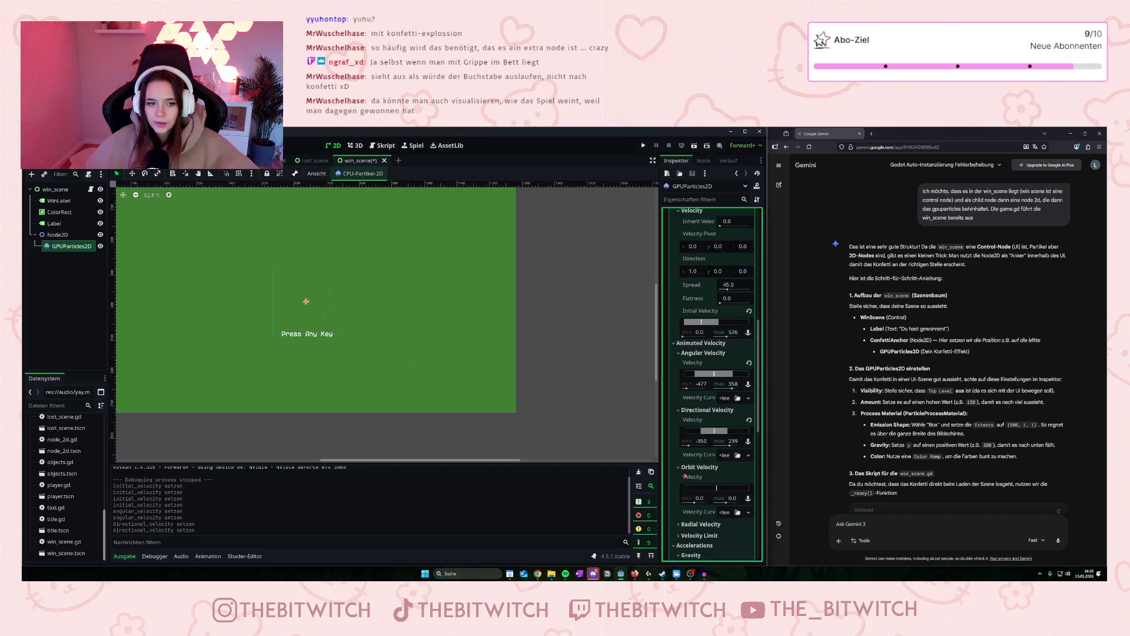
pyautogui.scroll(3, 689, 383)
pyautogui.scroll(3, 693, 288)
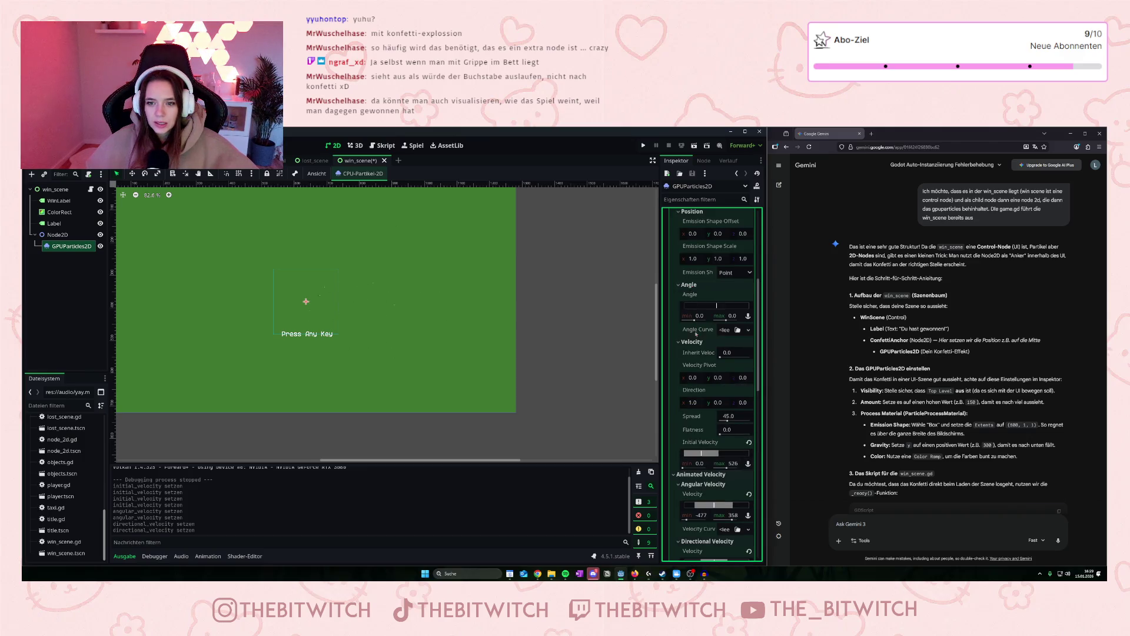
pyautogui.scroll(2, 695, 354)
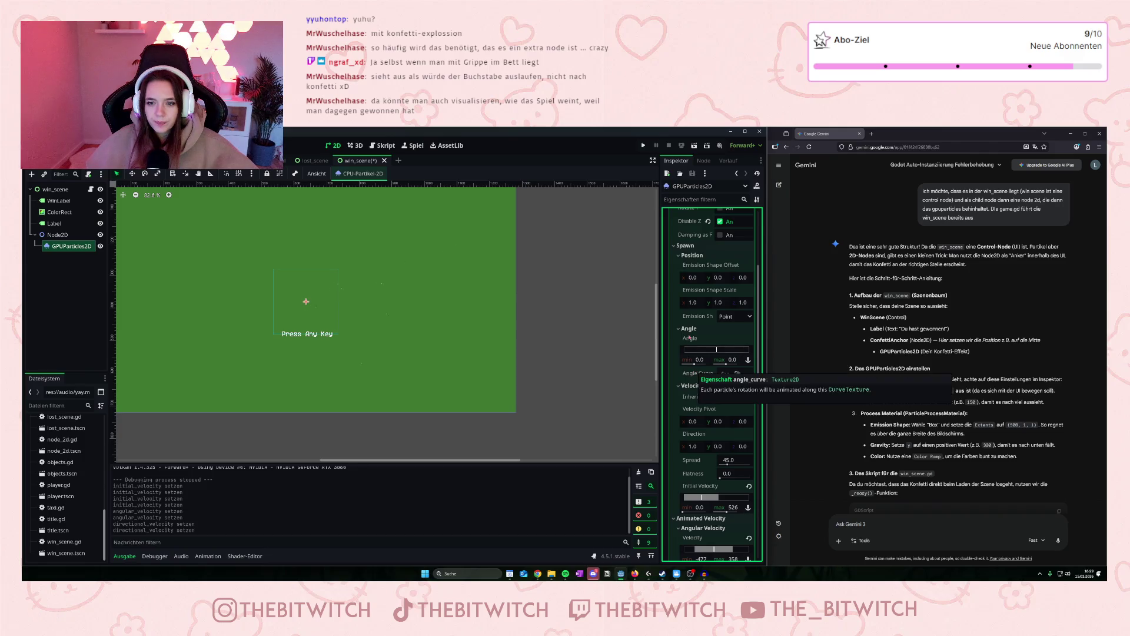
pyautogui.scroll(2, 695, 354)
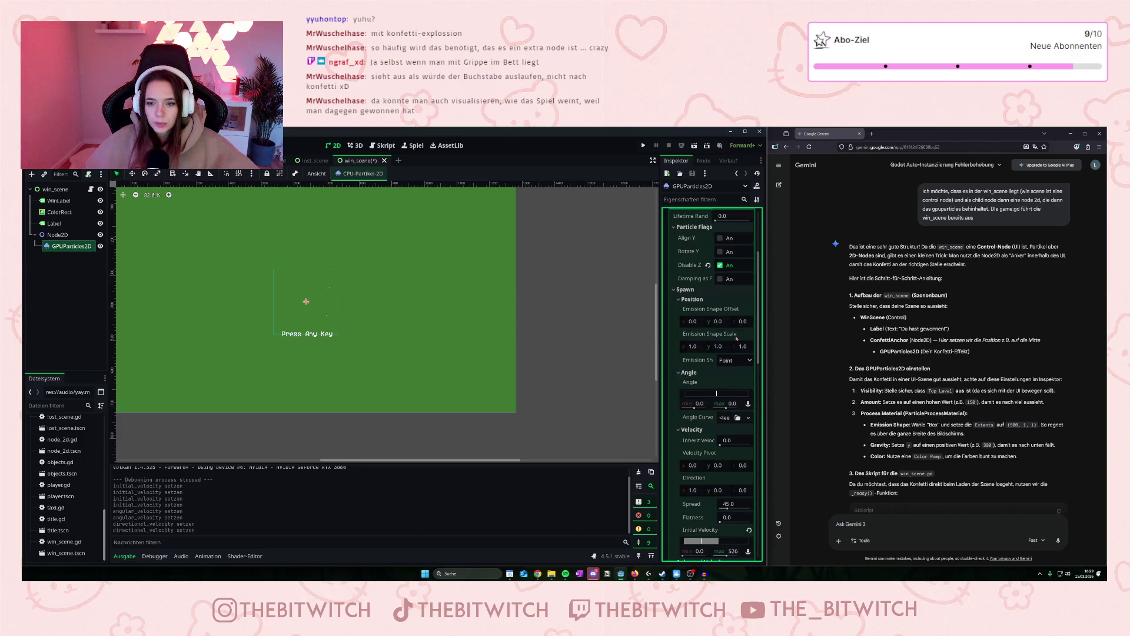
# Switch the emission shape to Box and set lifetime randomness to 0.21.
pyautogui.click(734, 361)
pyautogui.click(732, 384)
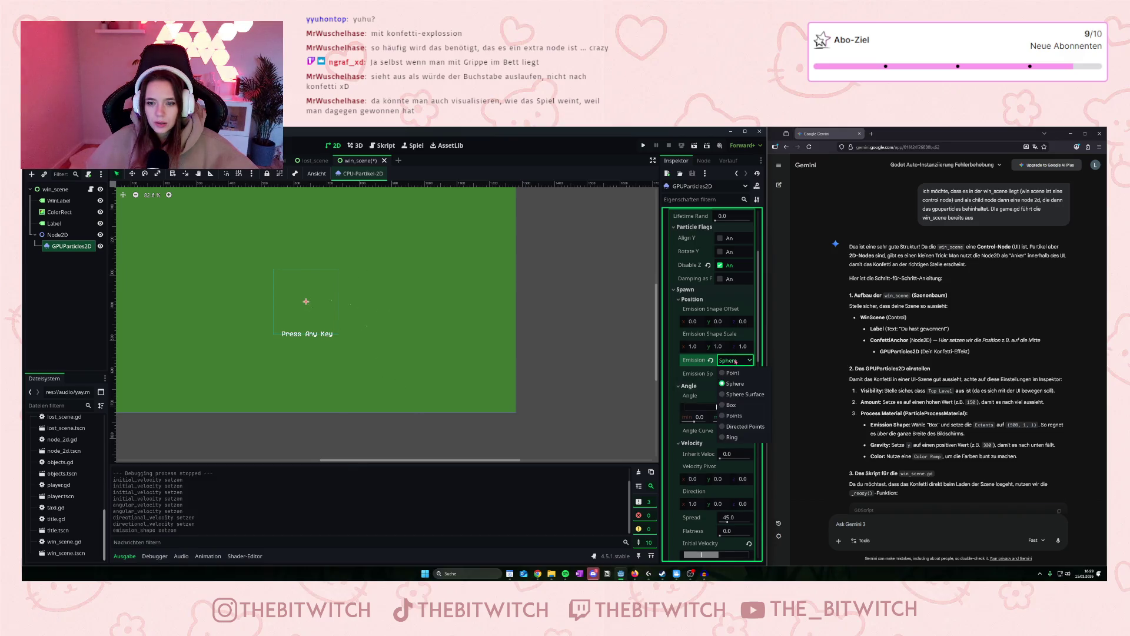
pyautogui.press('Down')
pyautogui.press('Down')
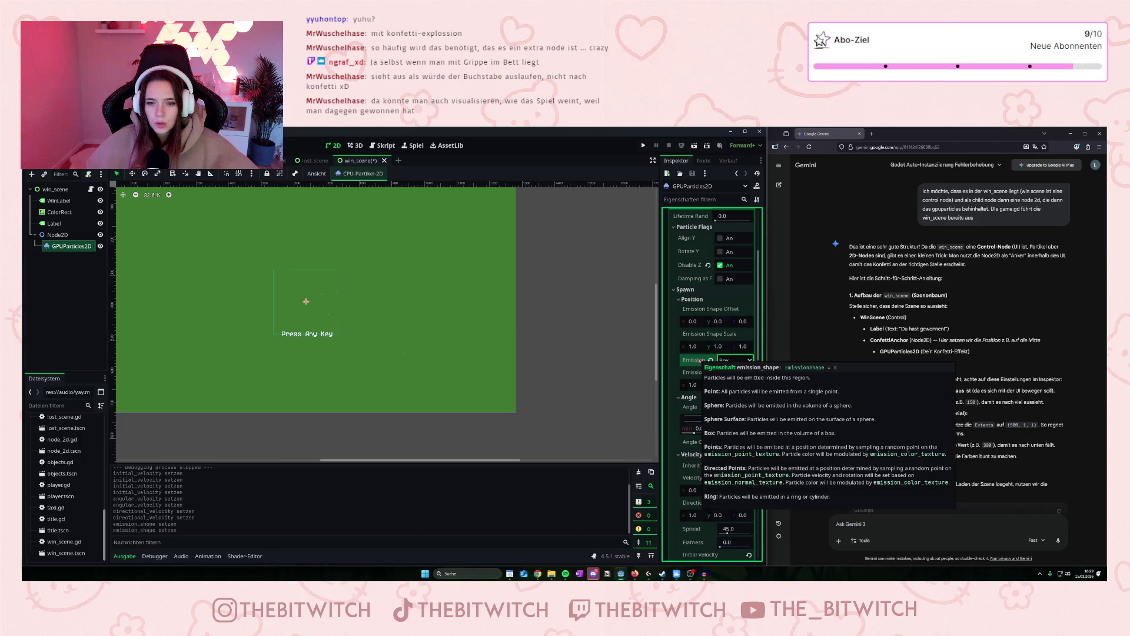
pyautogui.scroll(3, 707, 329)
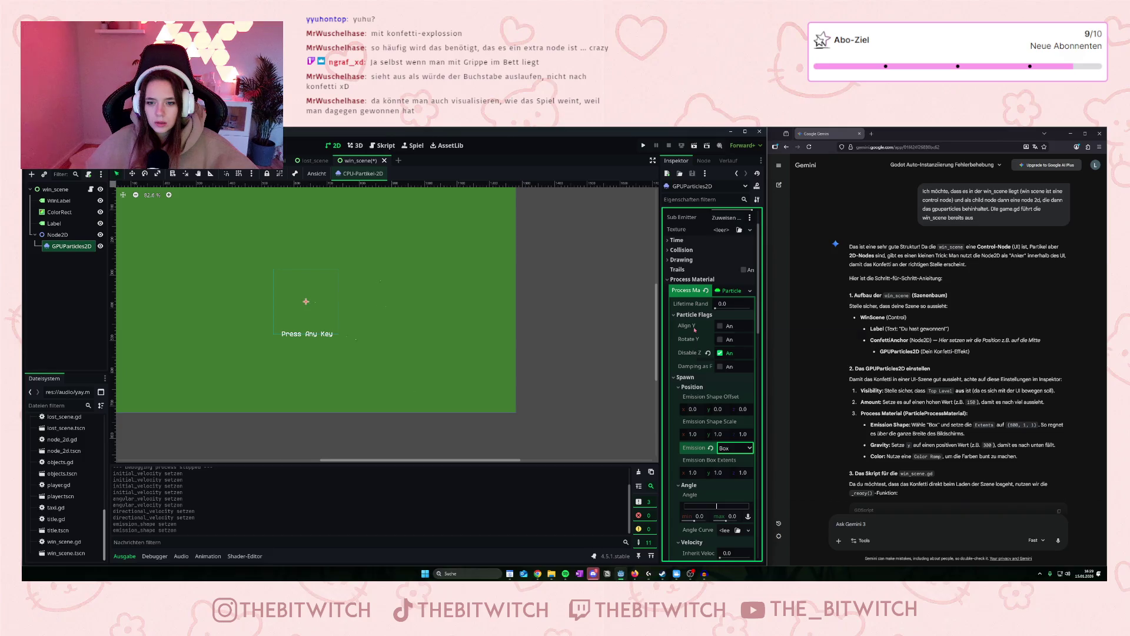
pyautogui.moveTo(715, 308); pyautogui.dragTo(722, 309)
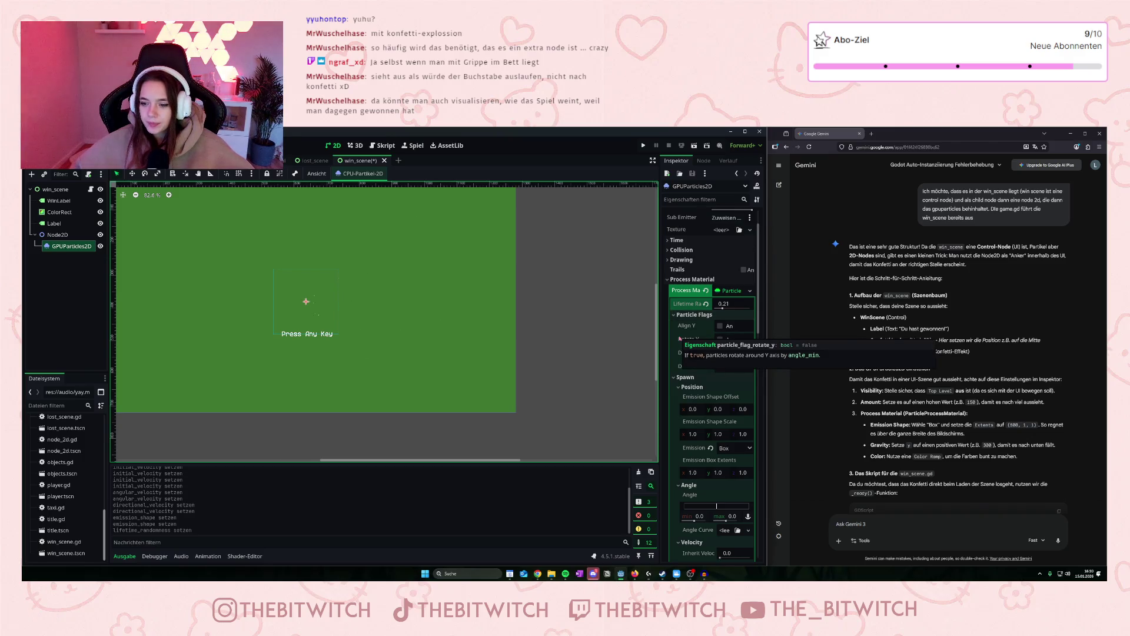
# Set the emission box's x extent to 500, then return focus to the scene view.
pyautogui.scroll(-3, 683, 354)
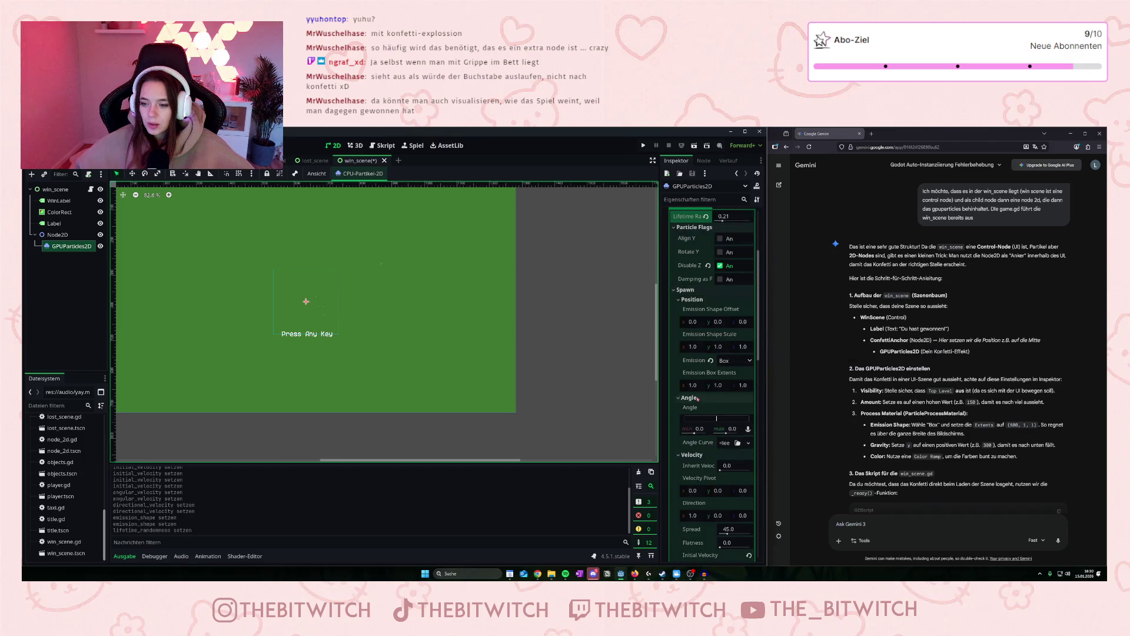
pyautogui.scroll(-3, 696, 383)
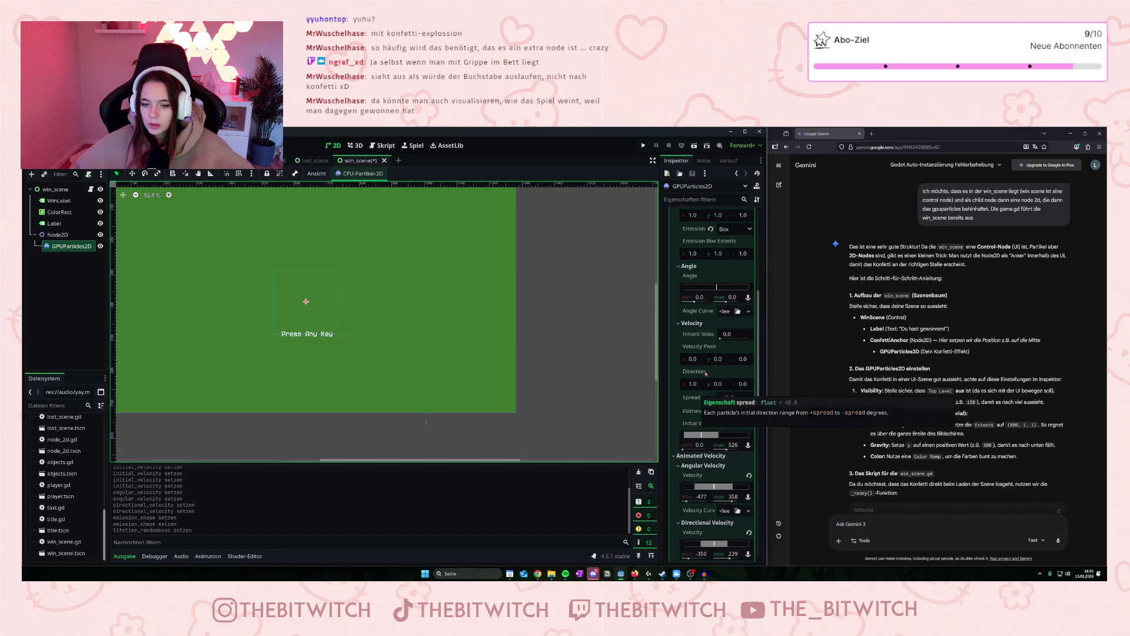
pyautogui.scroll(-3, 707, 391)
pyautogui.scroll(-2, 709, 390)
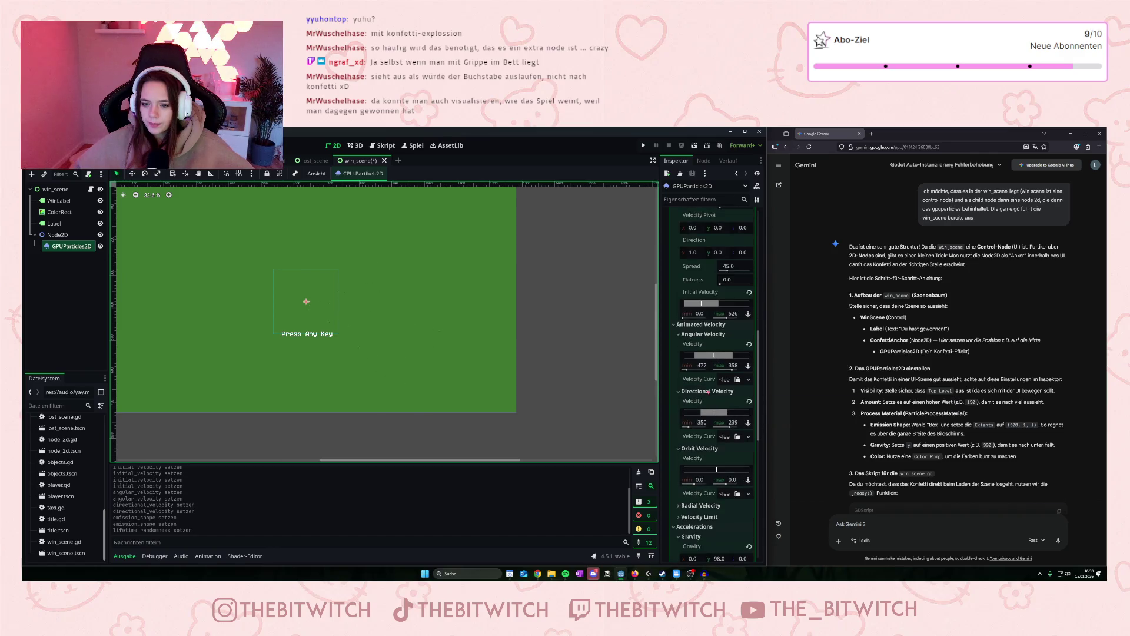
pyautogui.scroll(6, 708, 392)
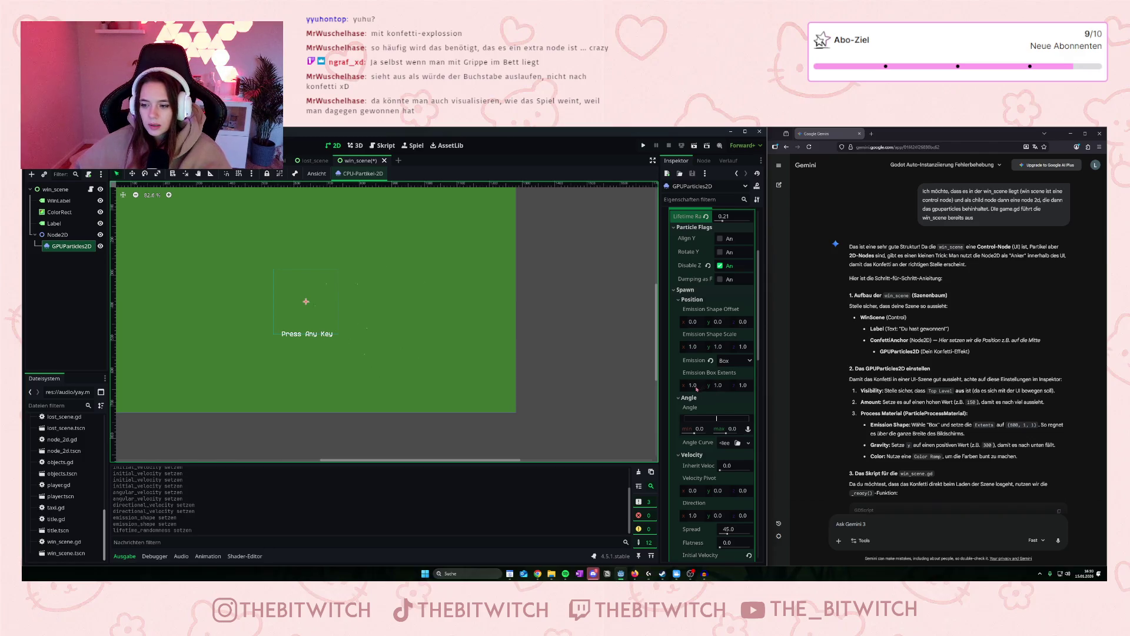
pyautogui.click(695, 387)
pyautogui.write('500')
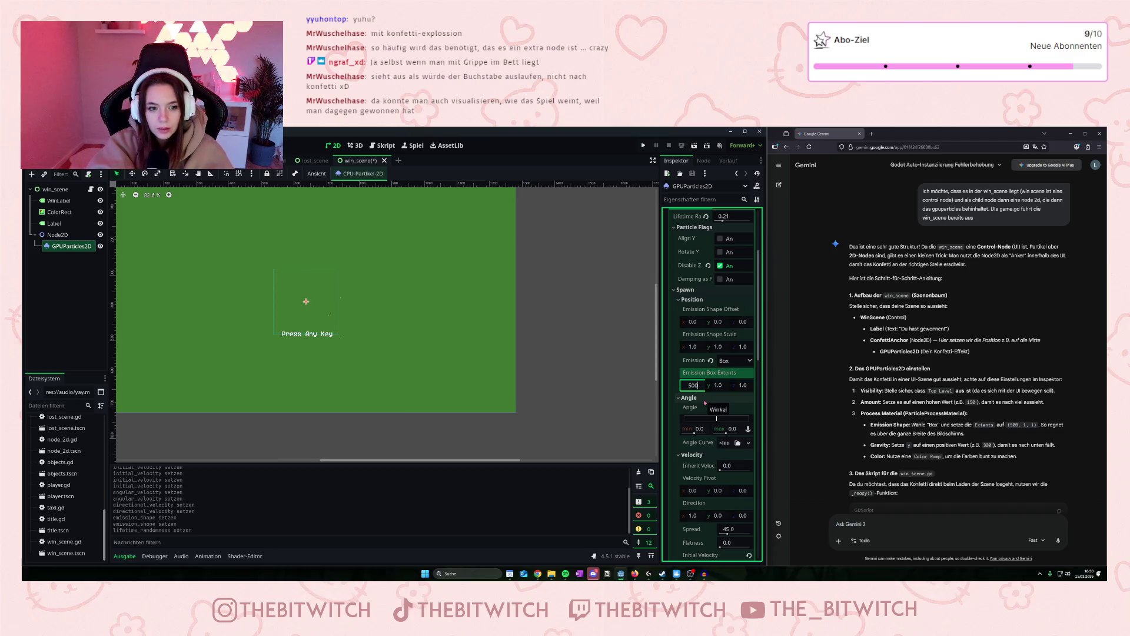
pyautogui.press('Return')
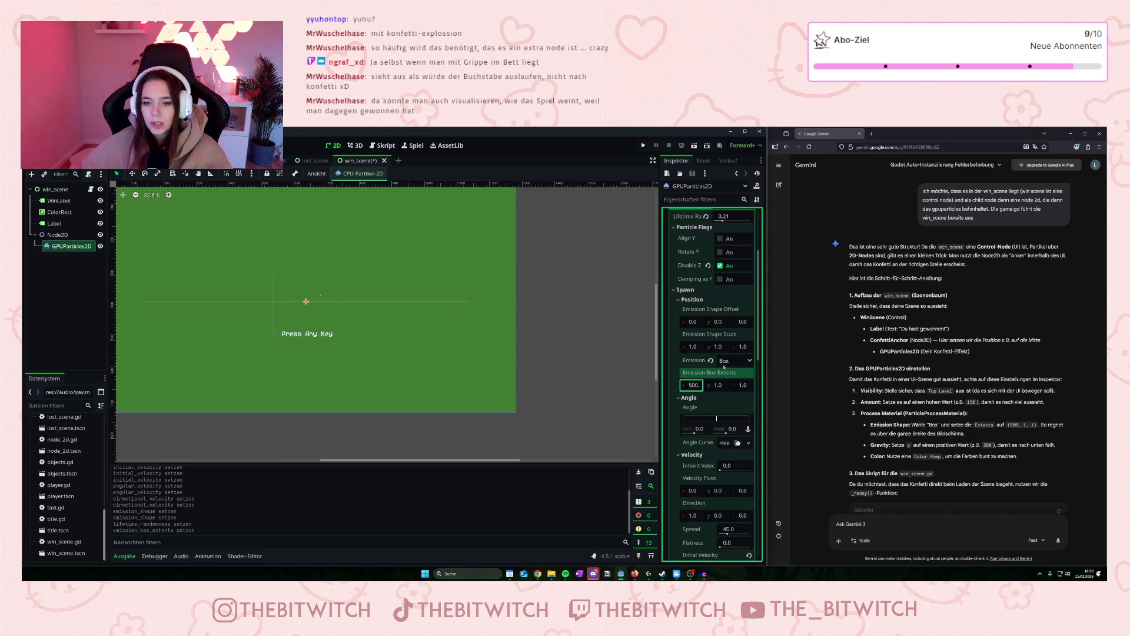
pyautogui.scroll(2, 708, 295)
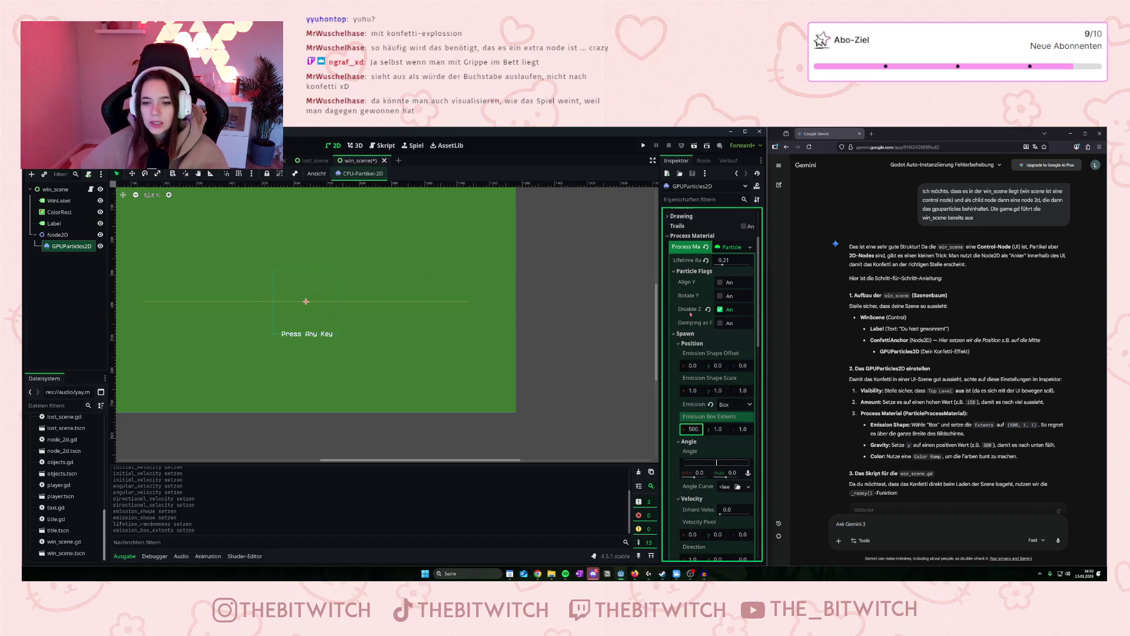
pyautogui.click(366, 303)
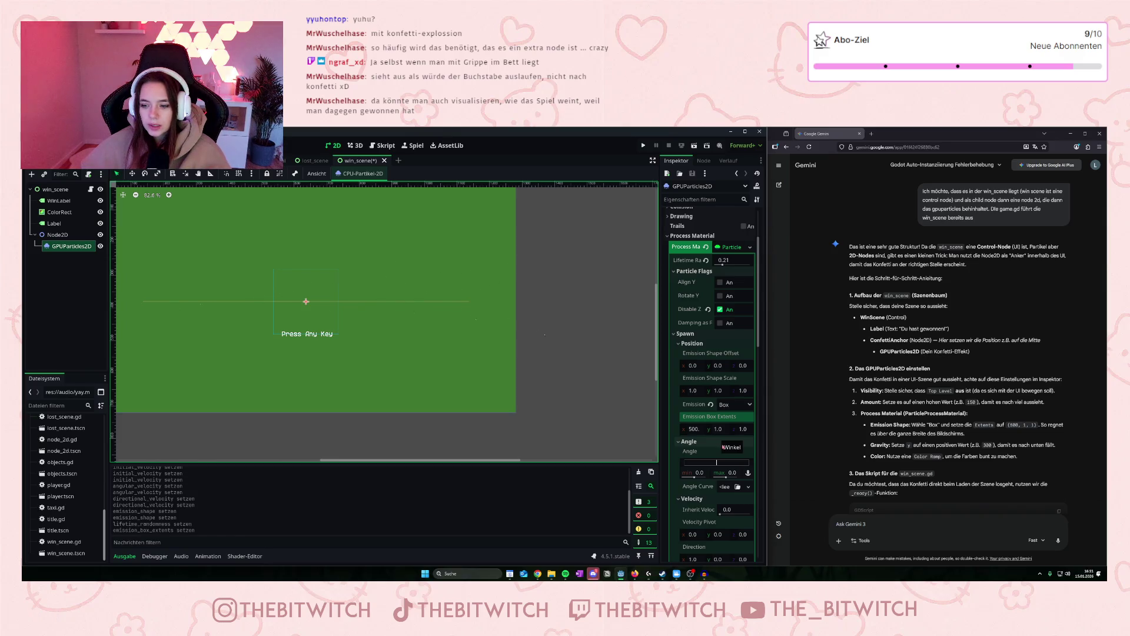
# Set the particles' gravity y value to 300.
pyautogui.scroll(-6, 695, 449)
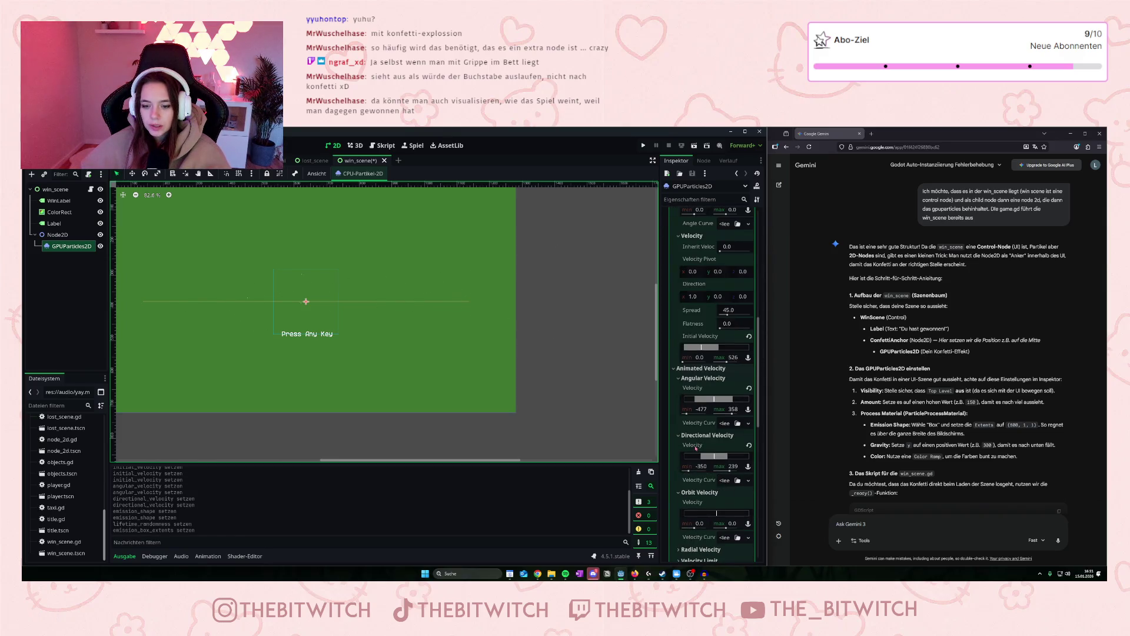
pyautogui.scroll(-3, 698, 482)
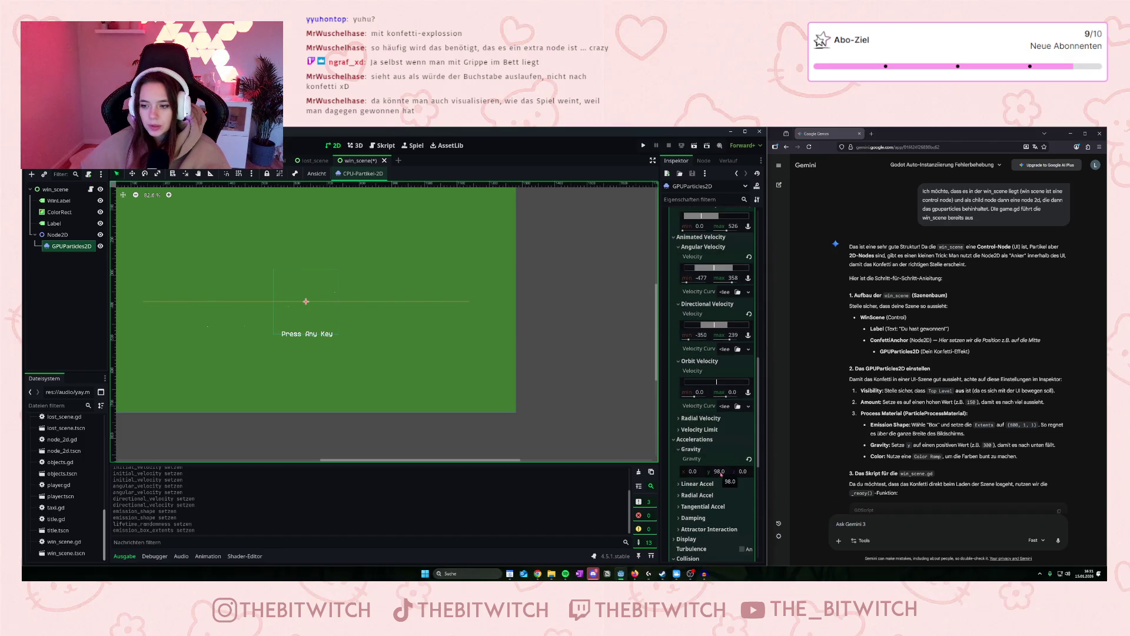
pyautogui.click(719, 471)
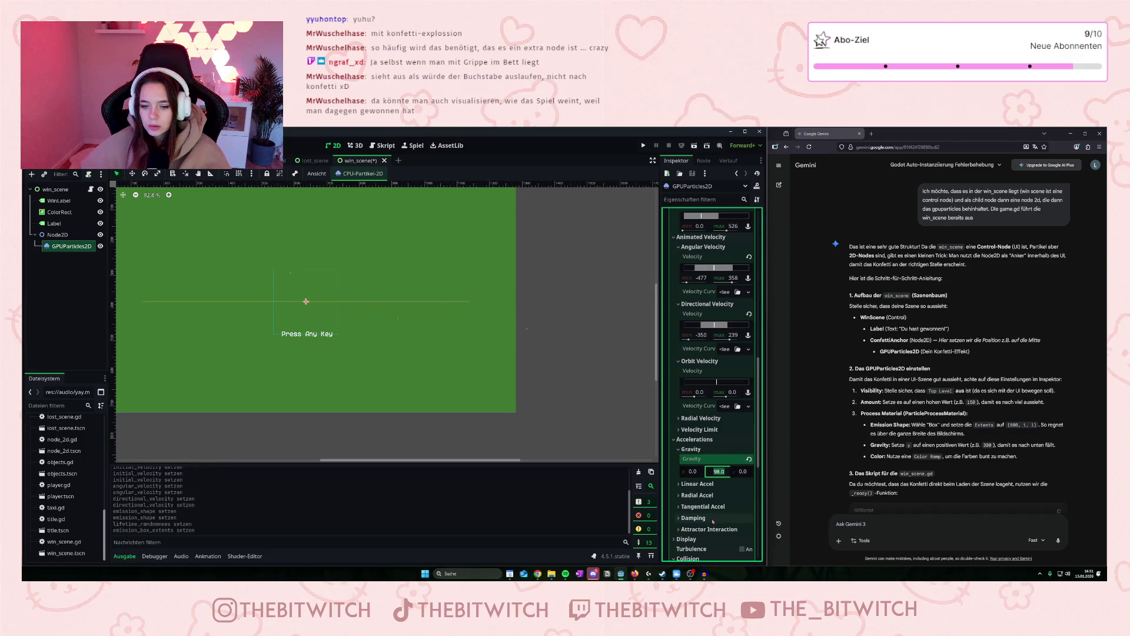
pyautogui.write('300')
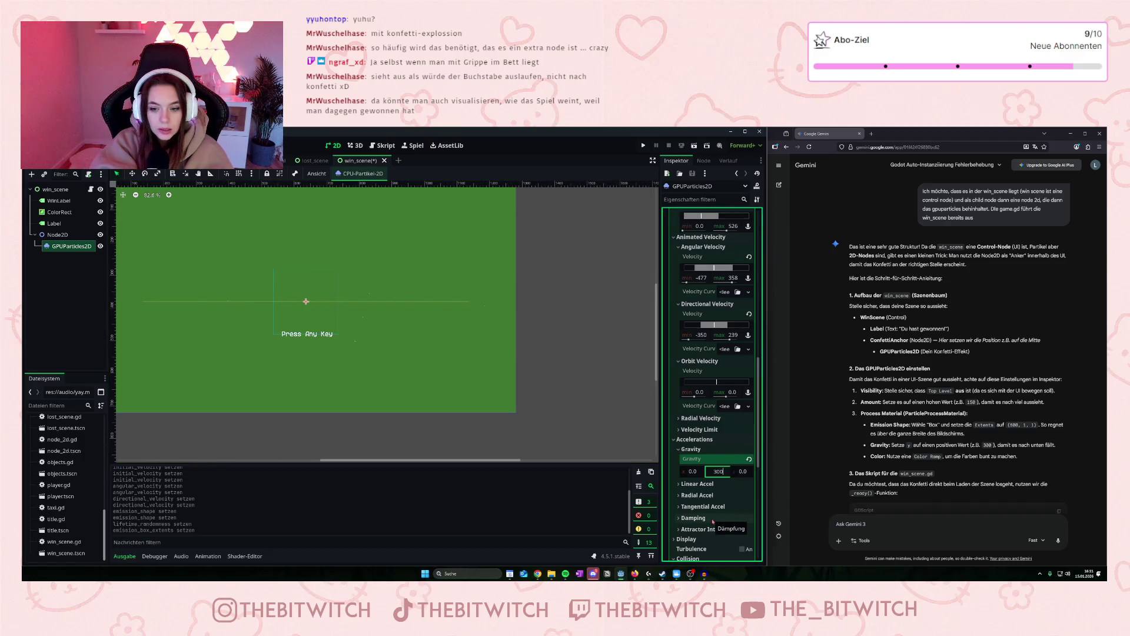
pyautogui.press('Return')
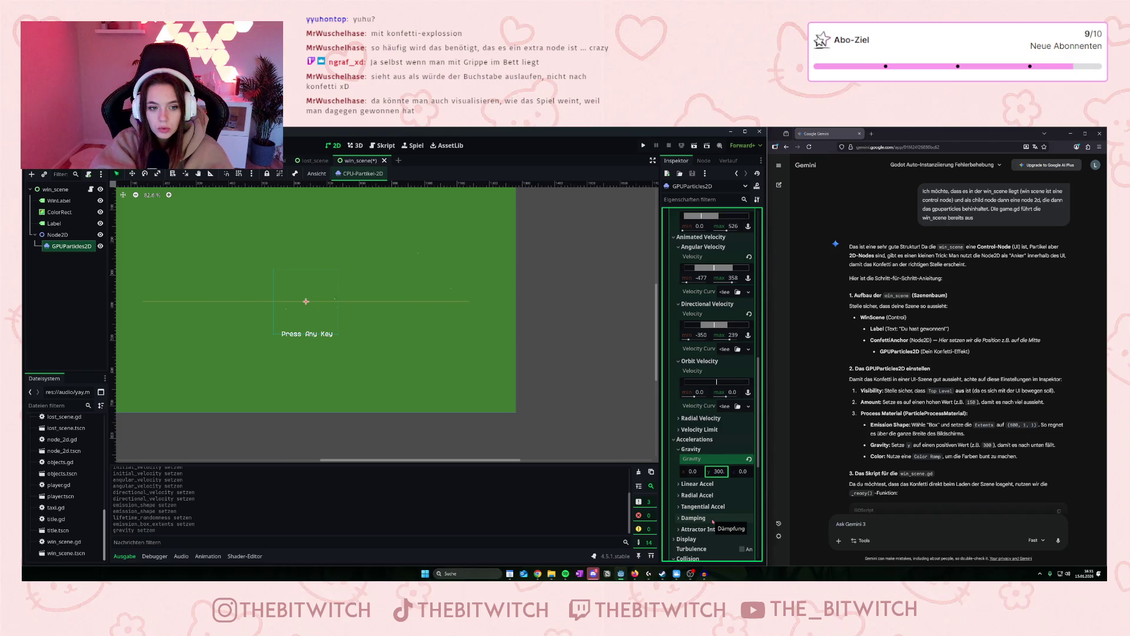
# Raise the maximum particle scale to about 59 for bigger confetti squares.
pyautogui.click(692, 484)
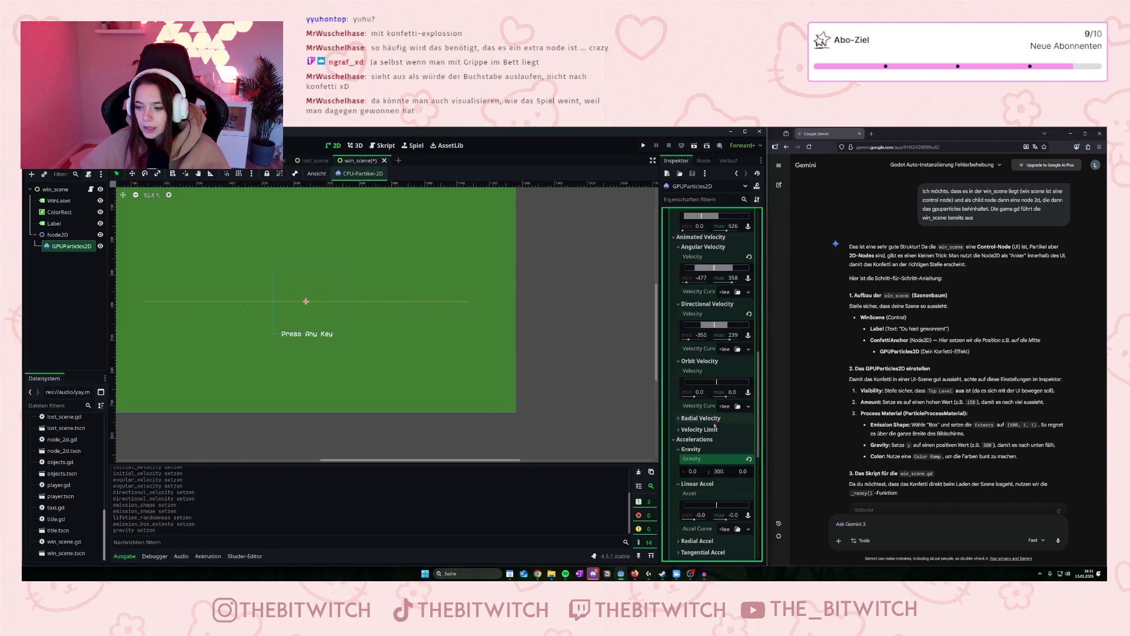
pyautogui.scroll(-2, 714, 425)
pyautogui.scroll(-4, 714, 425)
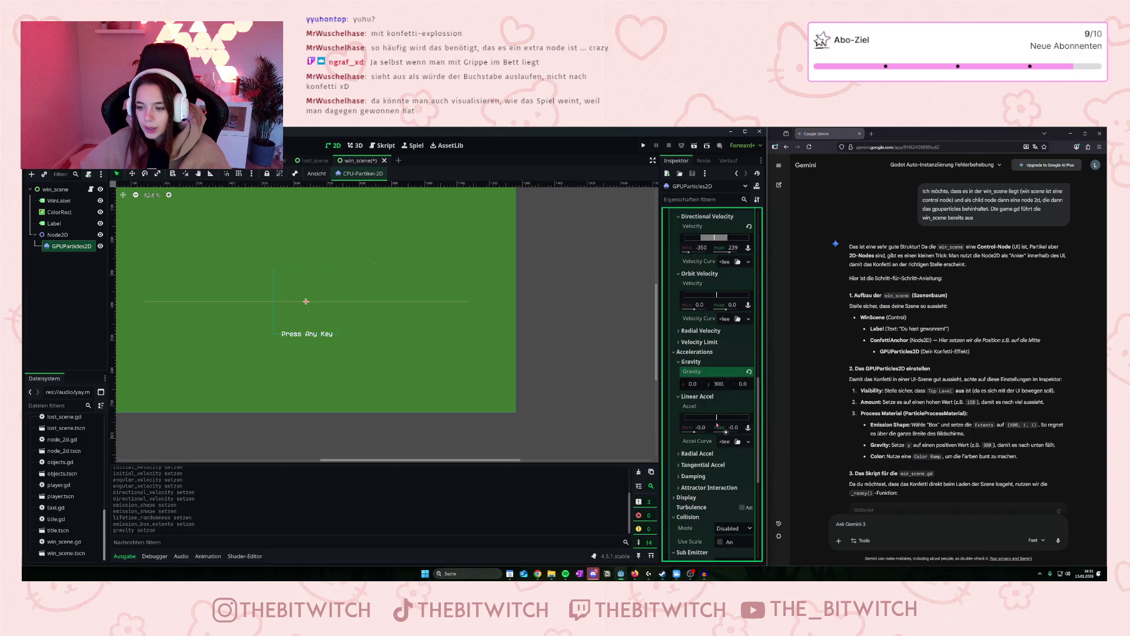
pyautogui.click(677, 454)
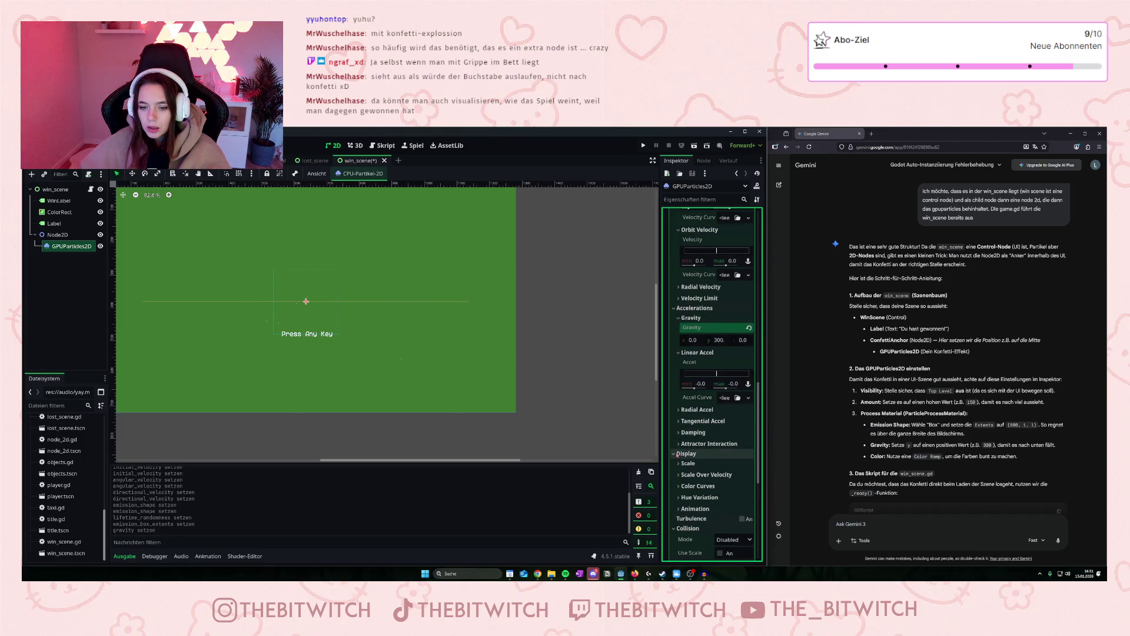
pyautogui.click(680, 464)
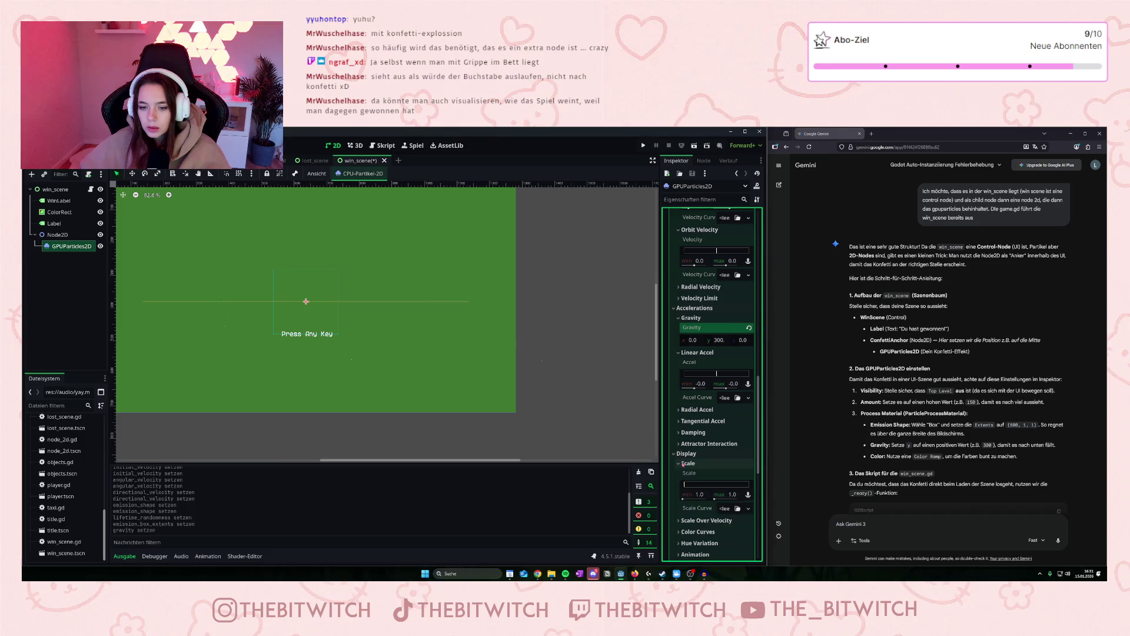
pyautogui.moveTo(687, 484); pyautogui.dragTo(690, 486)
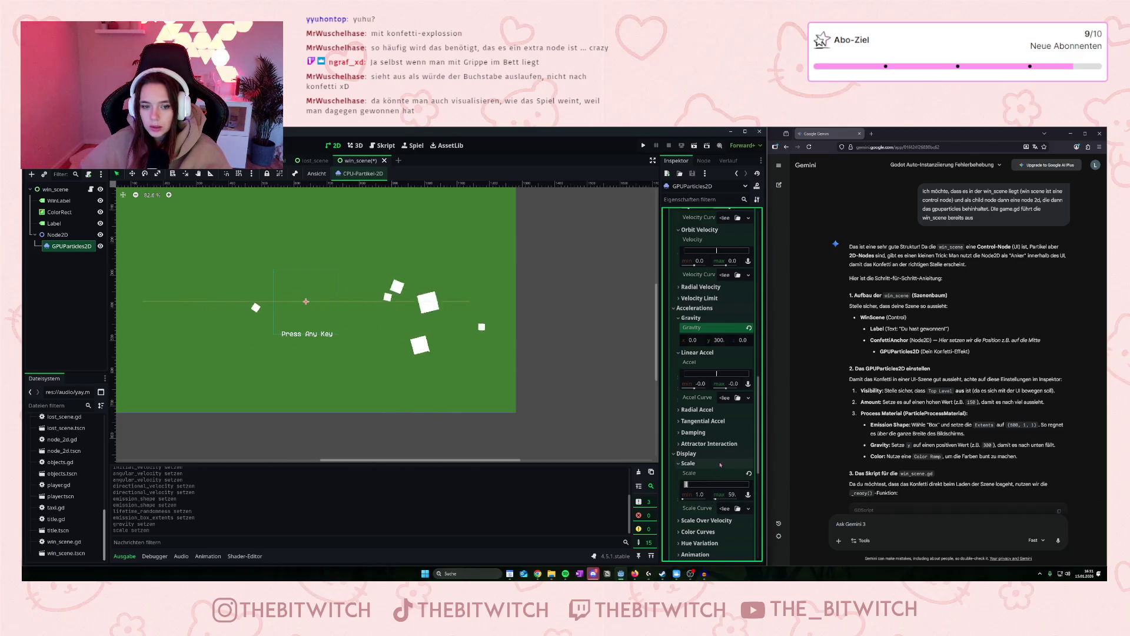
pyautogui.scroll(-3, 684, 456)
pyautogui.click(698, 444)
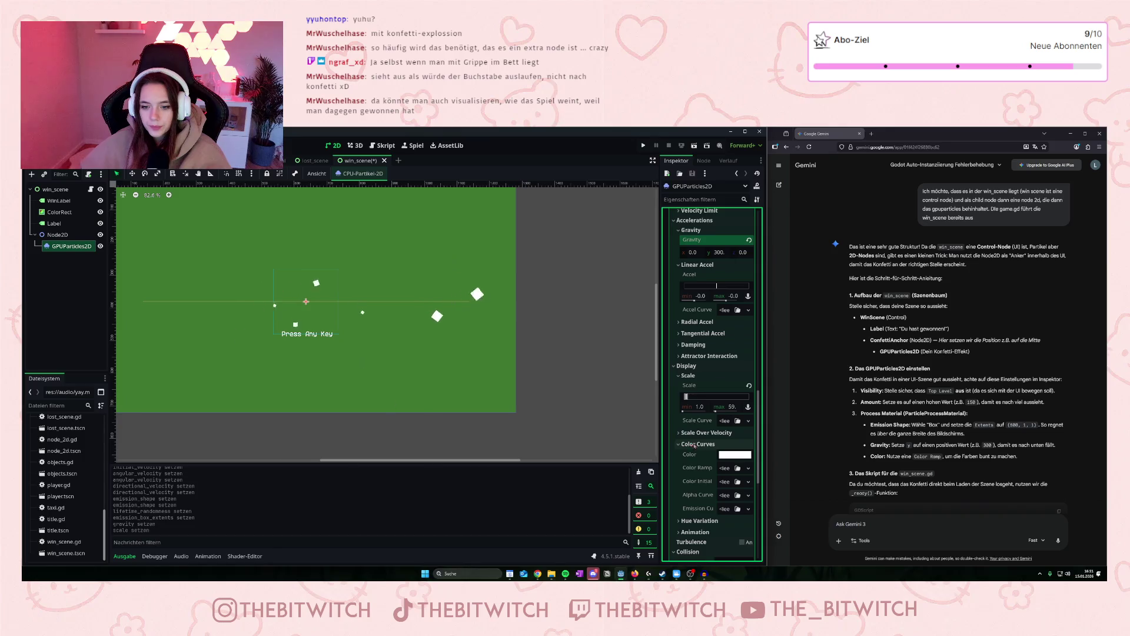
# Assign a new GradientTexture1D as the Color Ramp and add two gradient points.
pyautogui.click(725, 468)
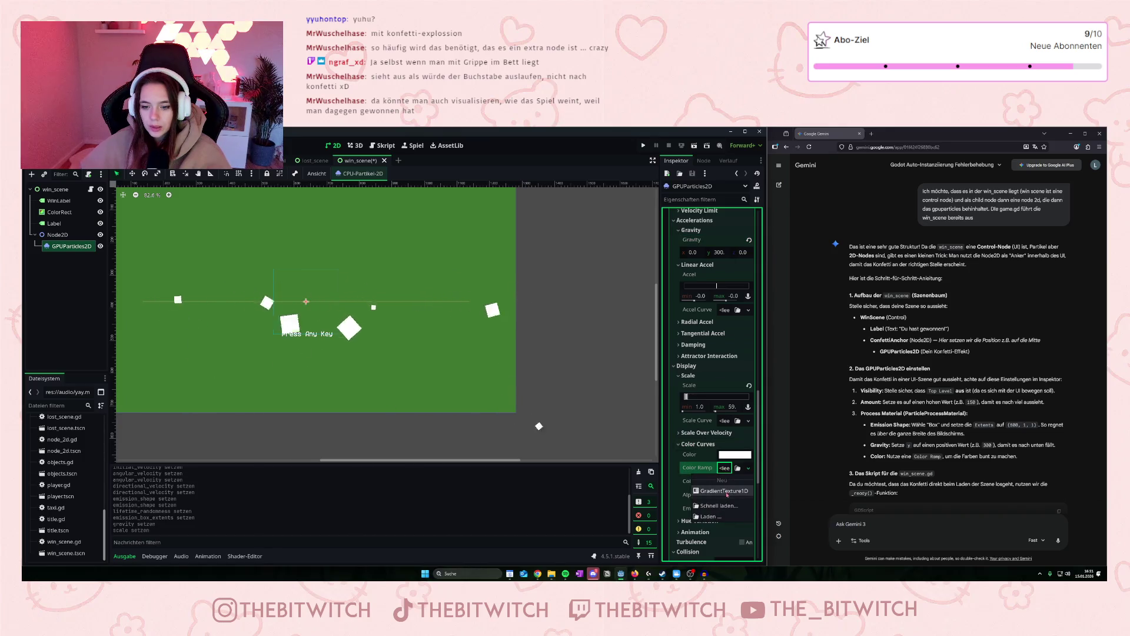
pyautogui.click(726, 490)
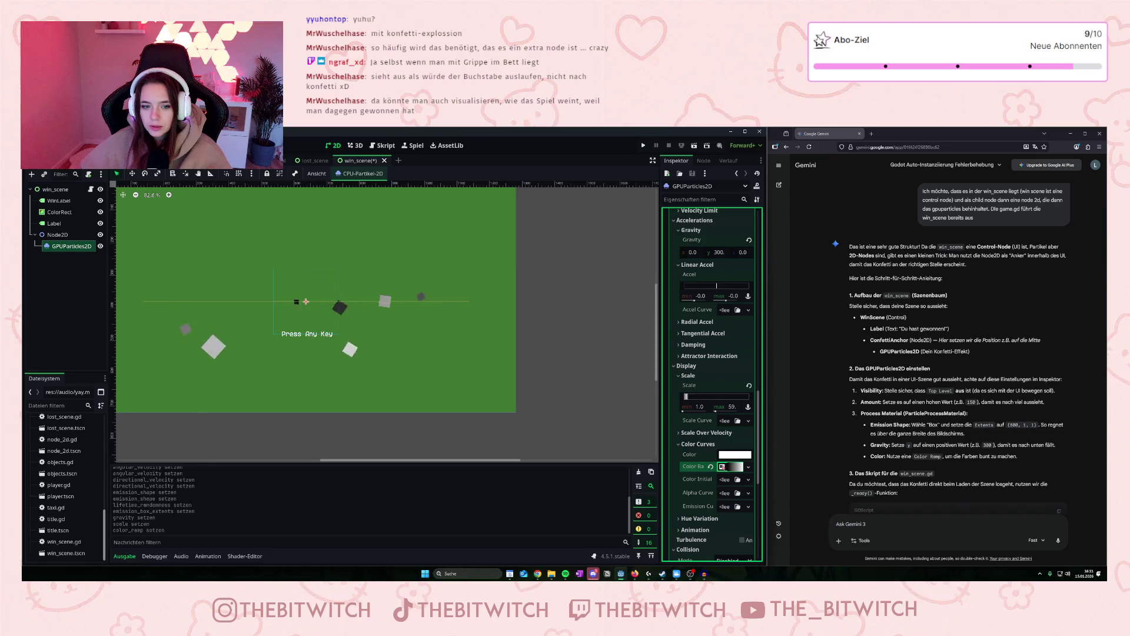
pyautogui.click(733, 466)
pyautogui.click(733, 477)
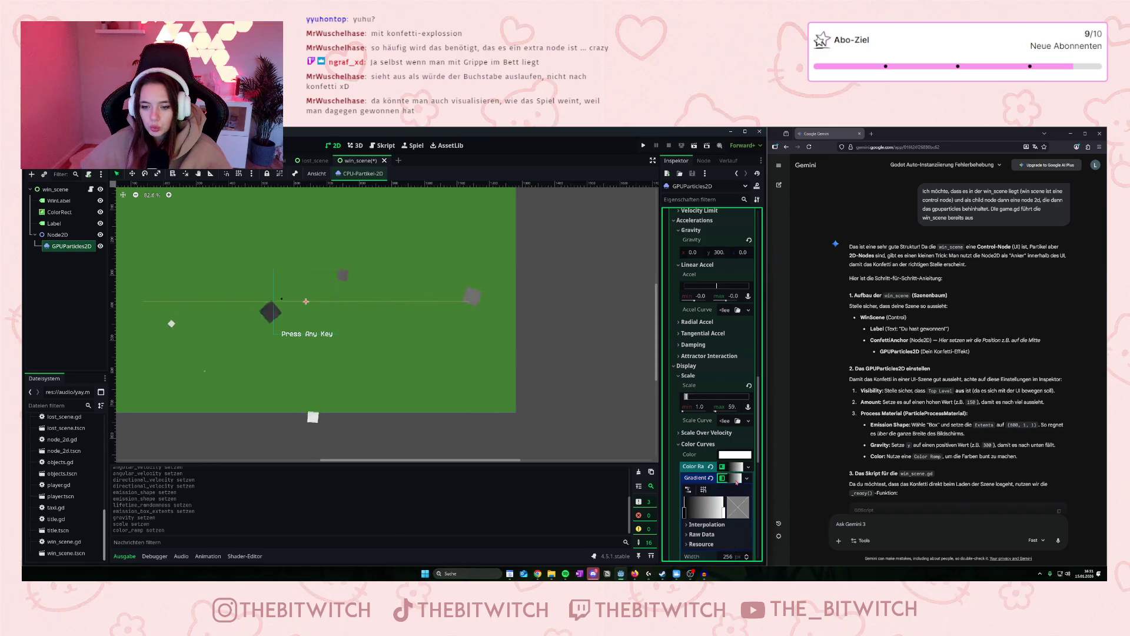
pyautogui.scroll(-3, 707, 448)
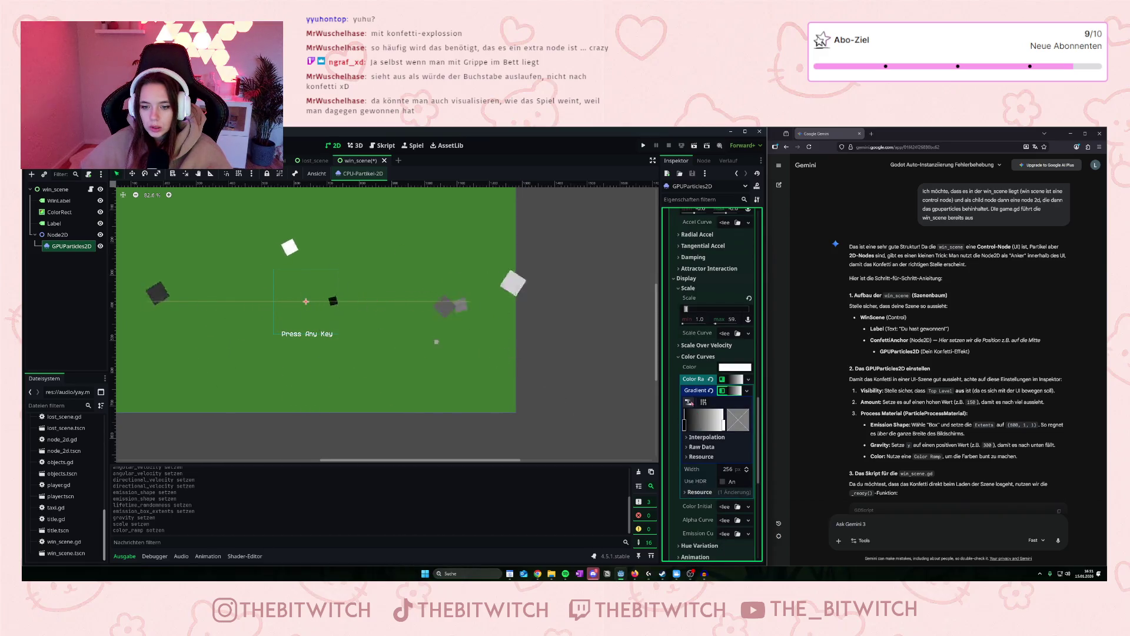
pyautogui.click(697, 422)
pyautogui.click(723, 423)
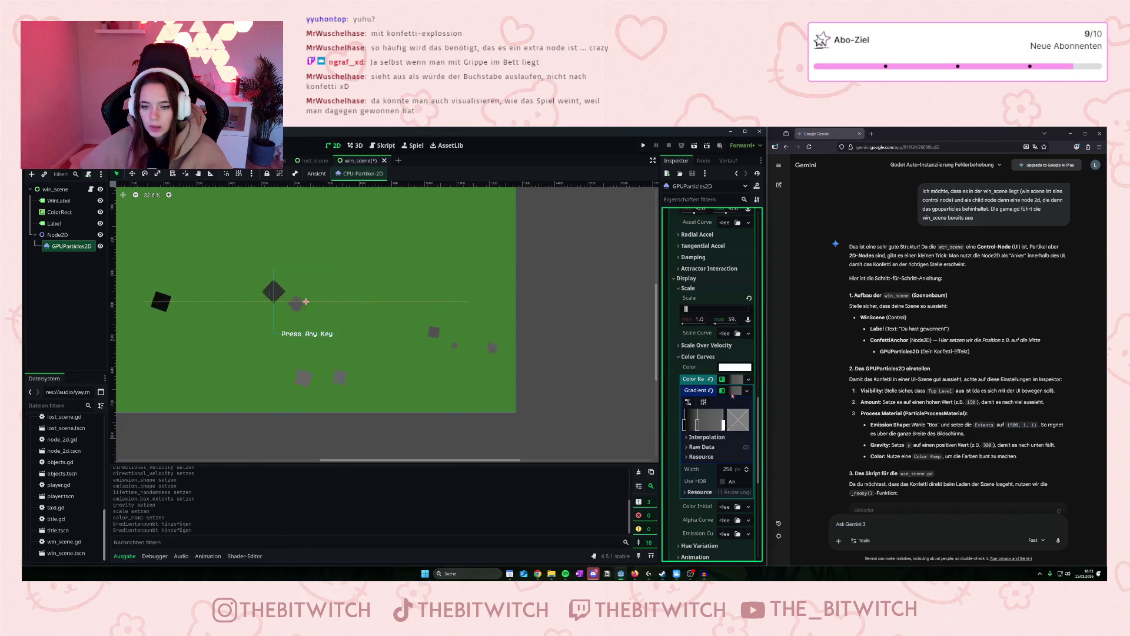
# Colour the first two gradient points bright red and clear yellow.
pyautogui.doubleClick(699, 424)
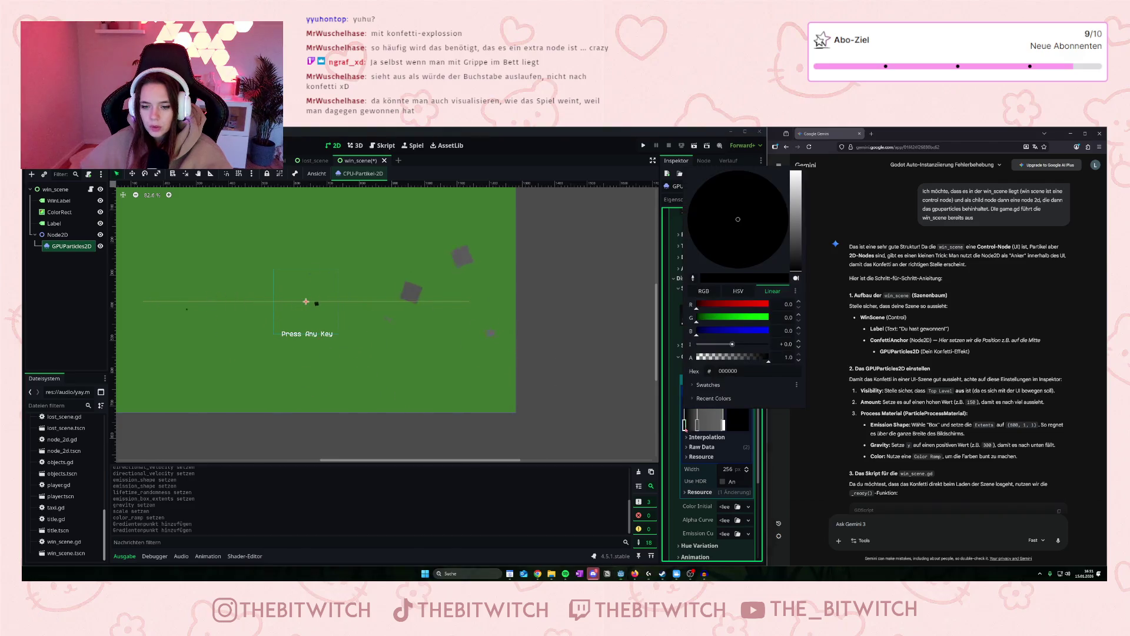
pyautogui.moveTo(796, 268); pyautogui.dragTo(796, 215)
pyautogui.click(782, 244)
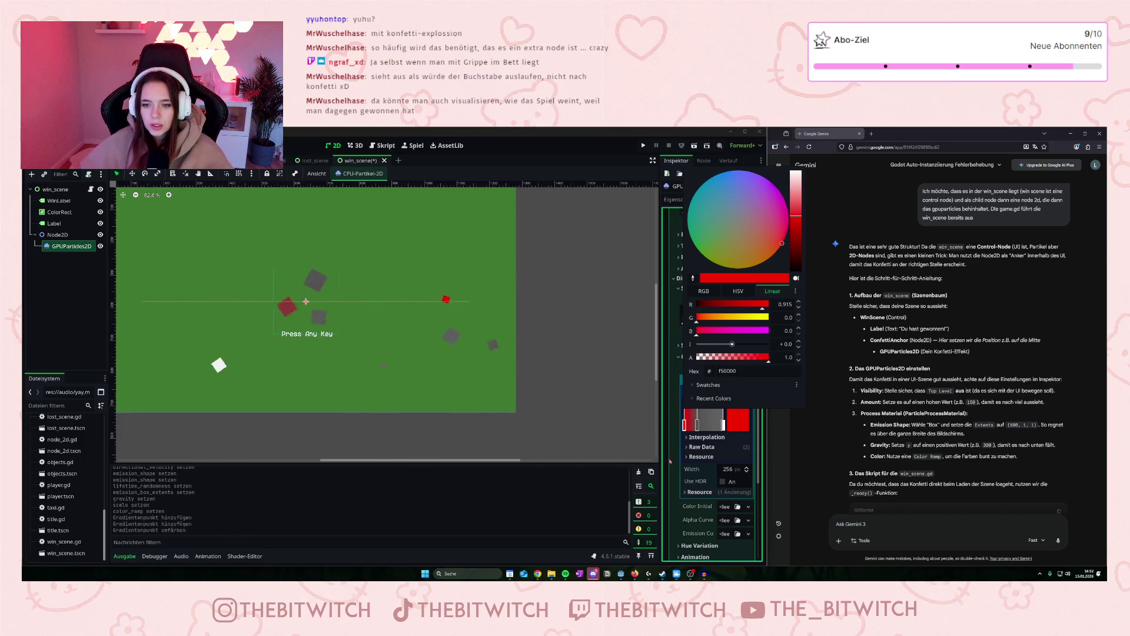
pyautogui.click(697, 422)
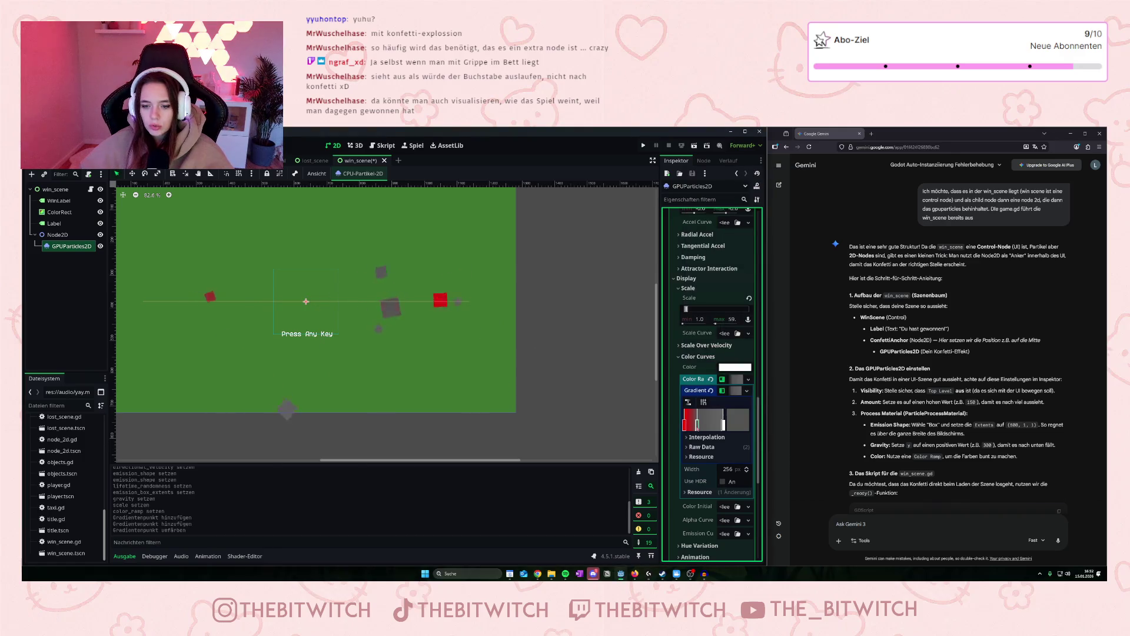
pyautogui.doubleClick(697, 421)
pyautogui.click(730, 267)
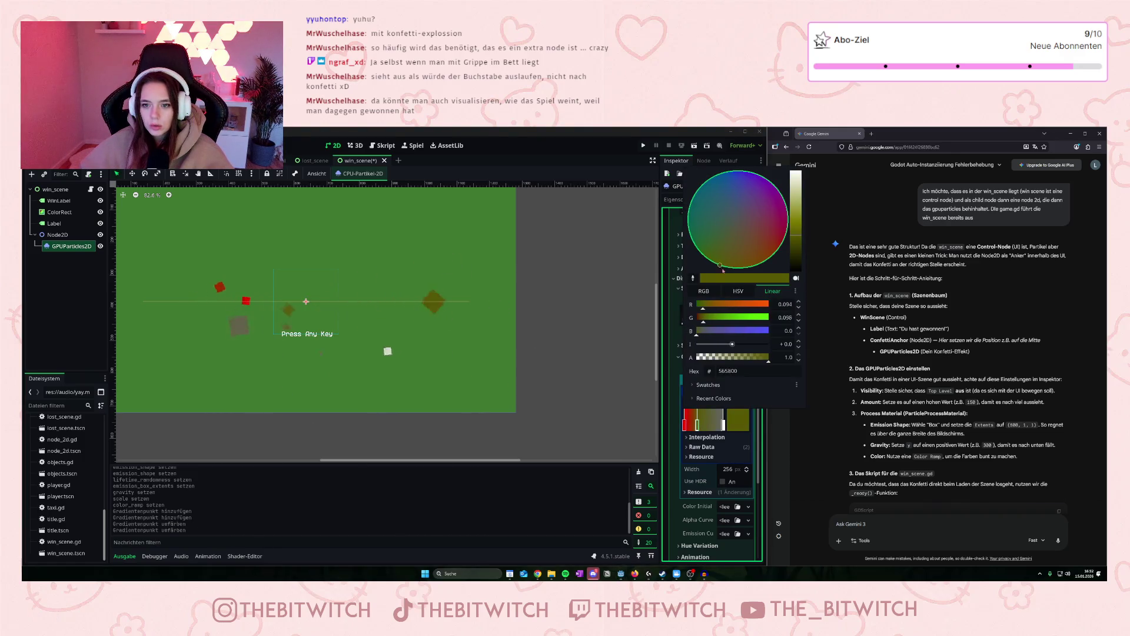
pyautogui.click(796, 206)
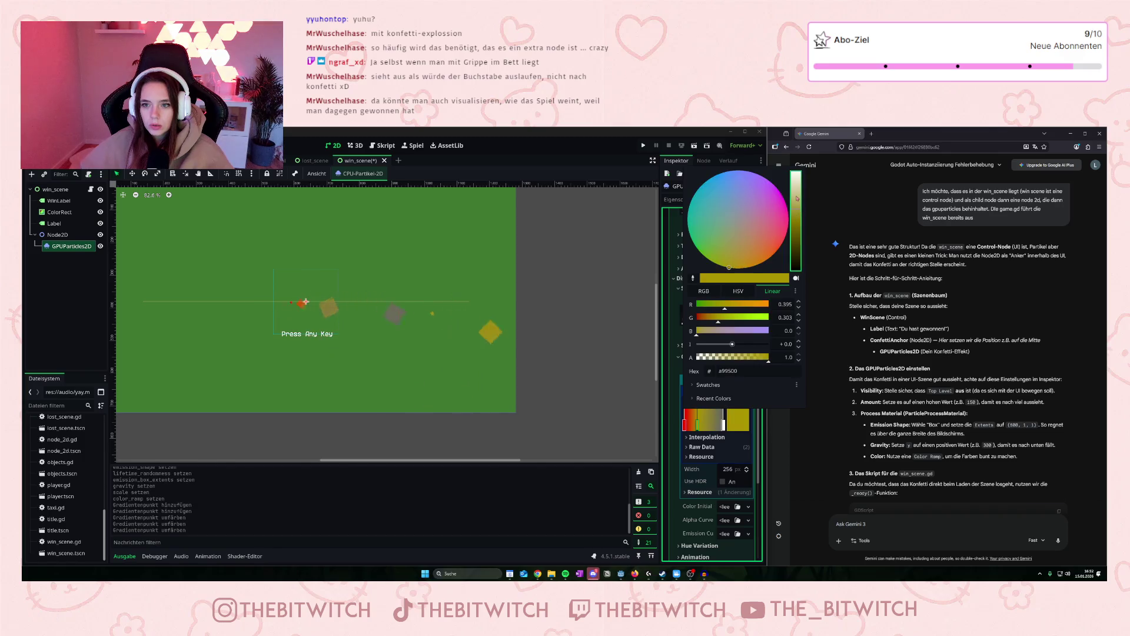
pyautogui.click(795, 188)
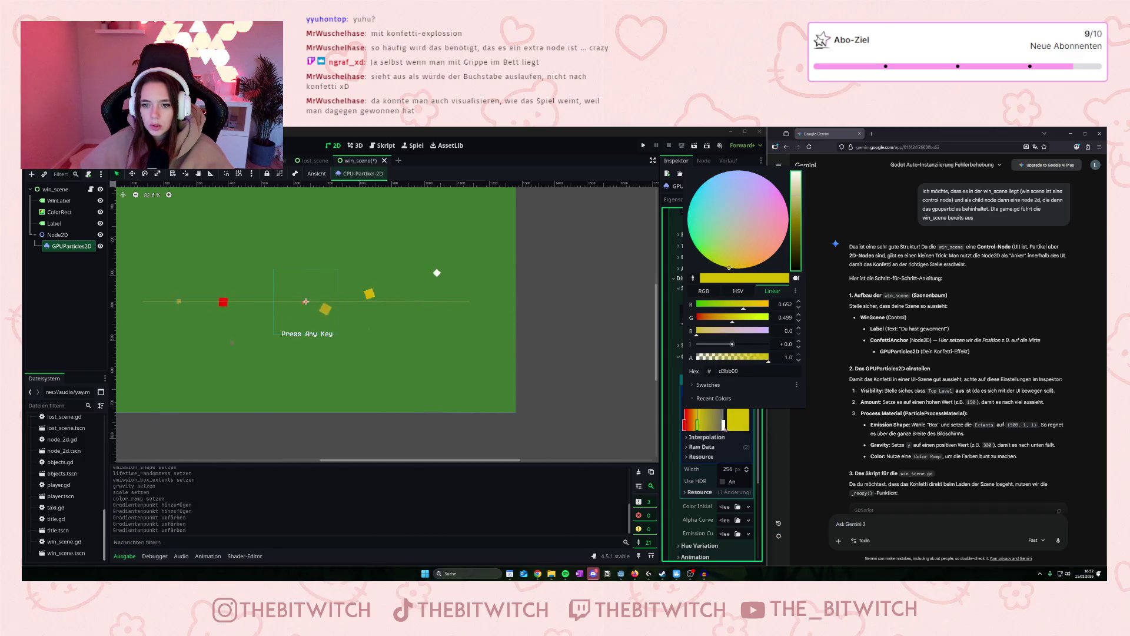
pyautogui.click(725, 425)
# Turn the next gradient point green.
pyautogui.doubleClick(725, 424)
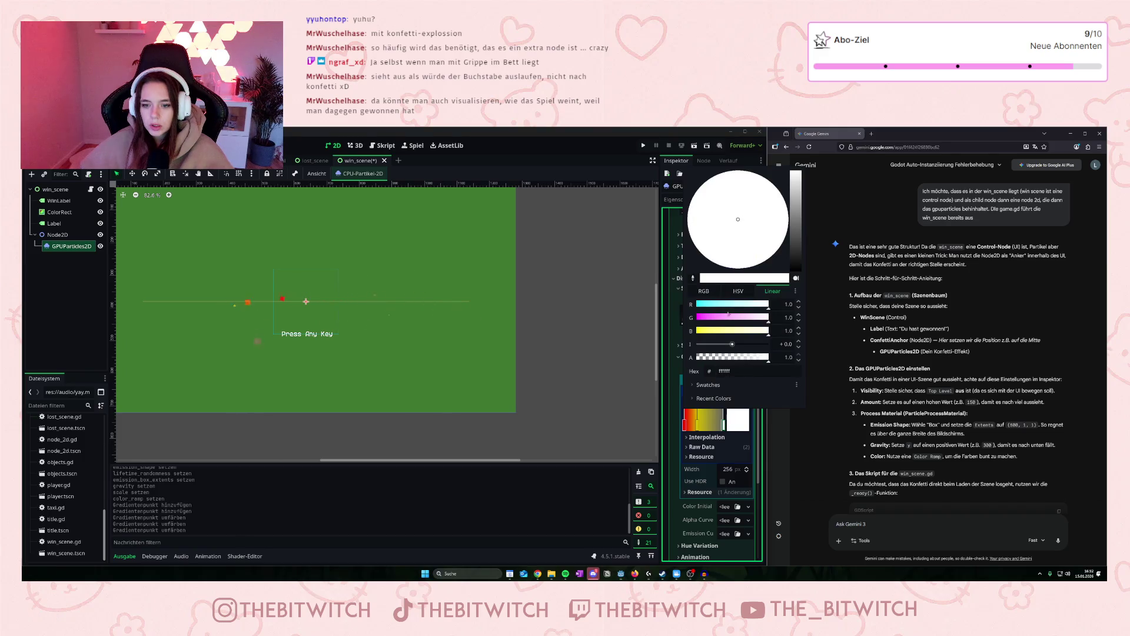
pyautogui.moveTo(716, 308); pyautogui.dragTo(704, 307)
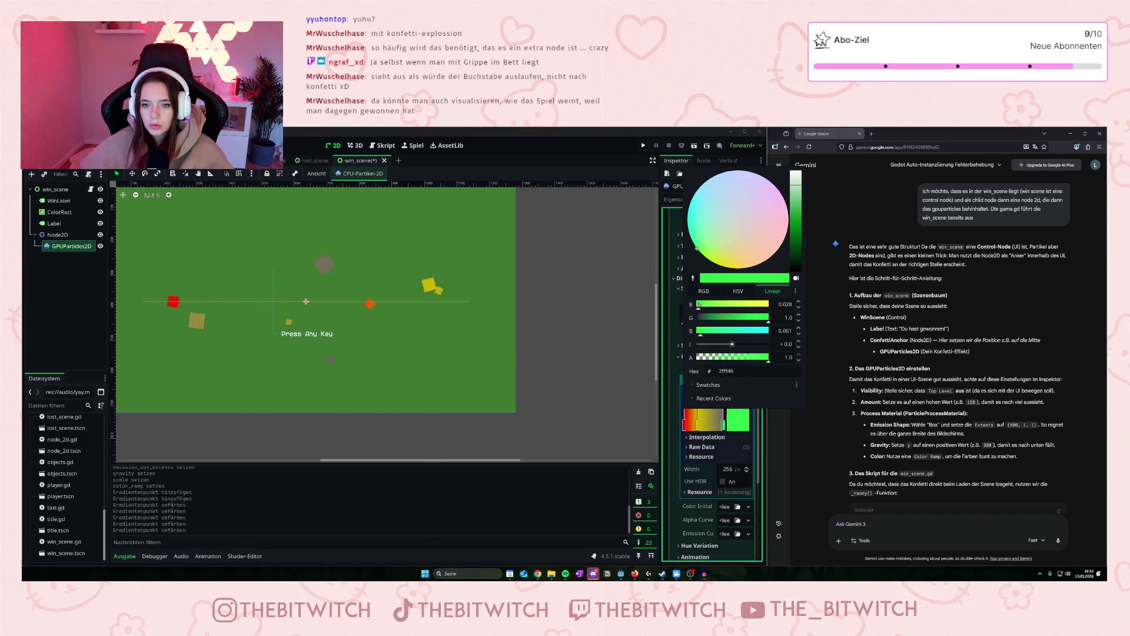
pyautogui.moveTo(701, 308); pyautogui.dragTo(700, 308)
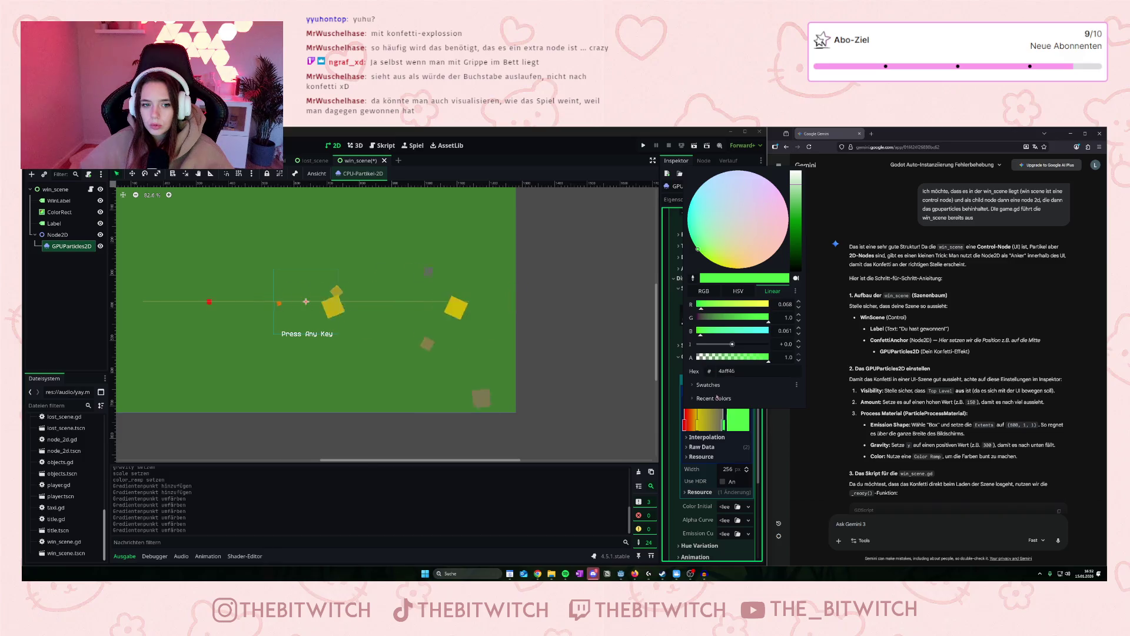
pyautogui.click(709, 433)
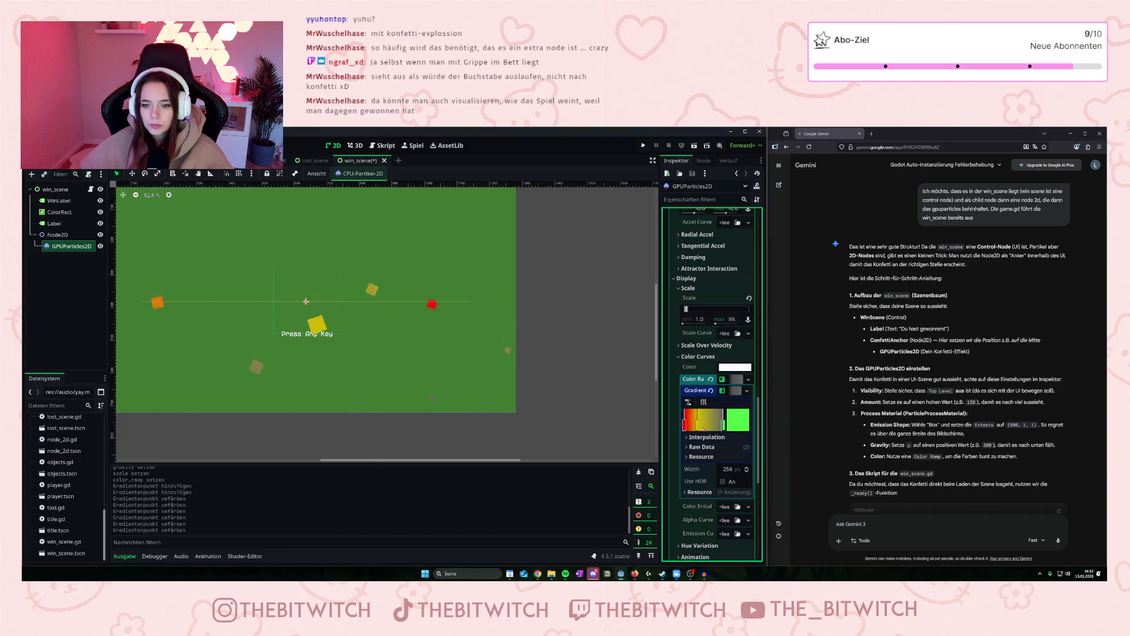
# Colour the remaining gradient stop purple and adjust the stop positions.
pyautogui.click(705, 425)
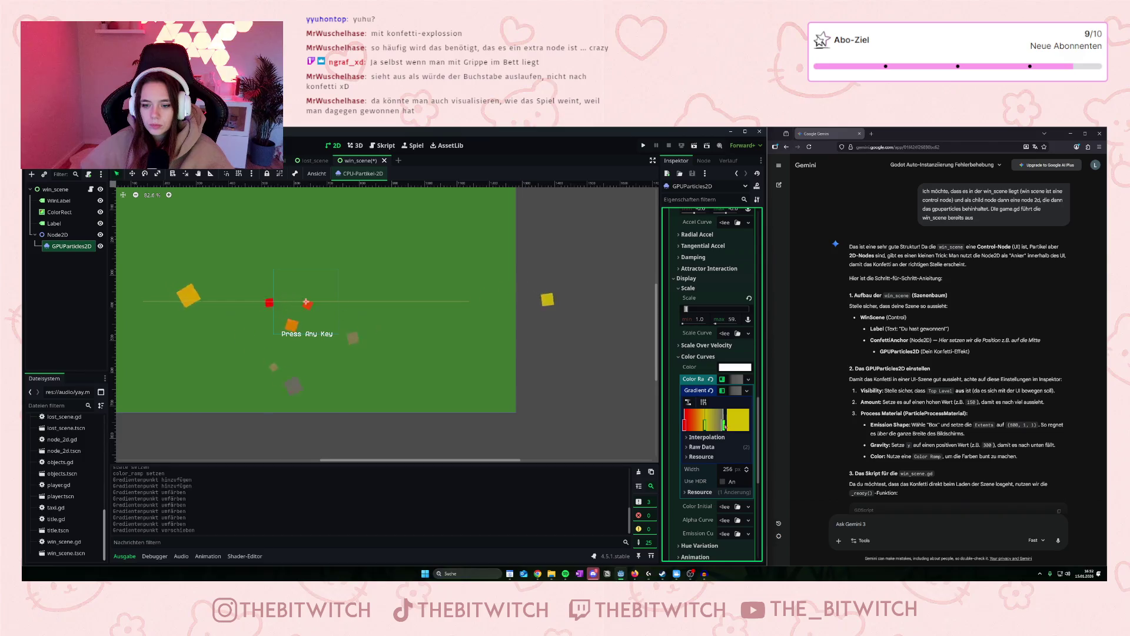
pyautogui.moveTo(705, 425); pyautogui.dragTo(716, 424)
pyautogui.doubleClick(716, 424)
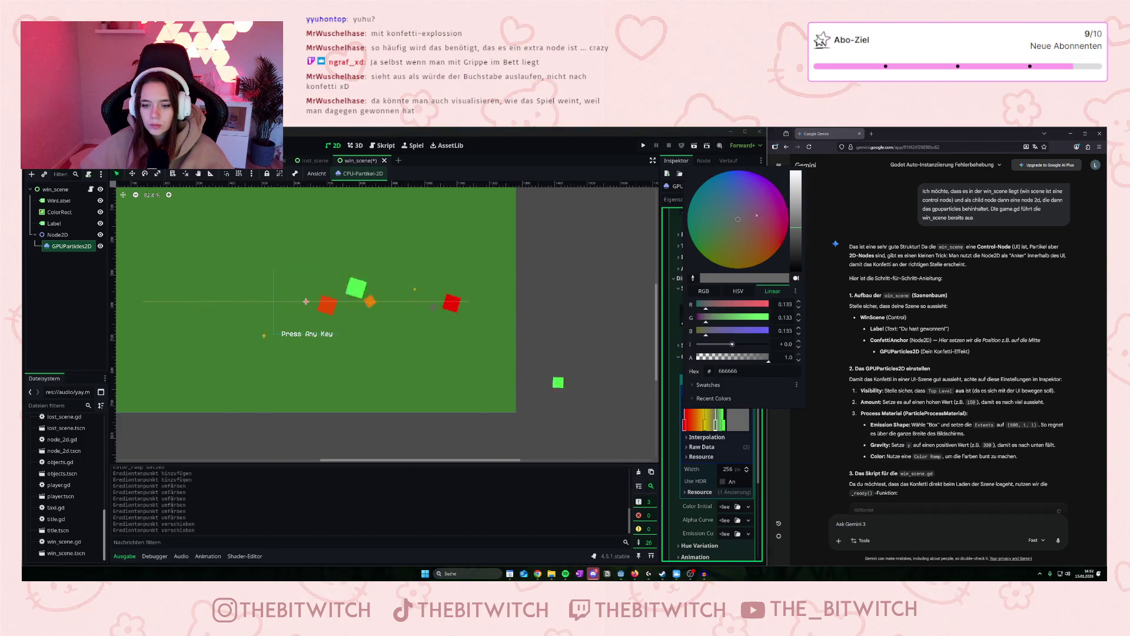
pyautogui.click(772, 187)
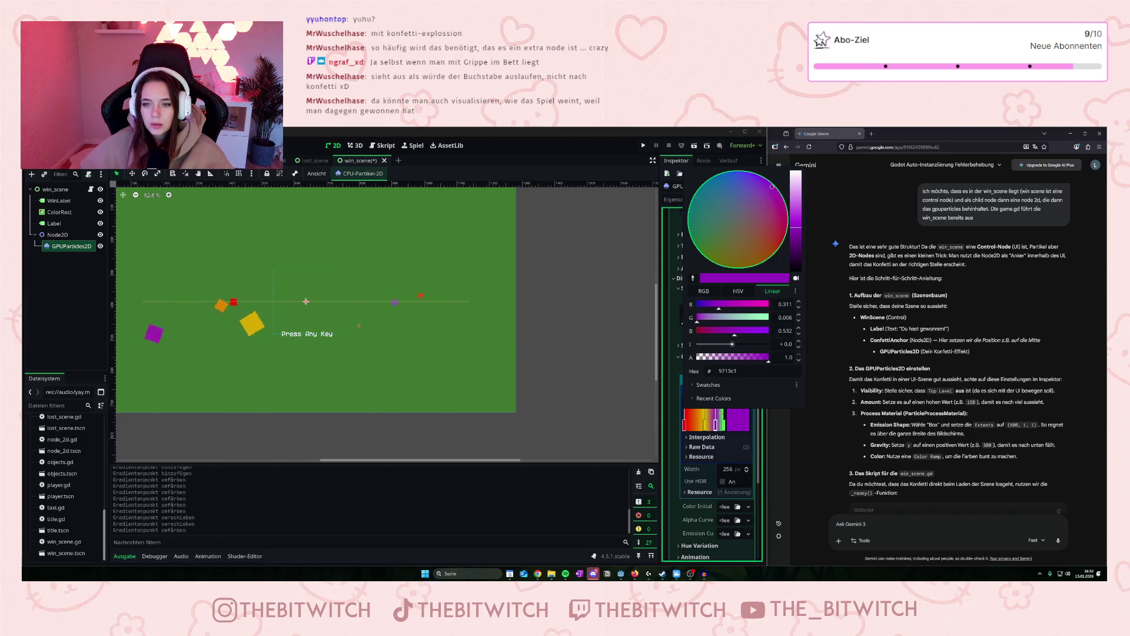
pyautogui.click(706, 430)
pyautogui.moveTo(706, 425); pyautogui.dragTo(712, 425)
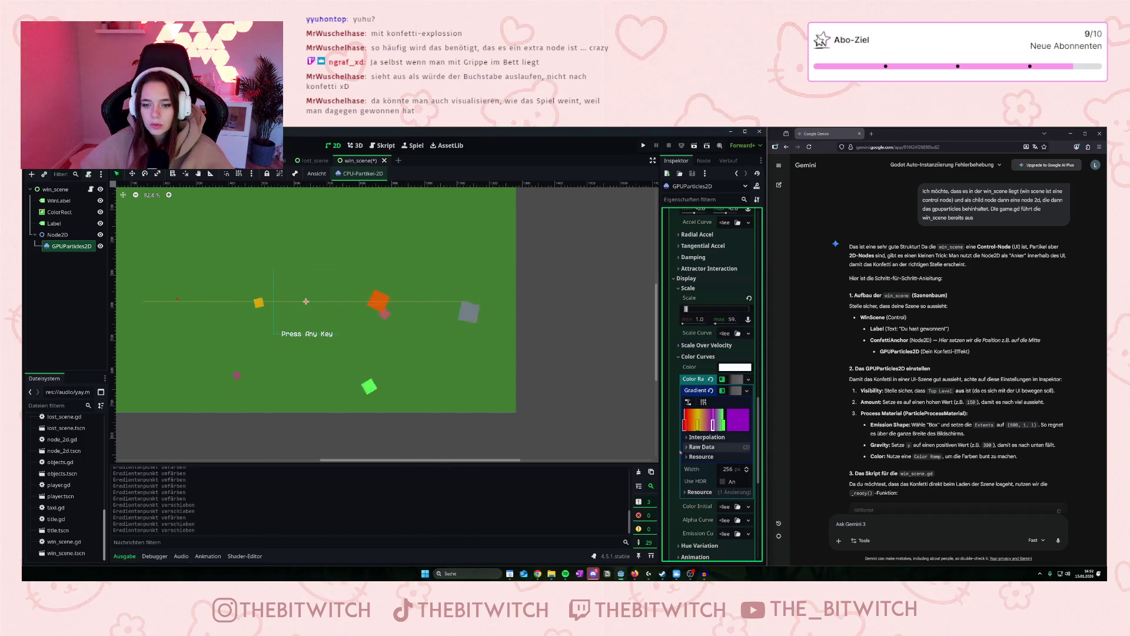
# Nudge the ColorRect background slightly in the viewport.
pyautogui.scroll(-3, 326, 300)
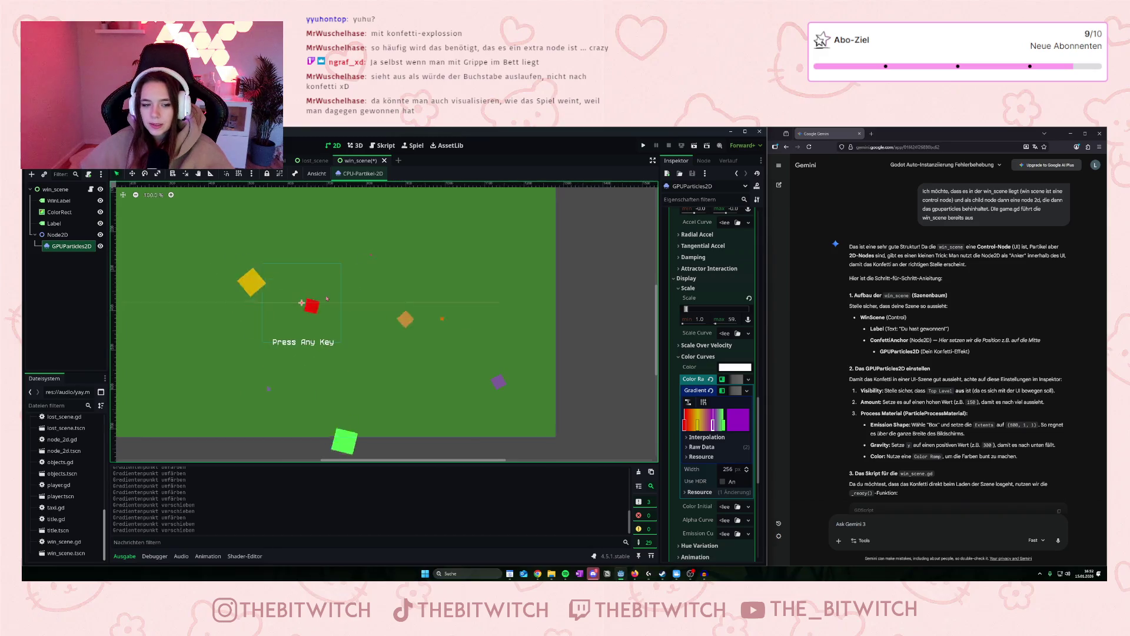
pyautogui.scroll(2, 315, 300)
pyautogui.moveTo(342, 304)
pyautogui.mouseDown()
pyautogui.moveTo(316, 302)
pyautogui.moveTo(302, 219)
pyautogui.mouseUp()
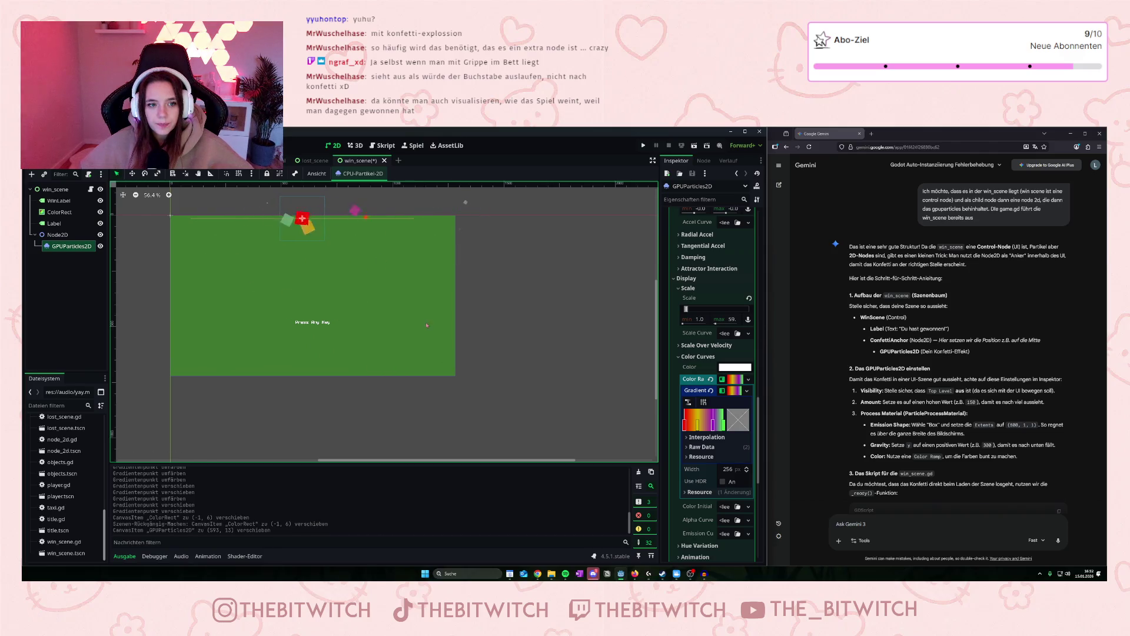
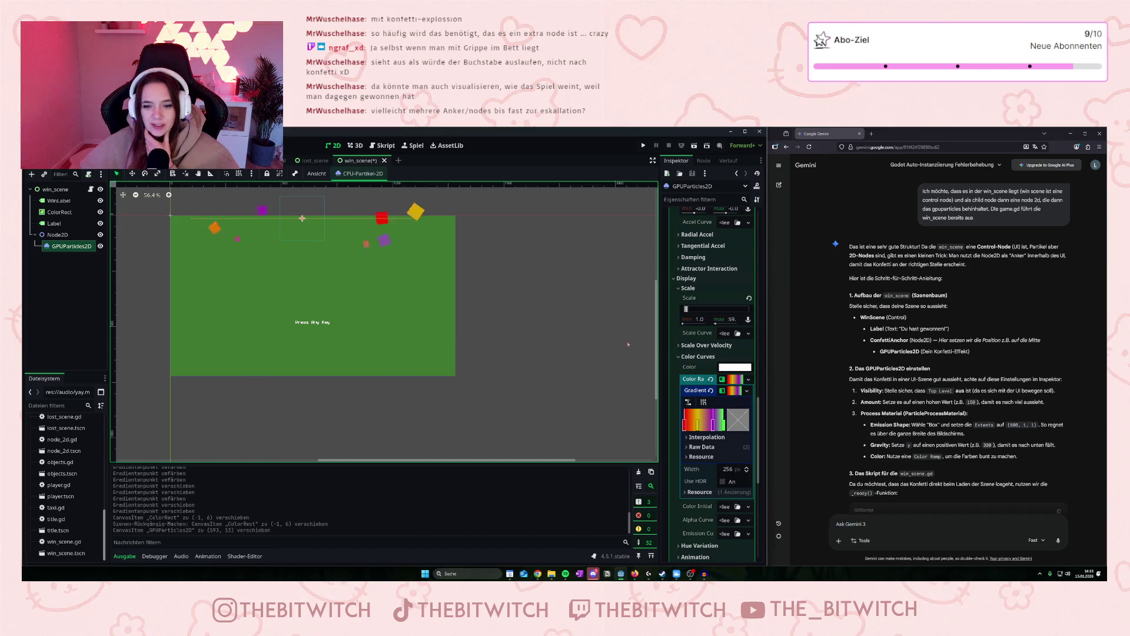
# Randomize the confetti animation offset up to a maximum of 0.2.
pyautogui.click(678, 357)
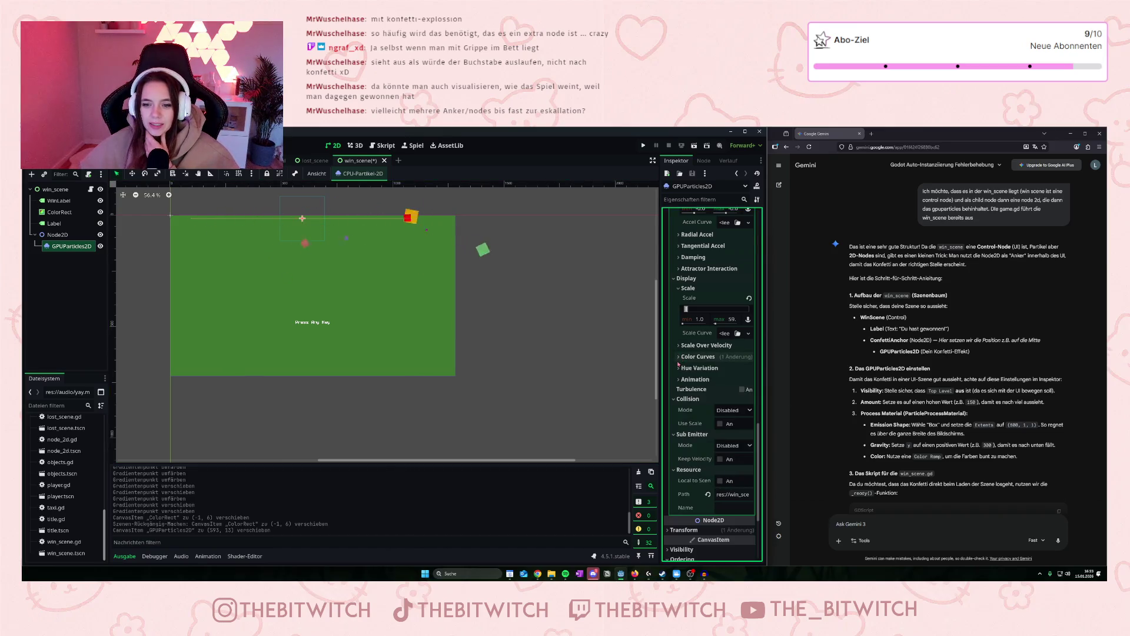
pyautogui.click(679, 380)
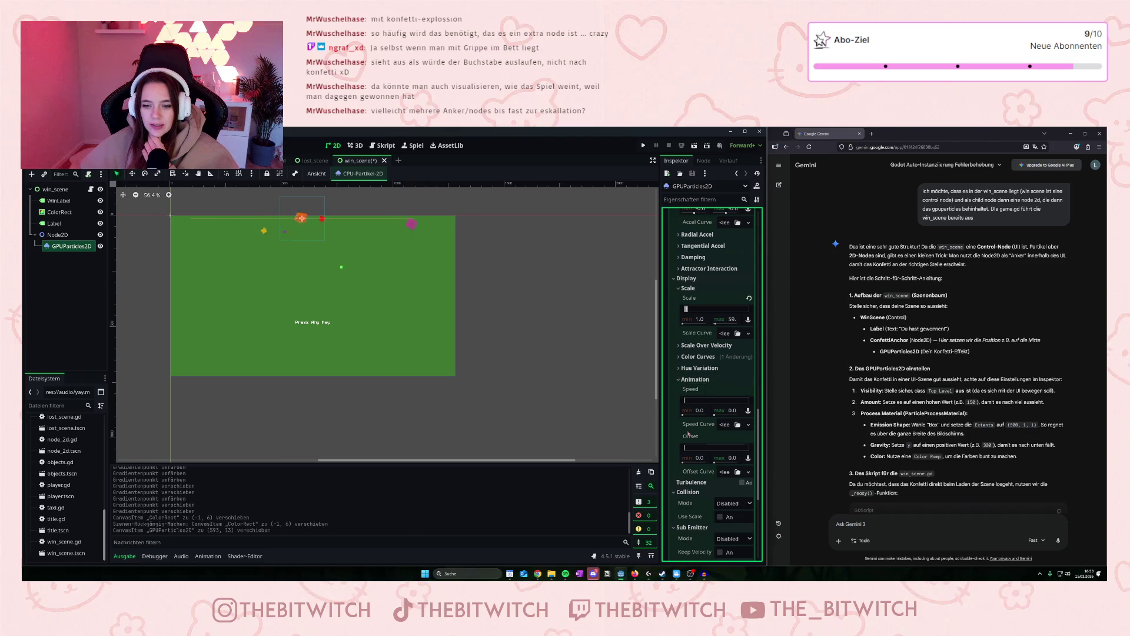
pyautogui.moveTo(686, 448)
pyautogui.mouseDown()
pyautogui.moveTo(701, 449)
pyautogui.moveTo(679, 451)
pyautogui.mouseUp()
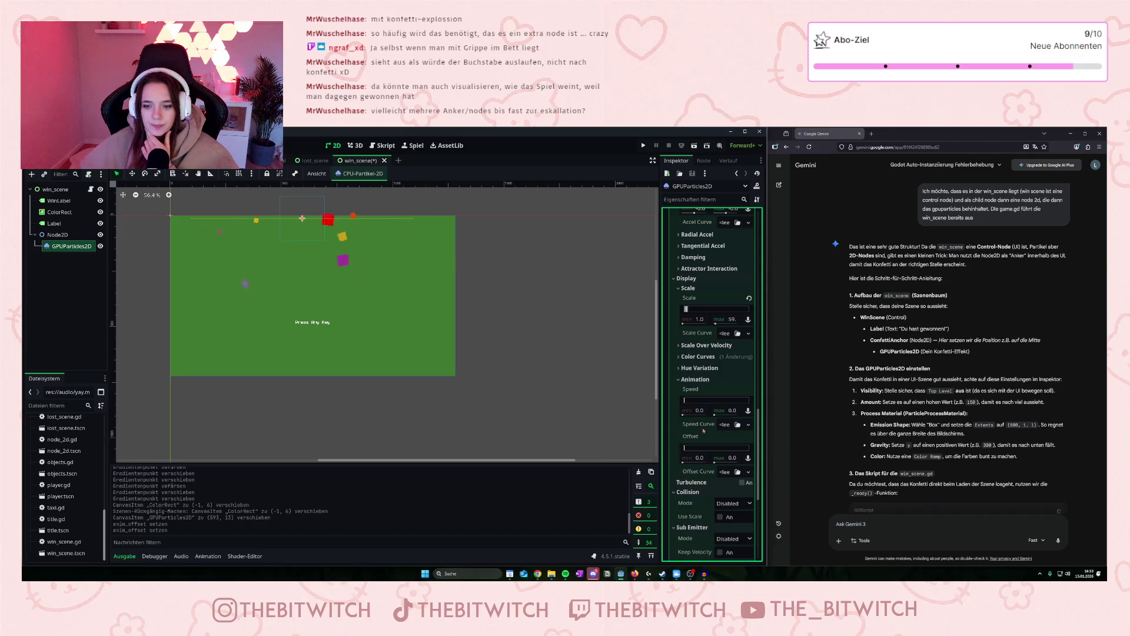
# Widen the confetti hue variation to -0.2..0.2 and lower the maximum scale to 40.
pyautogui.click(678, 379)
pyautogui.click(679, 369)
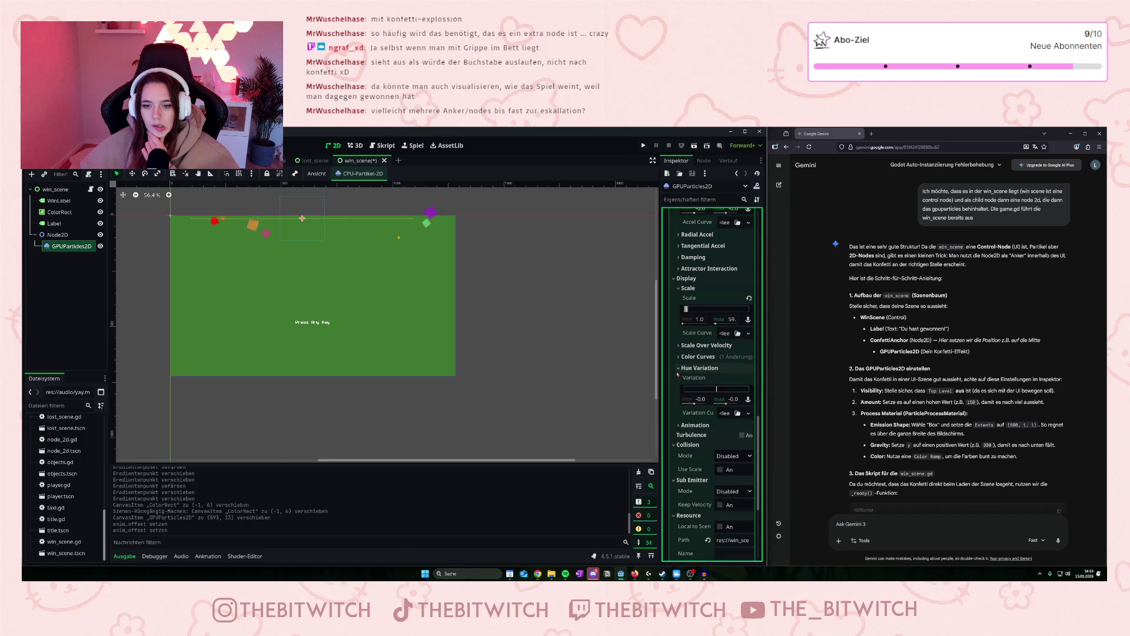
pyautogui.moveTo(717, 389); pyautogui.dragTo(706, 392)
pyautogui.scroll(2, 707, 384)
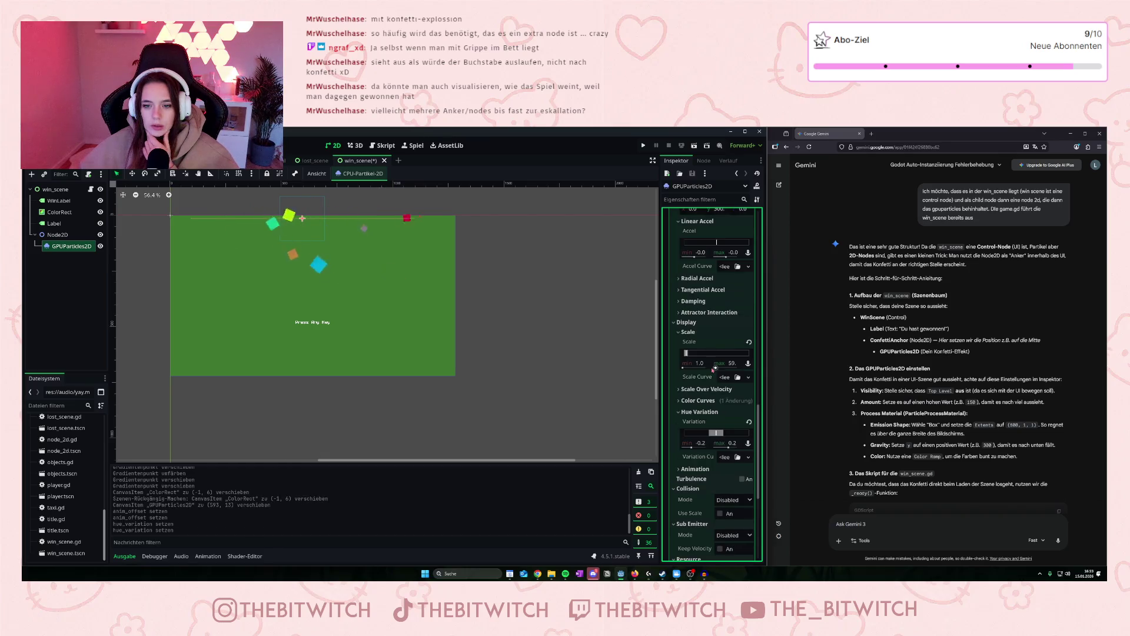
pyautogui.scroll(-2, 706, 381)
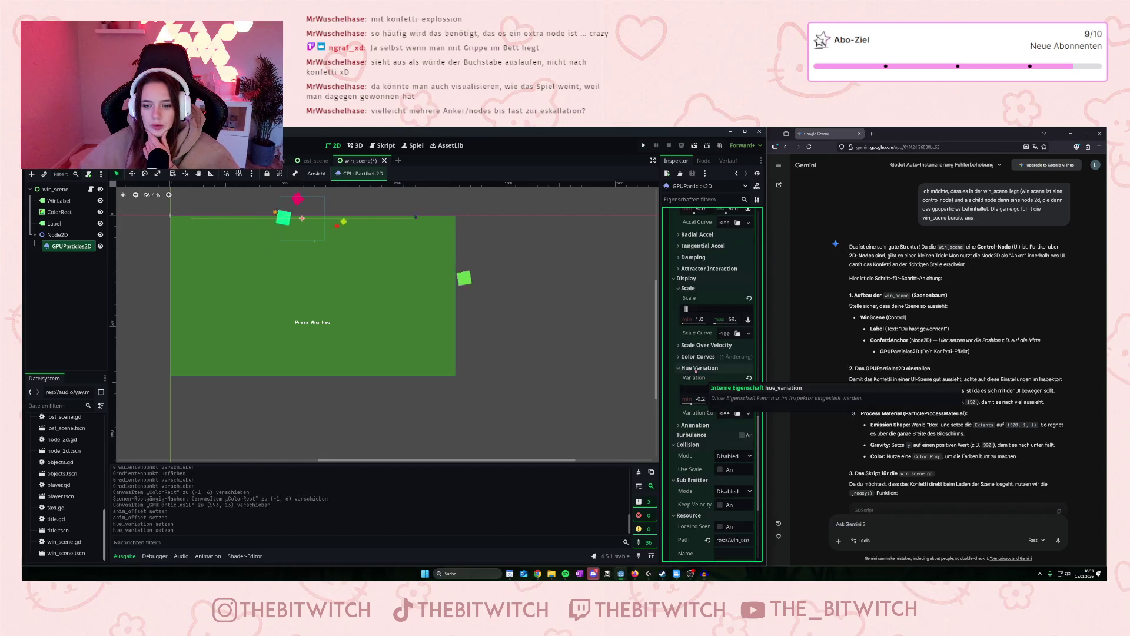
pyautogui.moveTo(686, 309); pyautogui.dragTo(690, 314)
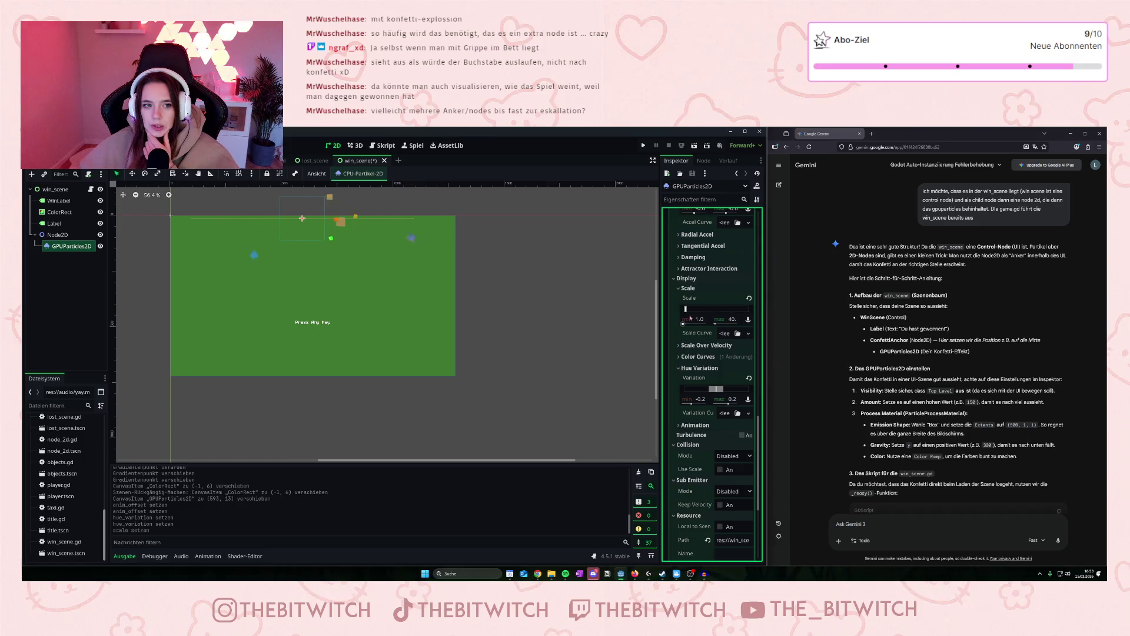
# Review the confetti emission shape options and keep the Box shape.
pyautogui.scroll(10, 707, 309)
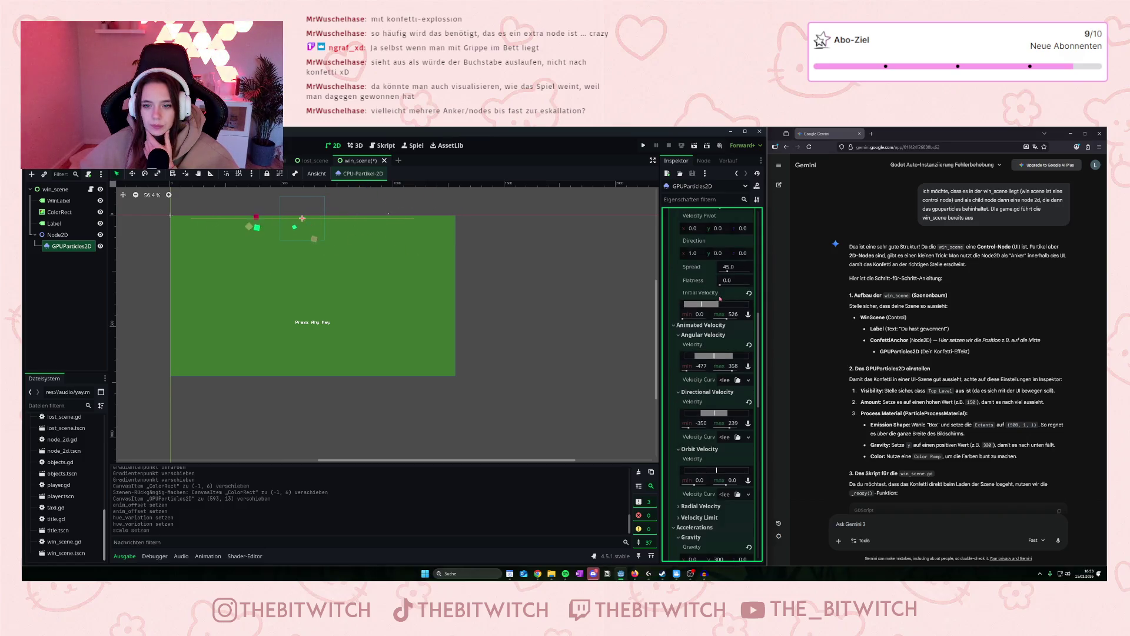
pyautogui.scroll(5, 721, 303)
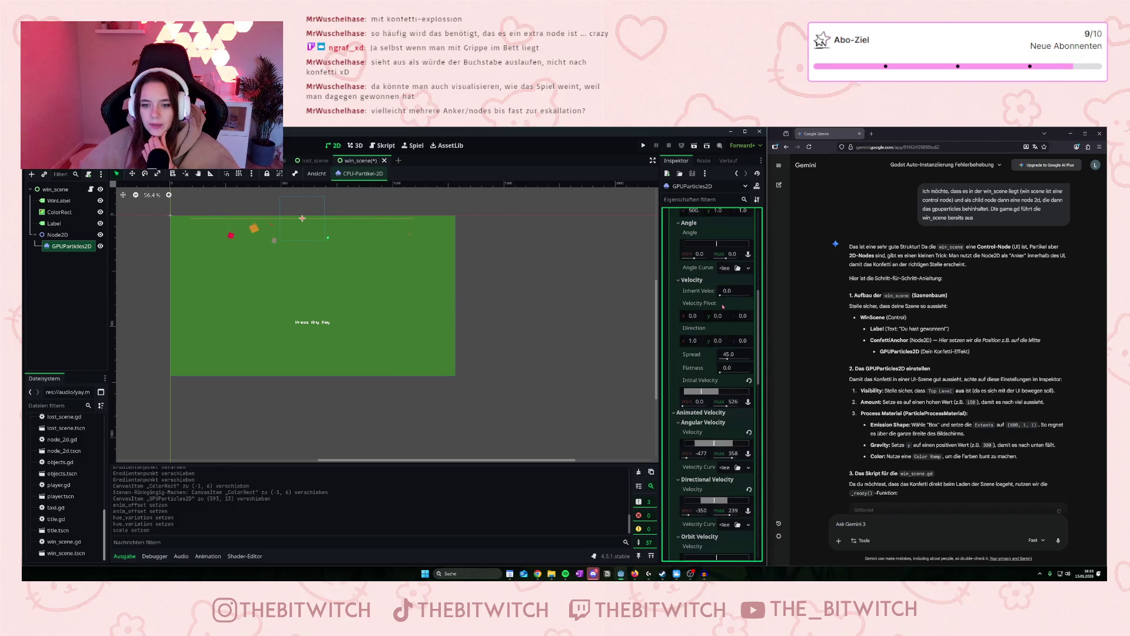
pyautogui.scroll(10, 709, 371)
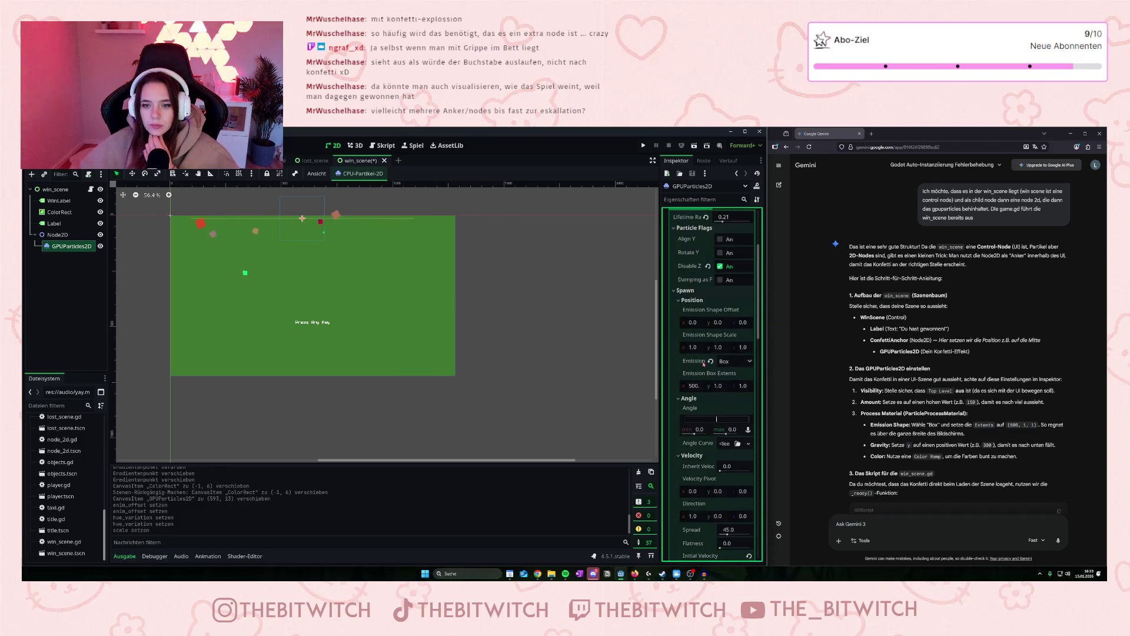
pyautogui.scroll(-5, 705, 363)
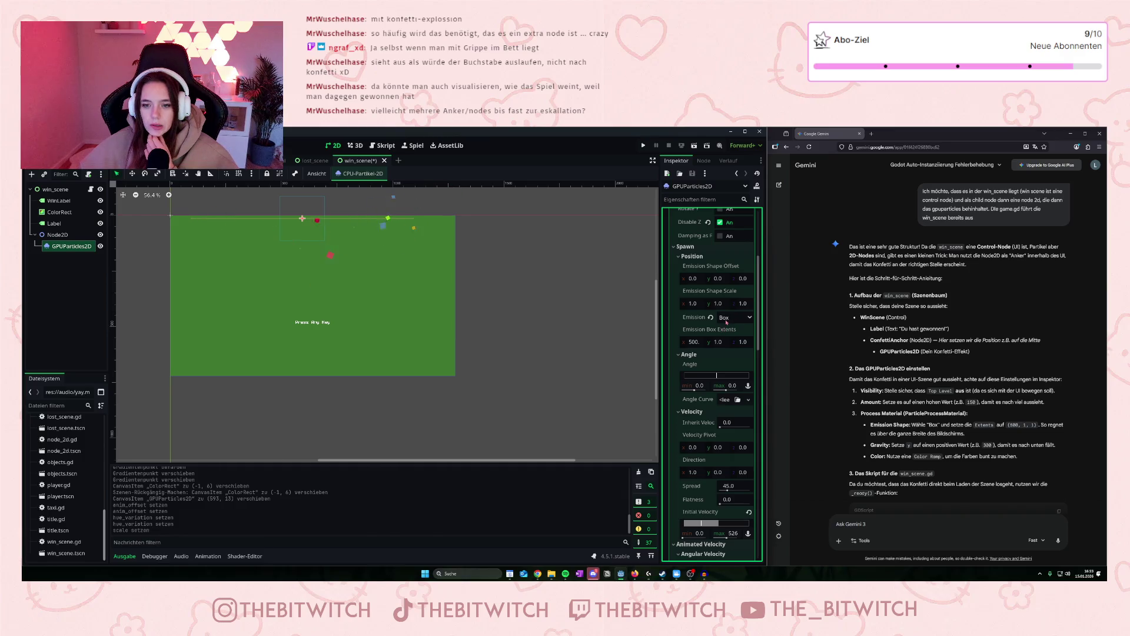
pyautogui.click(726, 321)
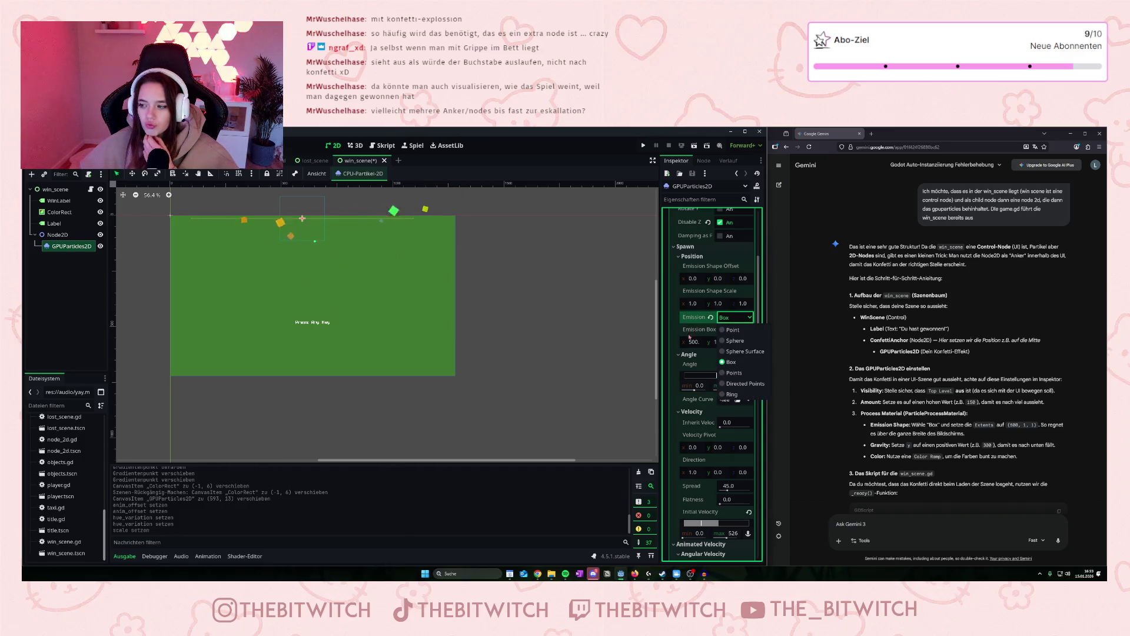
pyautogui.click(678, 334)
# Set the confetti spawn rotation angle range to -720 through -61 degrees.
pyautogui.scroll(-2, 715, 345)
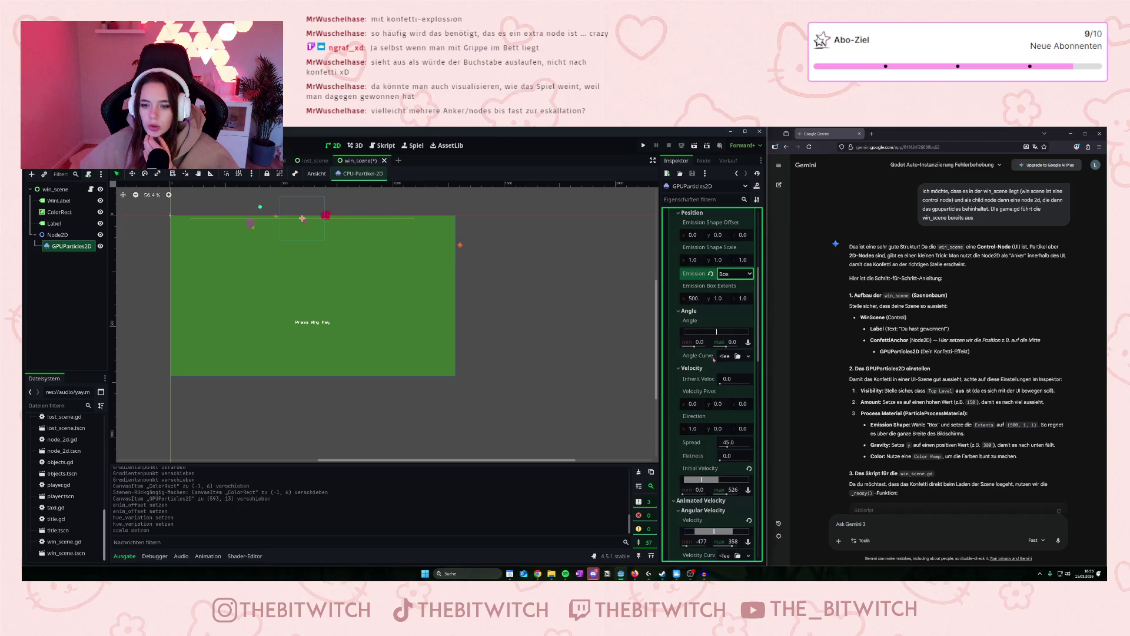
pyautogui.moveTo(717, 332); pyautogui.dragTo(731, 332)
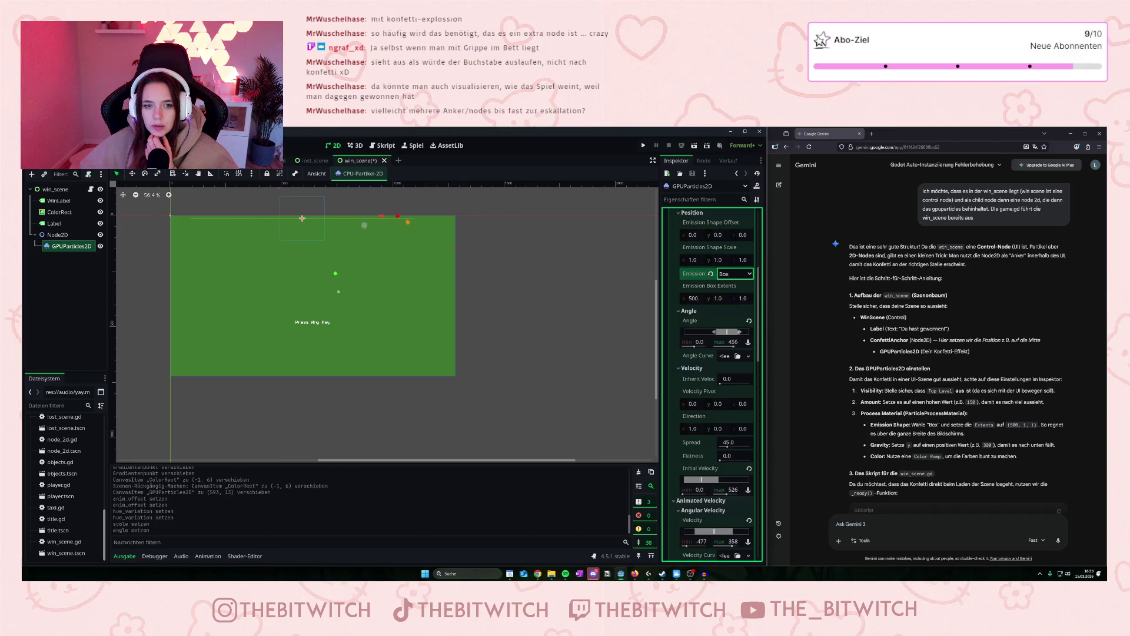
pyautogui.moveTo(713, 333); pyautogui.dragTo(698, 335)
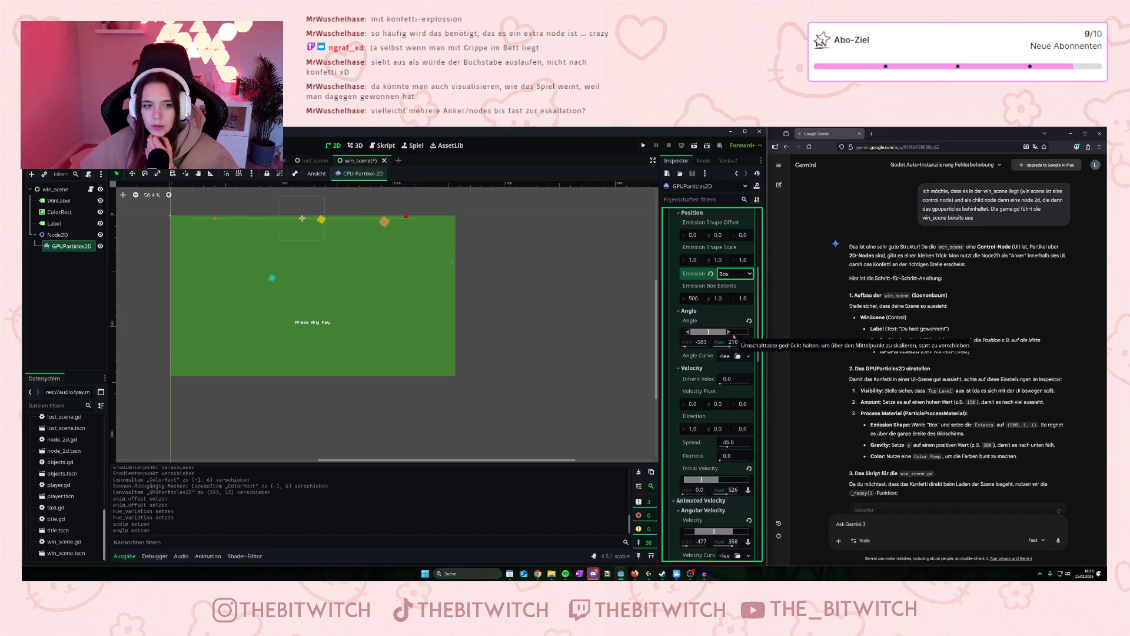
pyautogui.moveTo(736, 337); pyautogui.dragTo(701, 335)
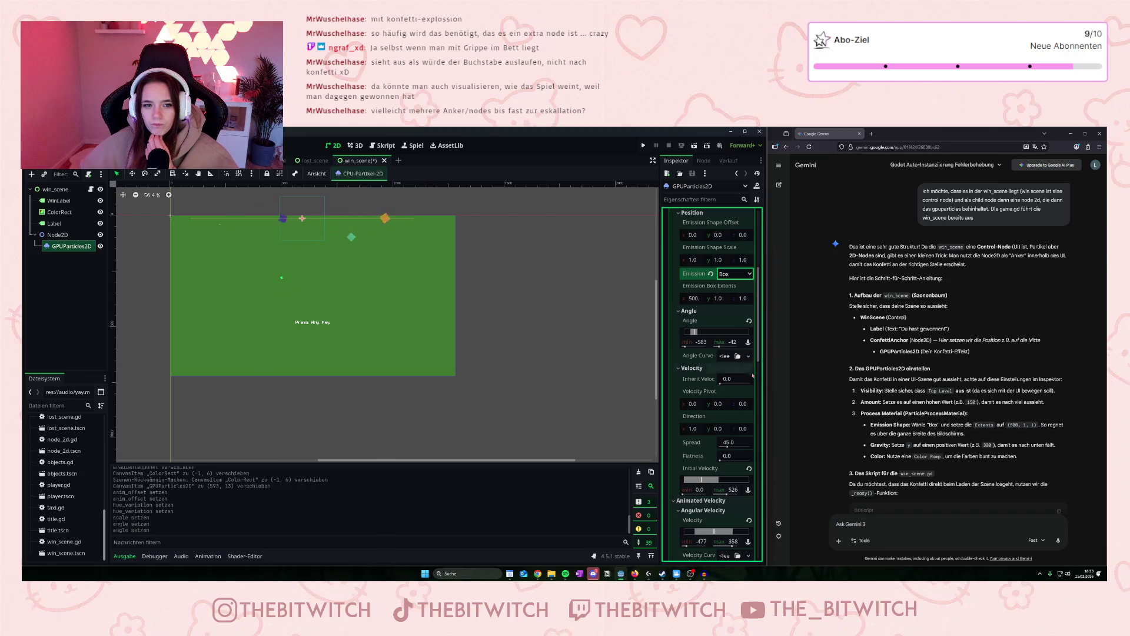
pyautogui.scroll(2, 718, 360)
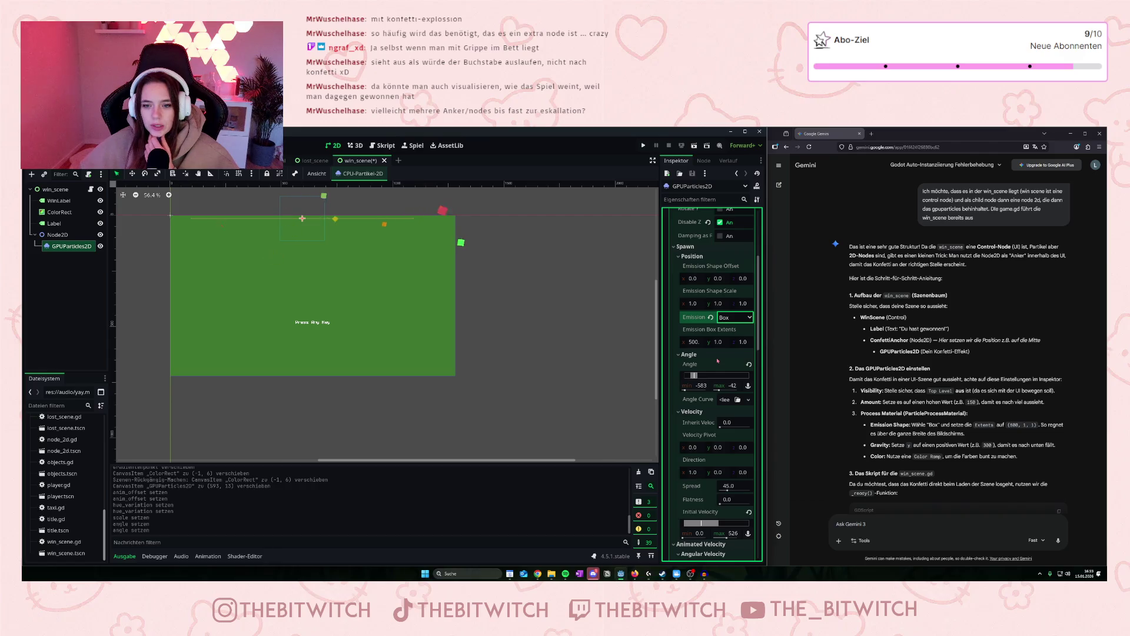
pyautogui.moveTo(693, 375)
pyautogui.mouseDown()
pyautogui.moveTo(682, 375)
pyautogui.moveTo(692, 375)
pyautogui.mouseUp()
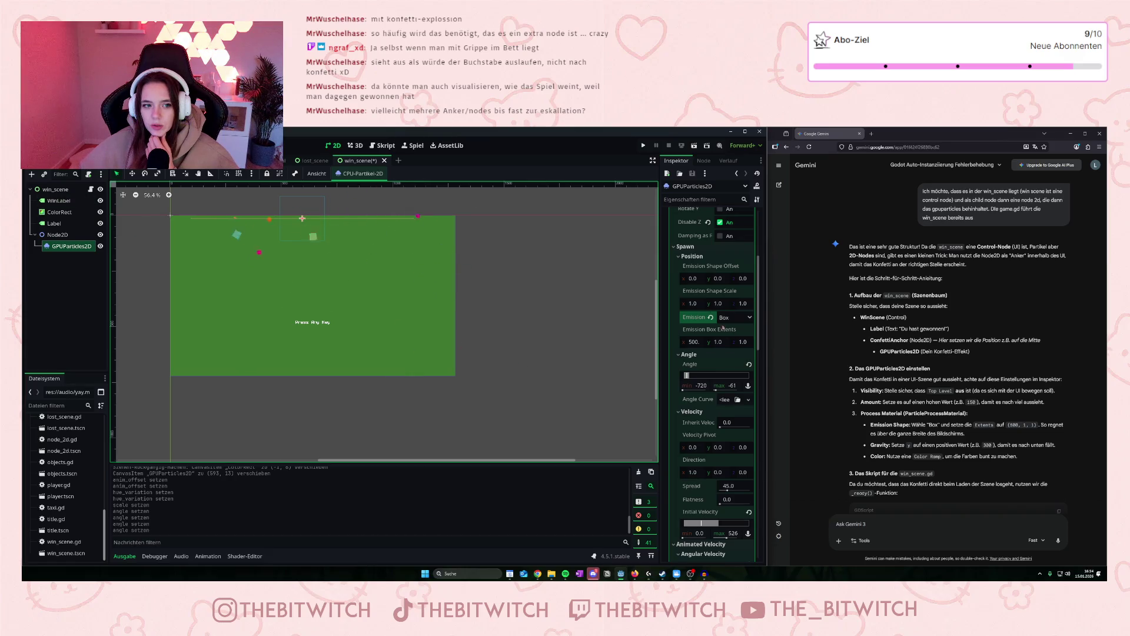
pyautogui.scroll(2, 724, 348)
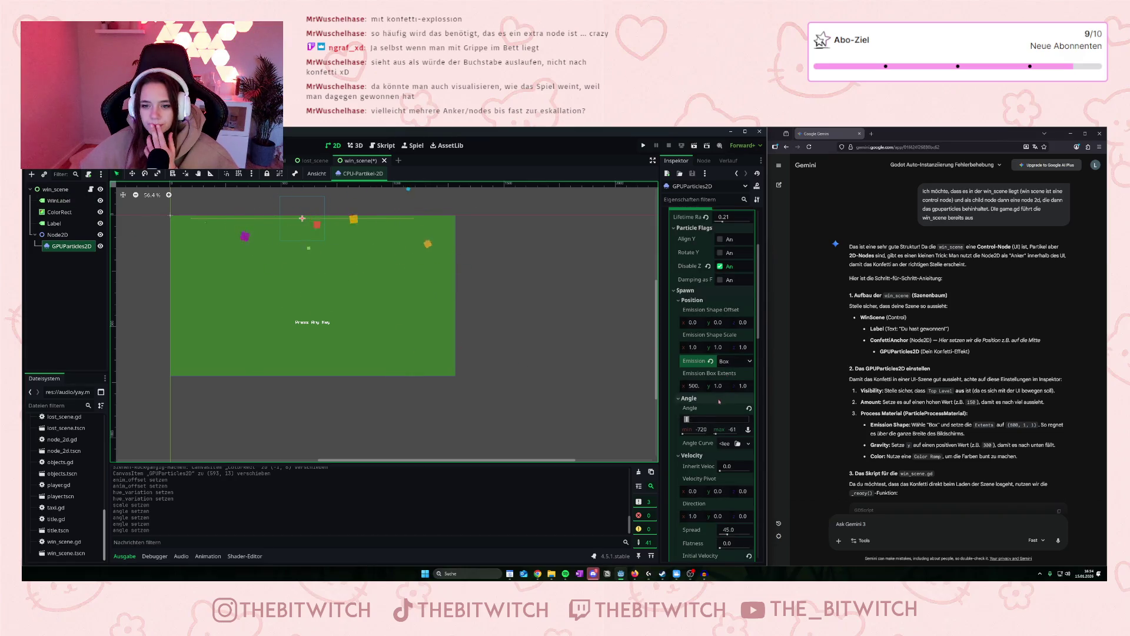
# Find Emission Box Extents and enter a first X width of 504.
pyautogui.scroll(-2, 721, 389)
pyautogui.scroll(-2, 709, 406)
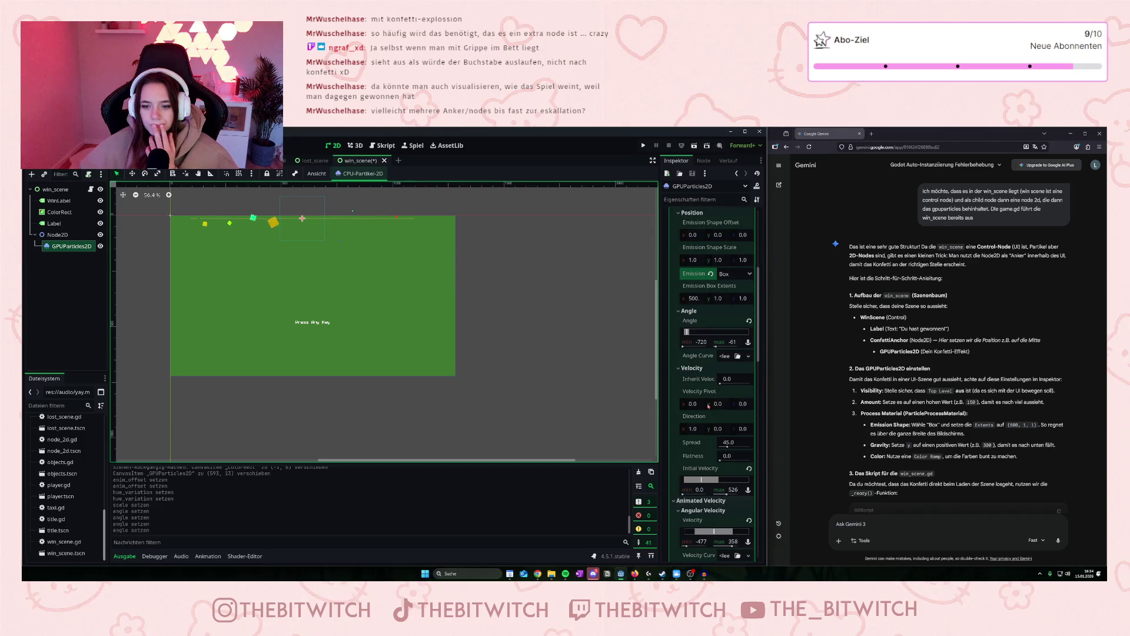
pyautogui.scroll(6, 711, 386)
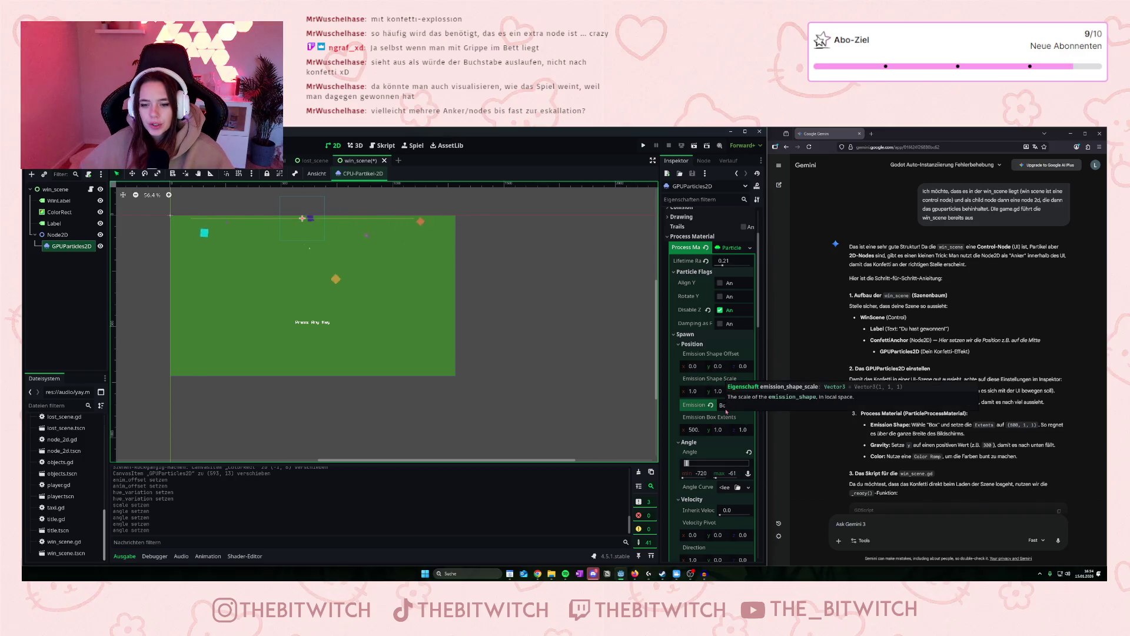
pyautogui.scroll(-2, 724, 419)
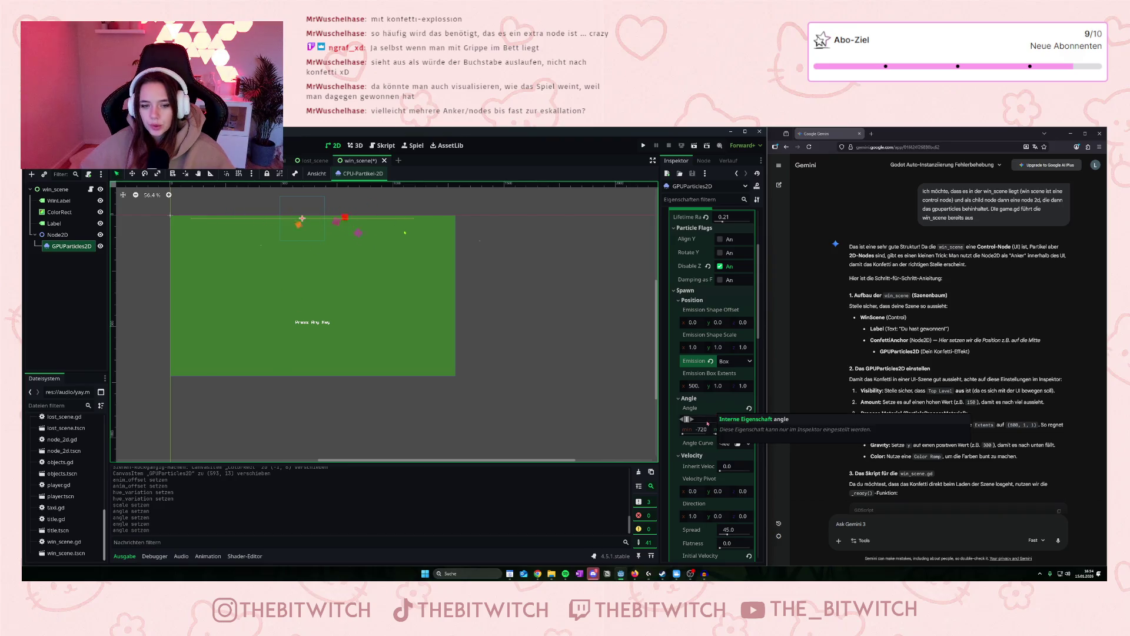
pyautogui.scroll(-2, 699, 411)
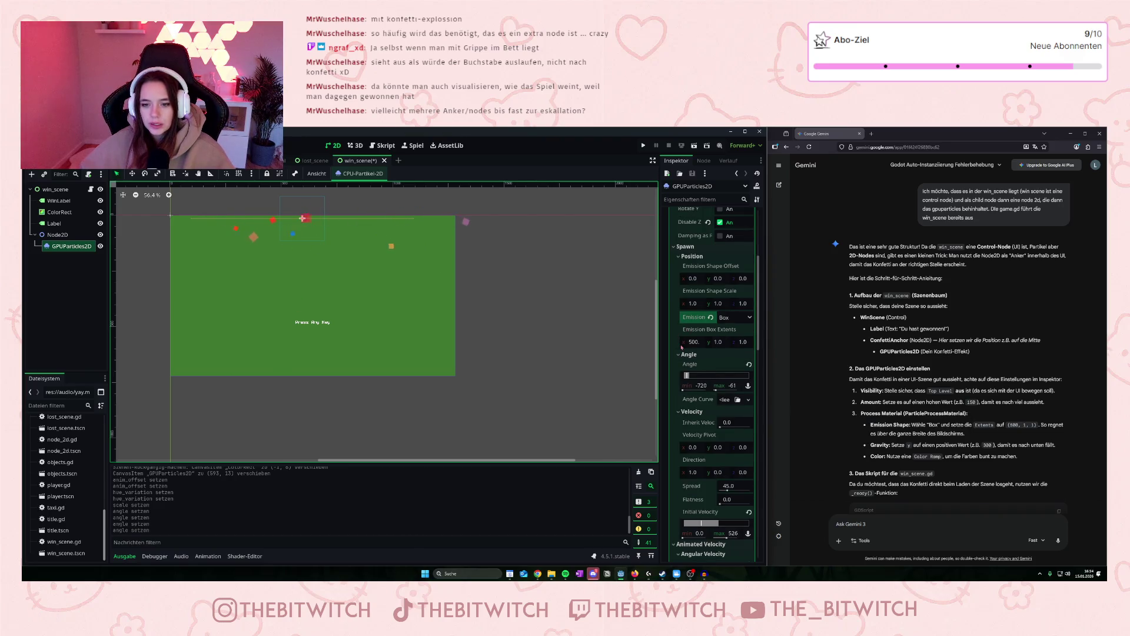
pyautogui.click(695, 341)
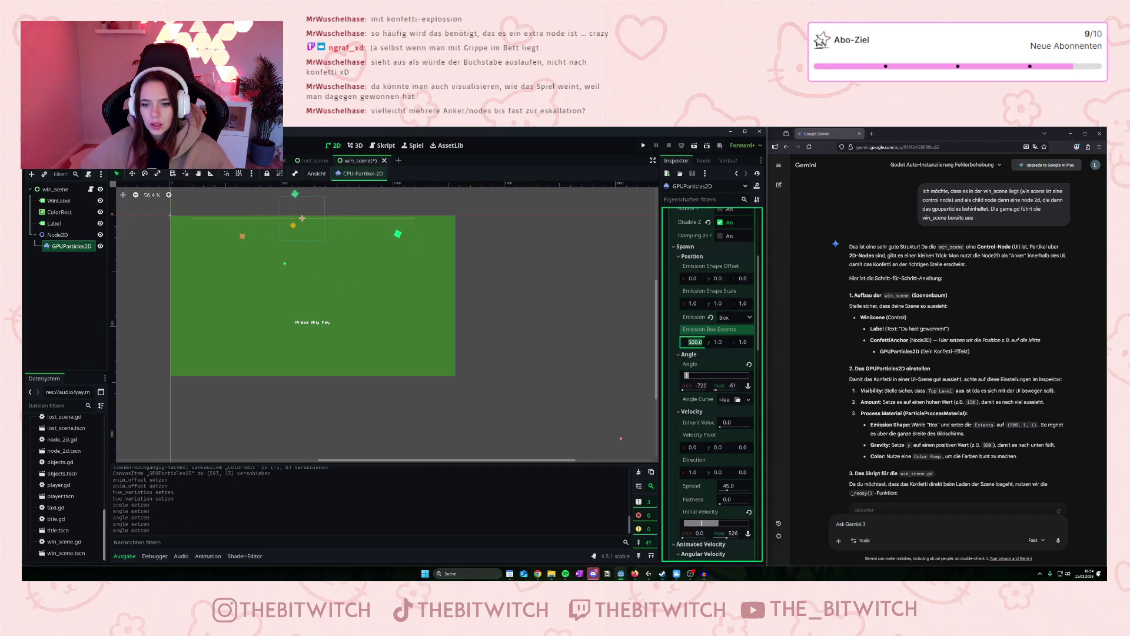
pyautogui.write('504')
pyautogui.press('Return')
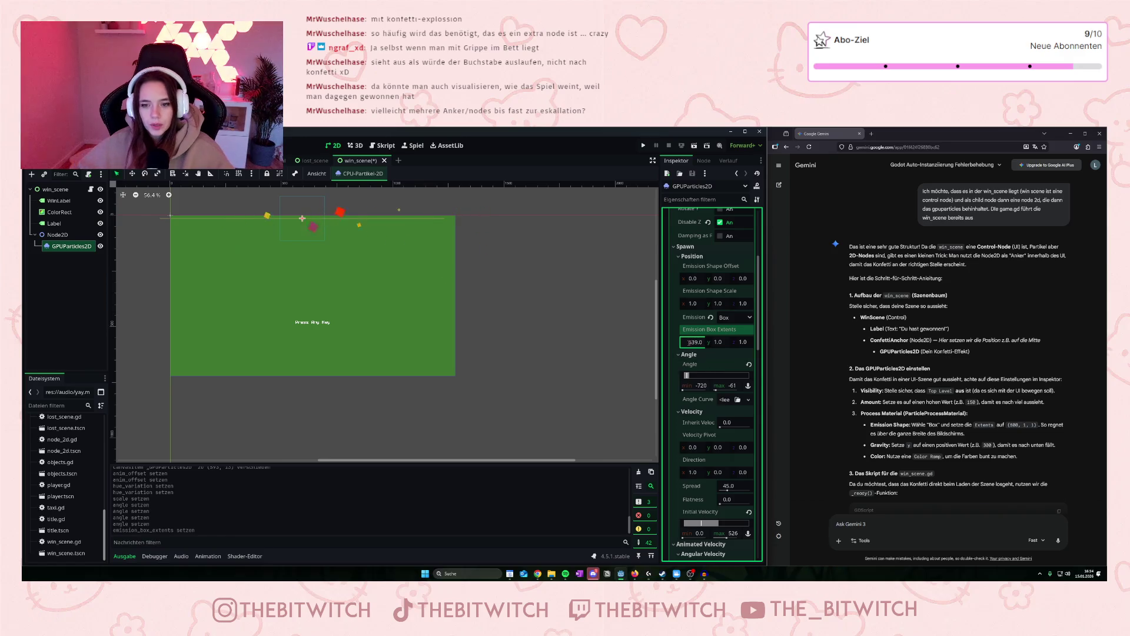
# Try an emission box X width of 1000, then settle on 800.
pyautogui.write('1000')
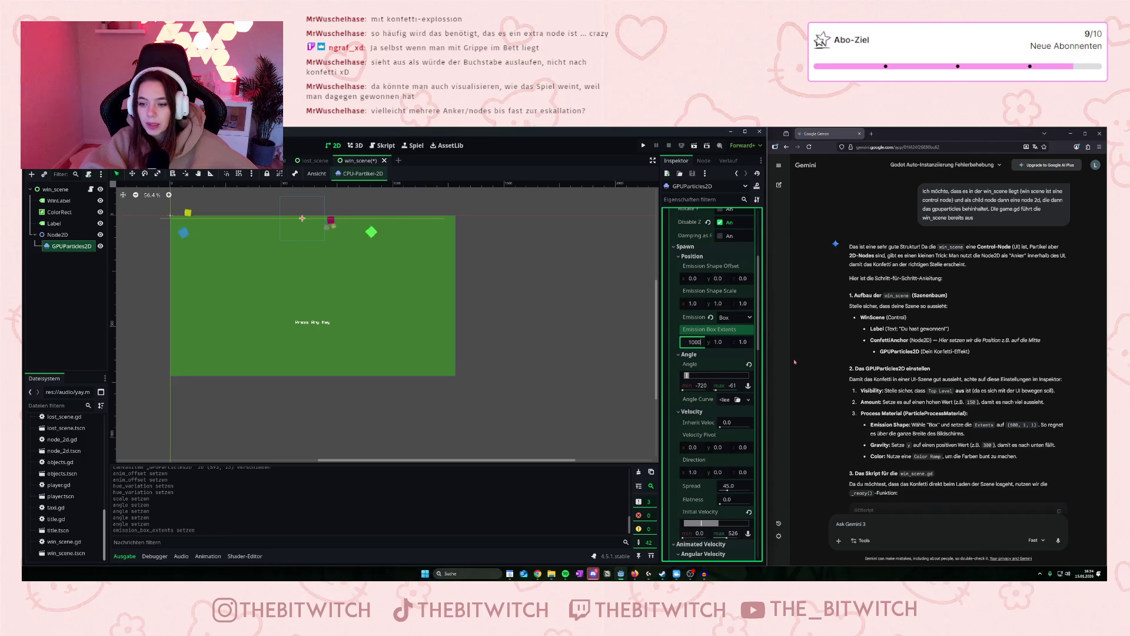
pyautogui.press('Return')
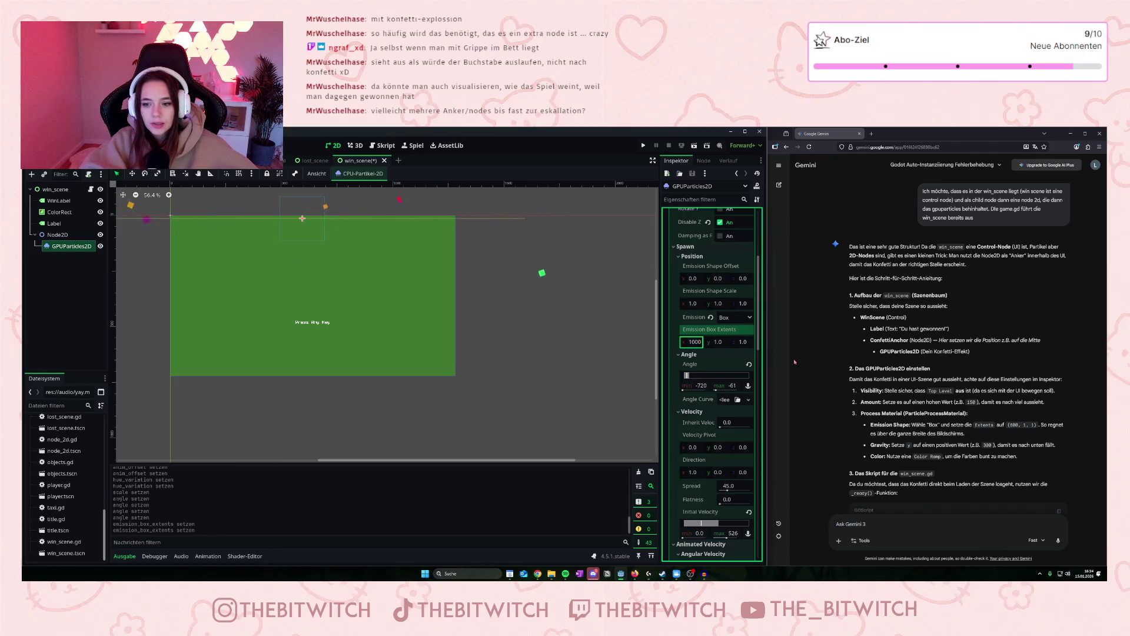
pyautogui.click(703, 336)
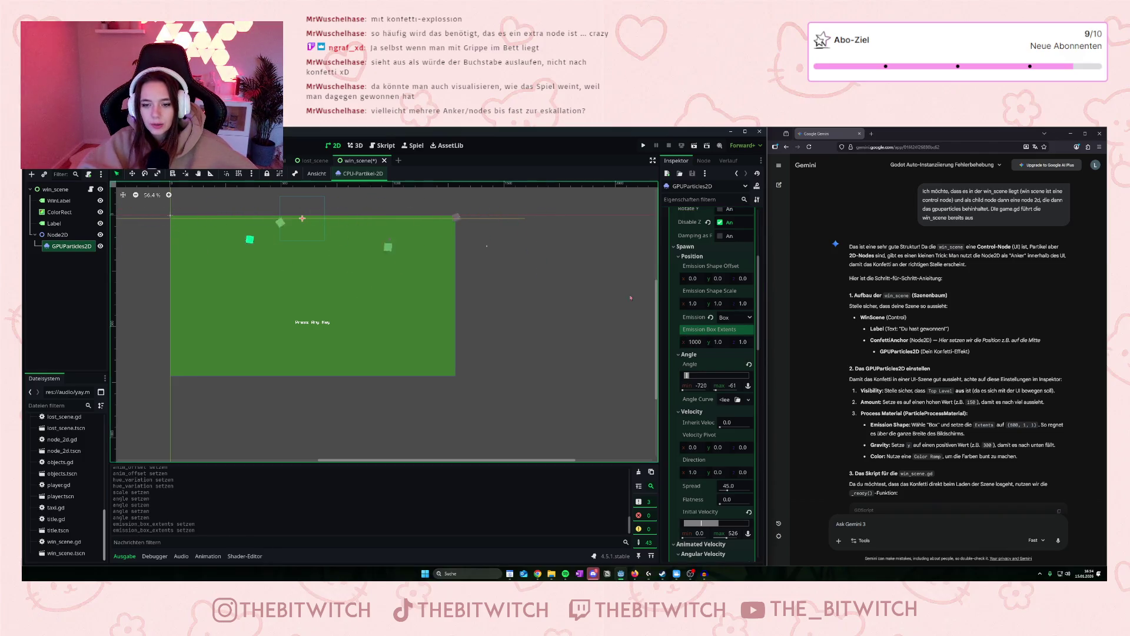
pyautogui.click(696, 345)
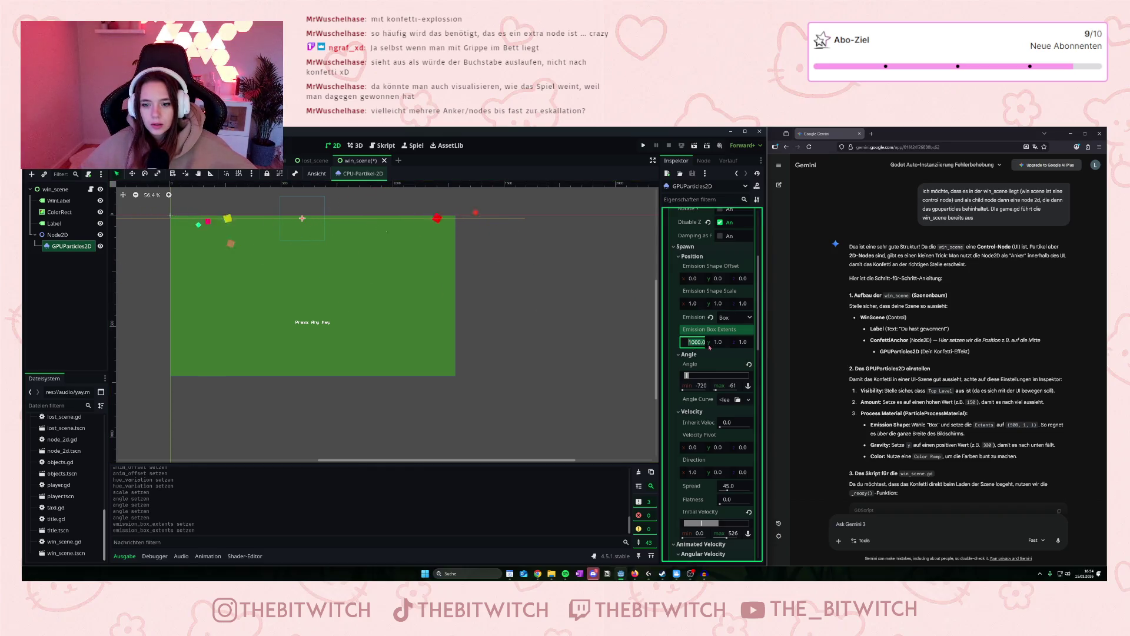
pyautogui.write('800')
pyautogui.press('Return')
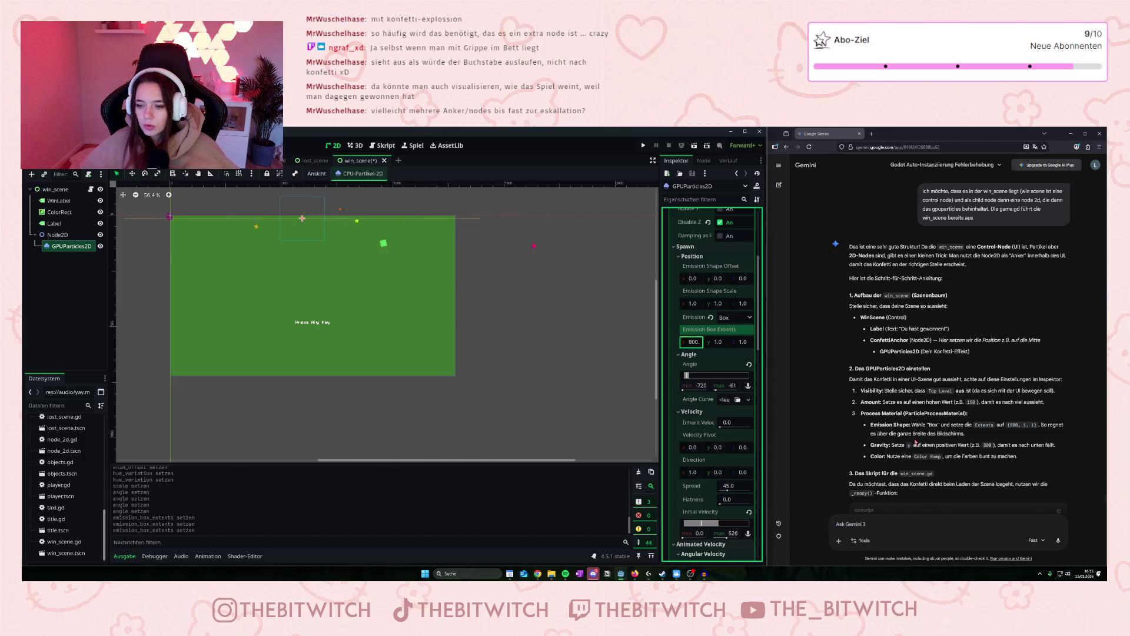
# Set the confetti directional velocity range to about -136..720.
pyautogui.scroll(-10, 916, 432)
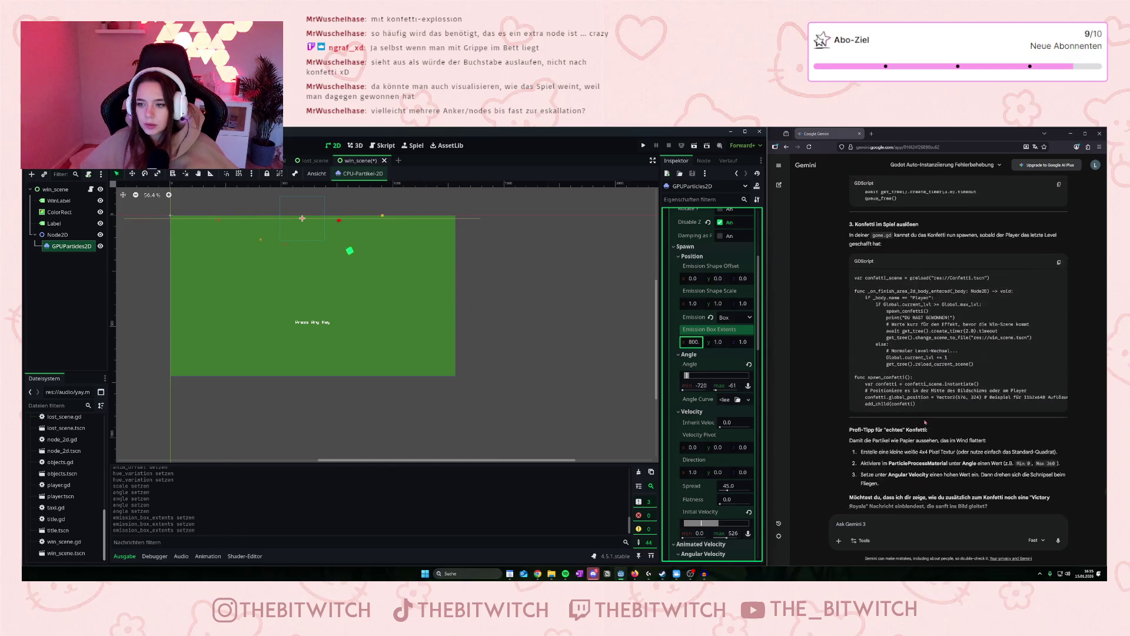
pyautogui.scroll(5, 930, 401)
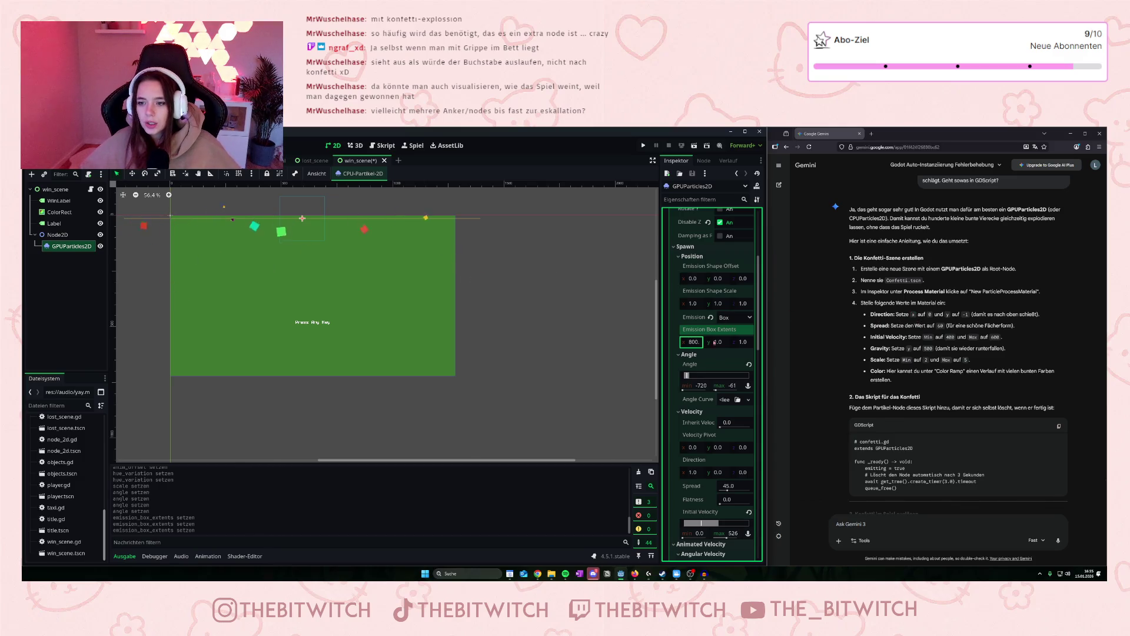
pyautogui.scroll(-5, 712, 367)
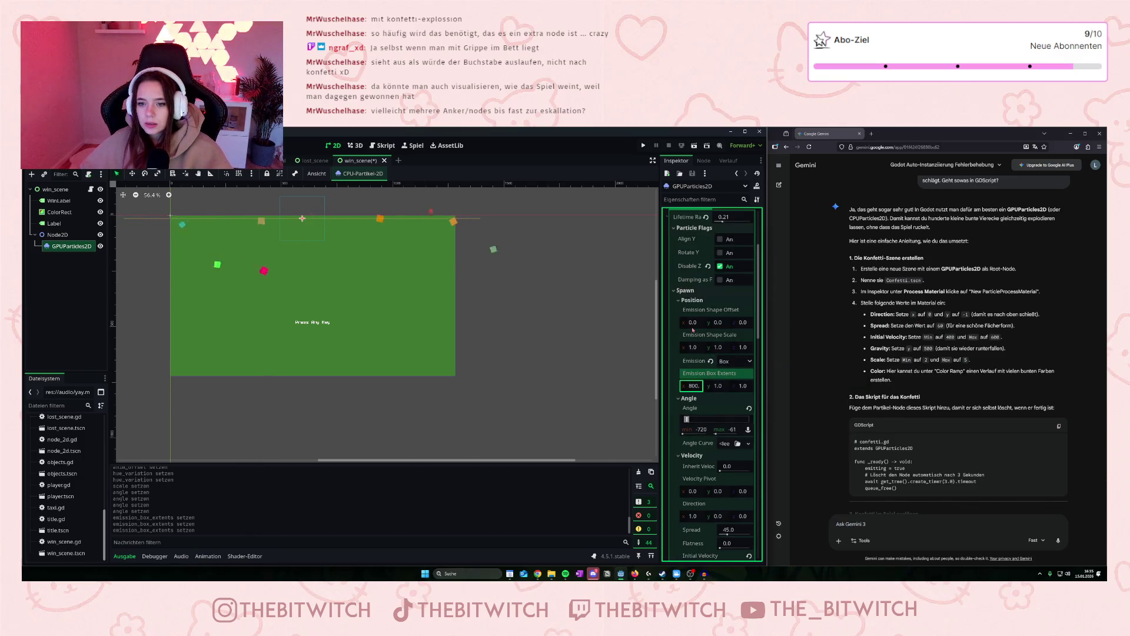
pyautogui.scroll(-5, 693, 330)
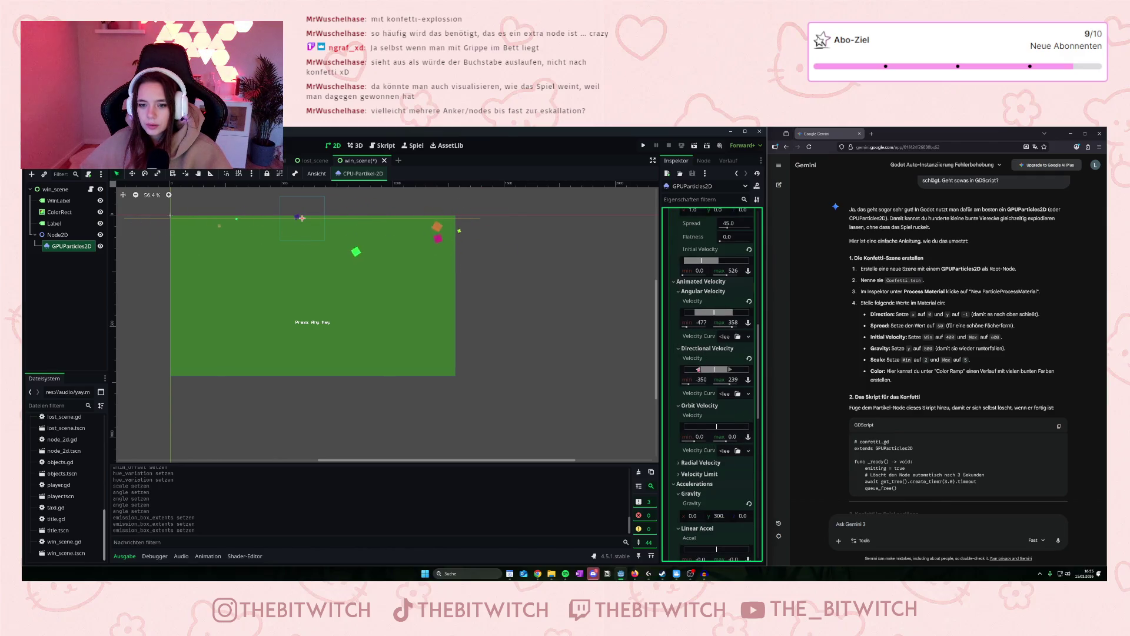
pyautogui.moveTo(691, 372)
pyautogui.mouseDown()
pyautogui.moveTo(681, 371)
pyautogui.moveTo(711, 371)
pyautogui.mouseUp()
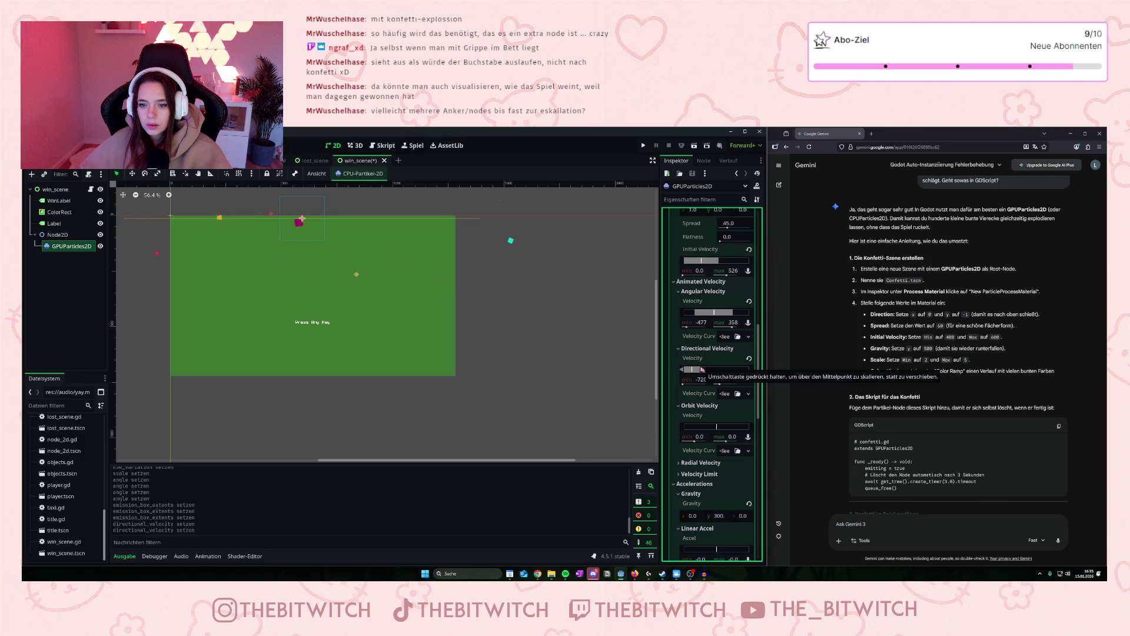
pyautogui.moveTo(701, 369); pyautogui.dragTo(749, 370)
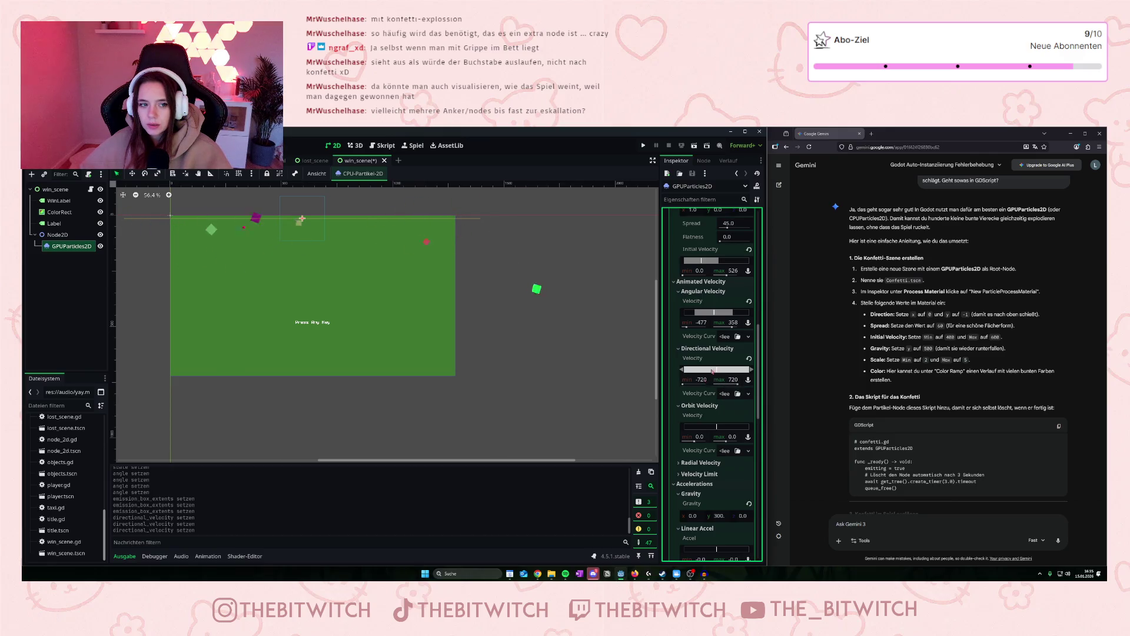
pyautogui.moveTo(712, 371); pyautogui.dragTo(723, 378)
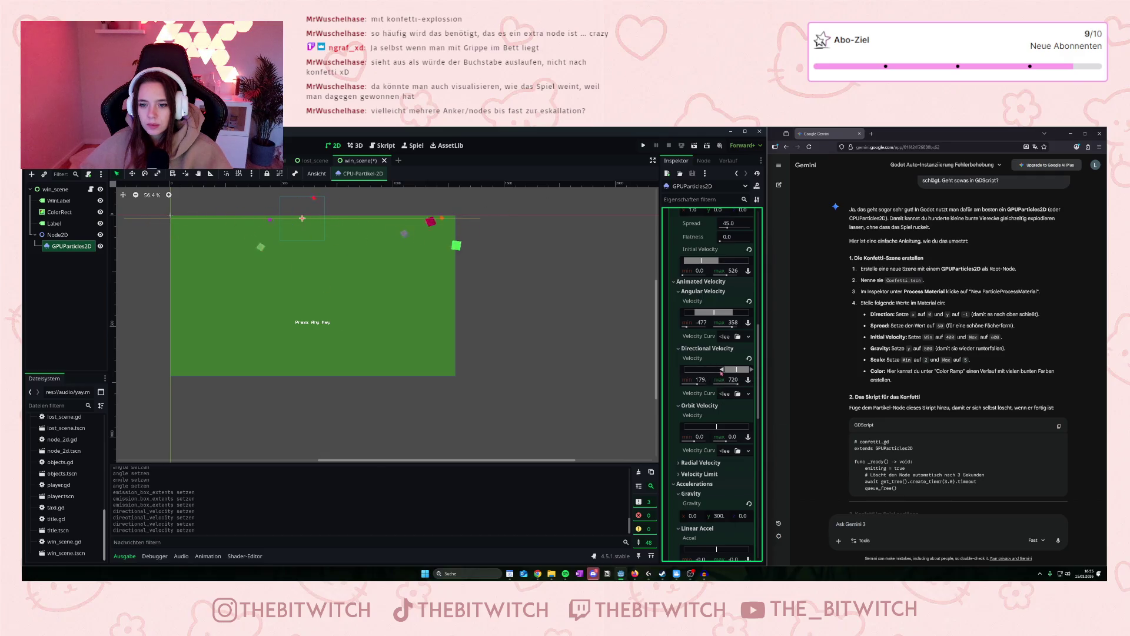
pyautogui.moveTo(725, 371); pyautogui.dragTo(708, 372)
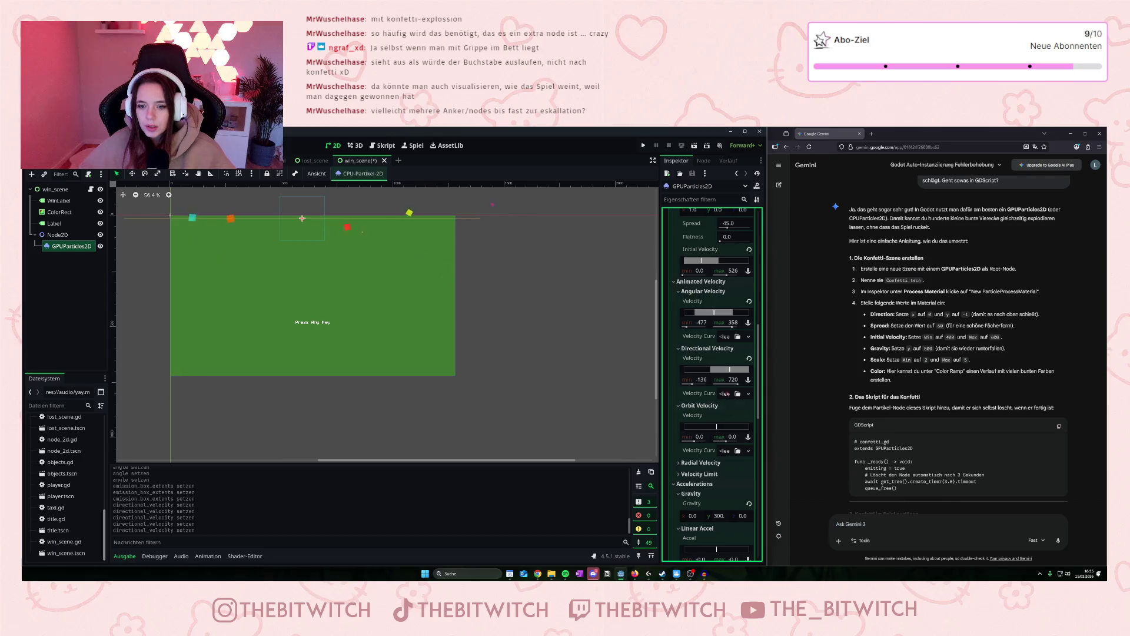
# Expand Velocity Limit and set the angular velocity range to about -716..720.
pyautogui.scroll(-2, 706, 412)
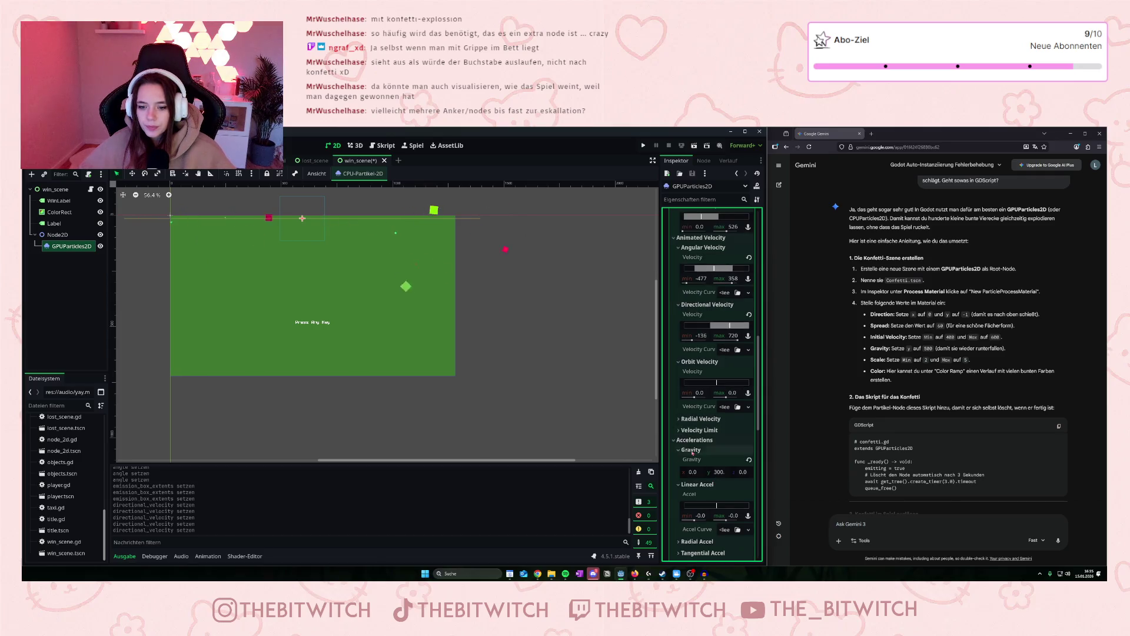
pyautogui.click(683, 430)
pyautogui.scroll(-4, 706, 441)
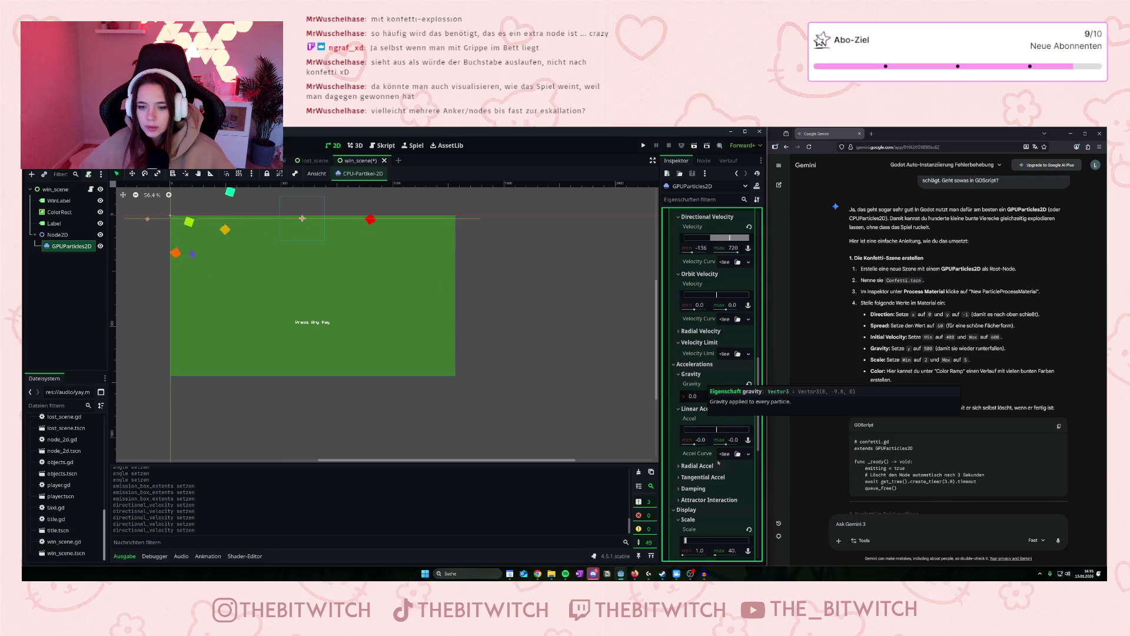
pyautogui.scroll(-3, 715, 465)
pyautogui.scroll(-3, 705, 475)
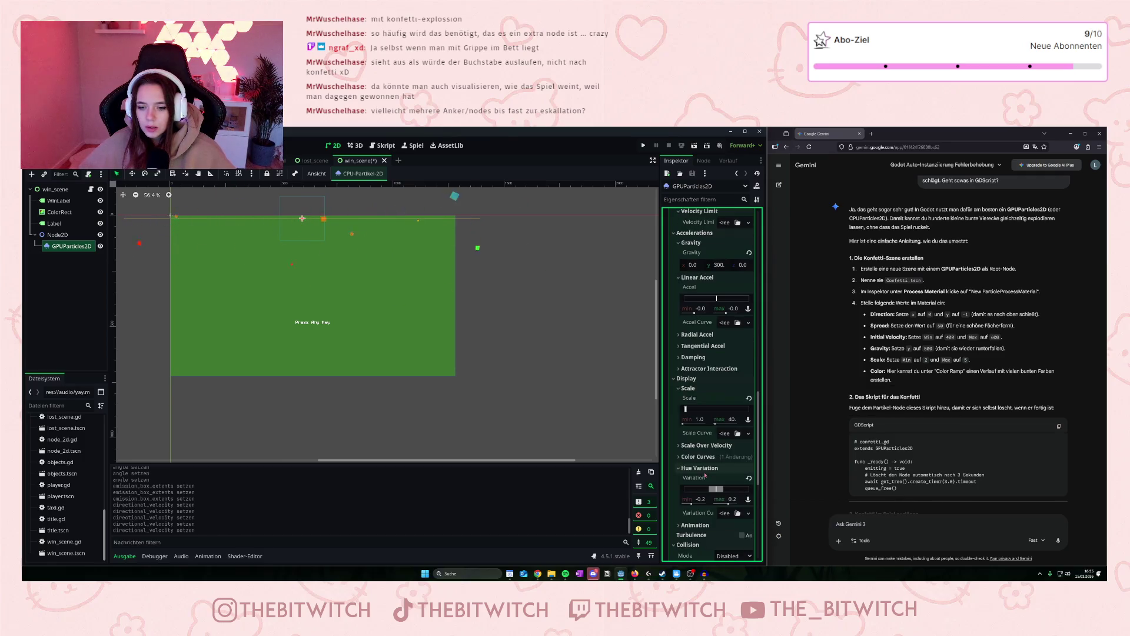
pyautogui.scroll(5, 706, 471)
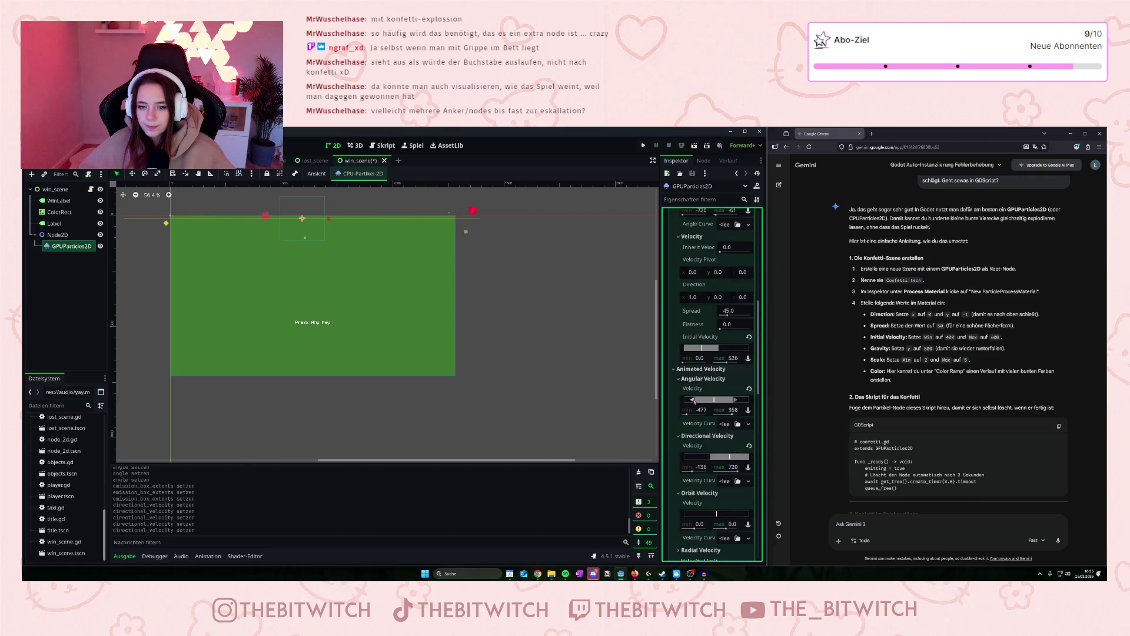
pyautogui.moveTo(695, 399)
pyautogui.mouseDown()
pyautogui.moveTo(681, 400)
pyautogui.moveTo(725, 401)
pyautogui.mouseUp()
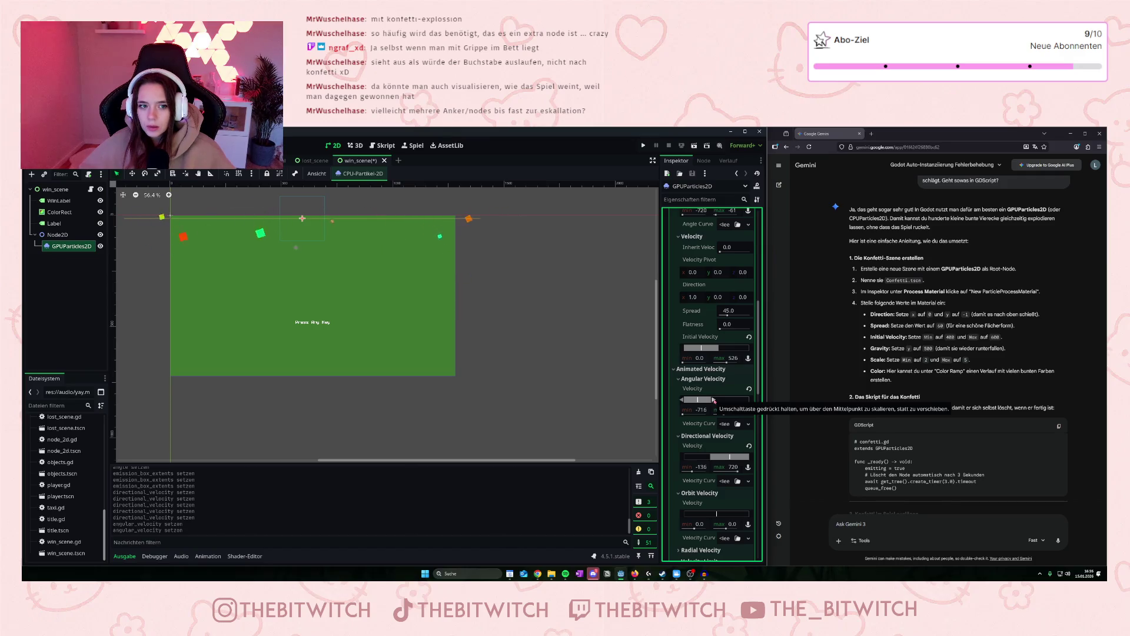
pyautogui.moveTo(714, 400); pyautogui.dragTo(743, 402)
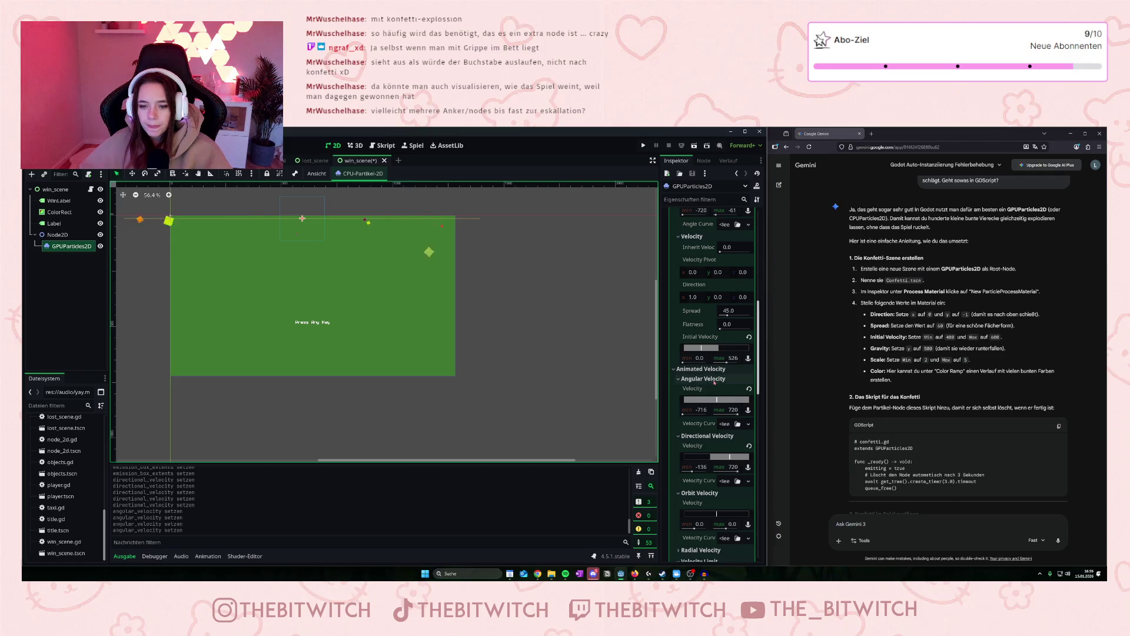
# Widen the confetti spread to 100.67 degrees and lower the maximum angular velocity.
pyautogui.scroll(3, 728, 402)
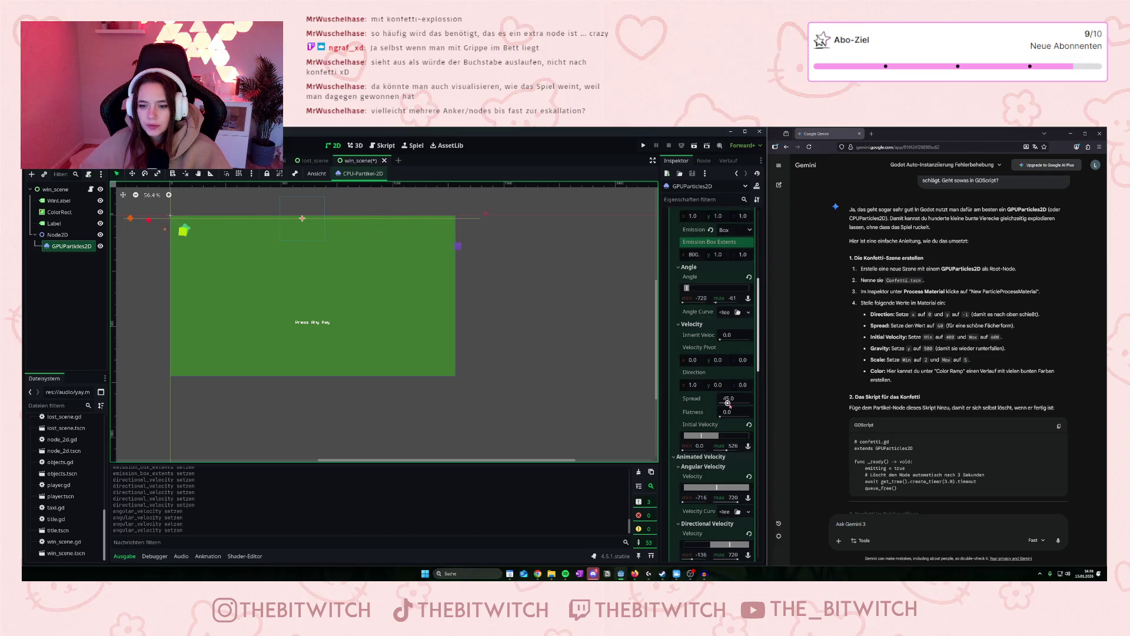
pyautogui.moveTo(728, 402); pyautogui.dragTo(737, 404)
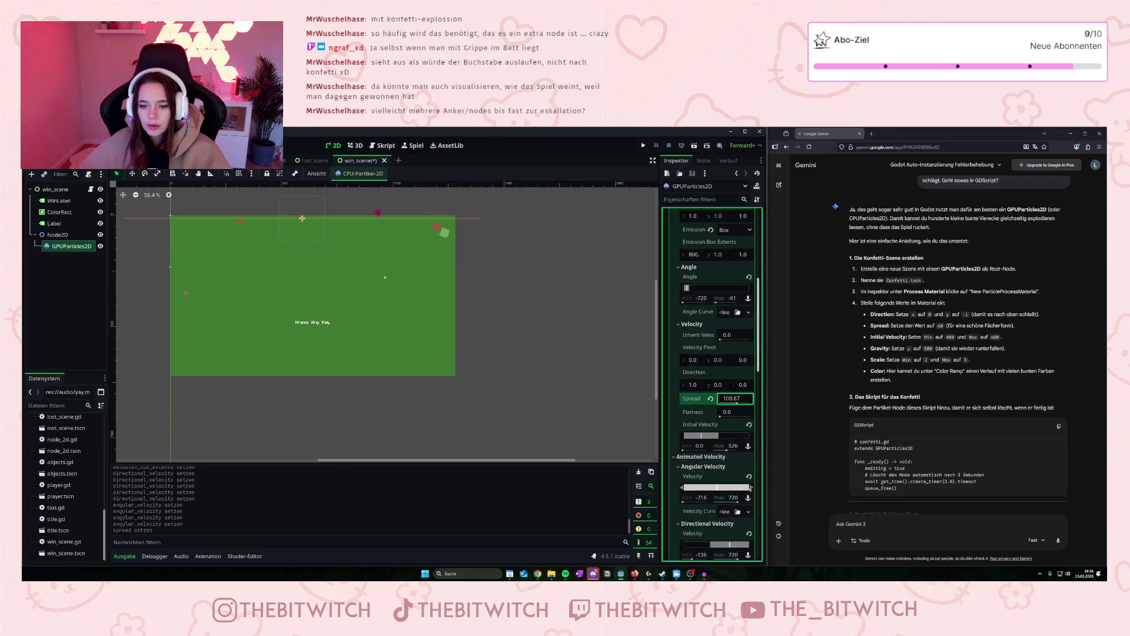
pyautogui.moveTo(748, 488); pyautogui.dragTo(735, 489)
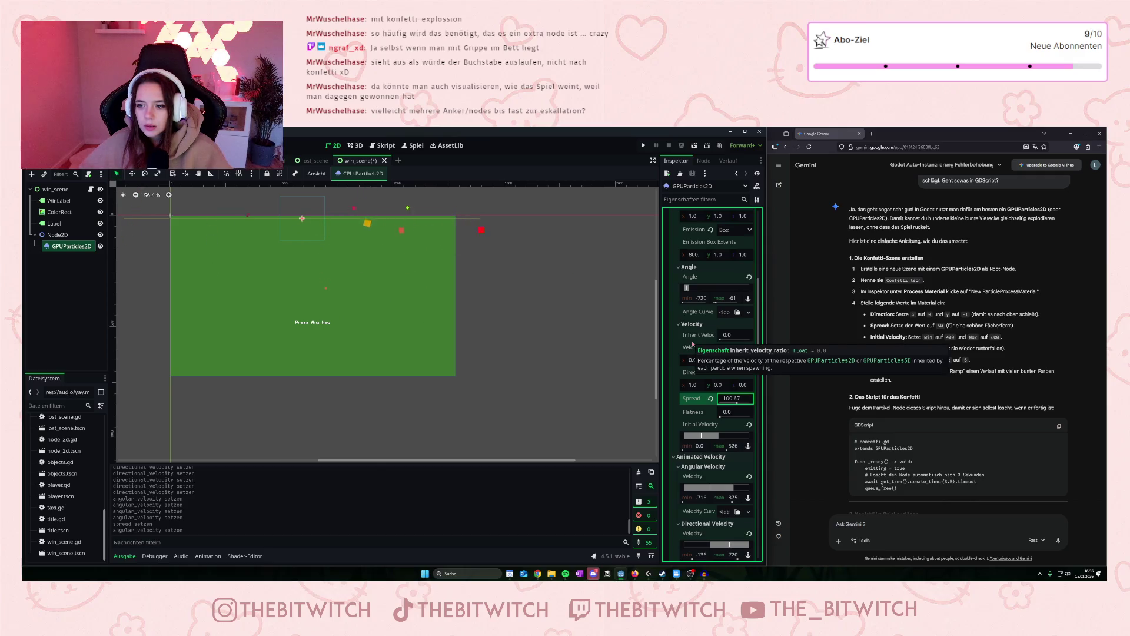
pyautogui.scroll(4, 701, 318)
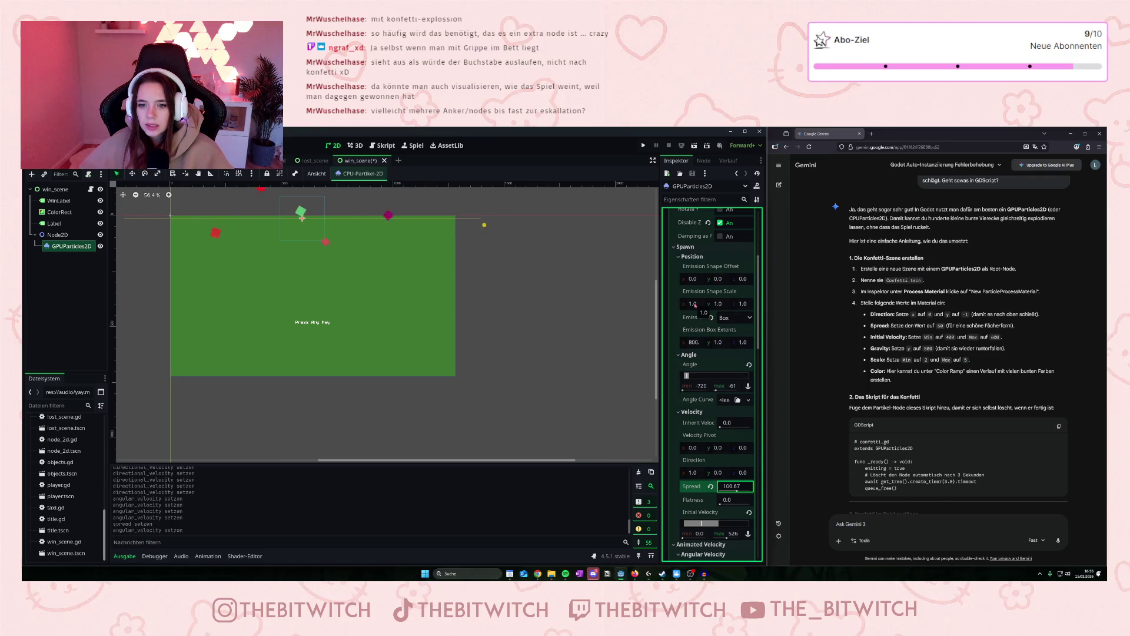
# Work through the Spawn > Position settings and confirm emission shape offset y at 1.0.
pyautogui.scroll(2, 728, 358)
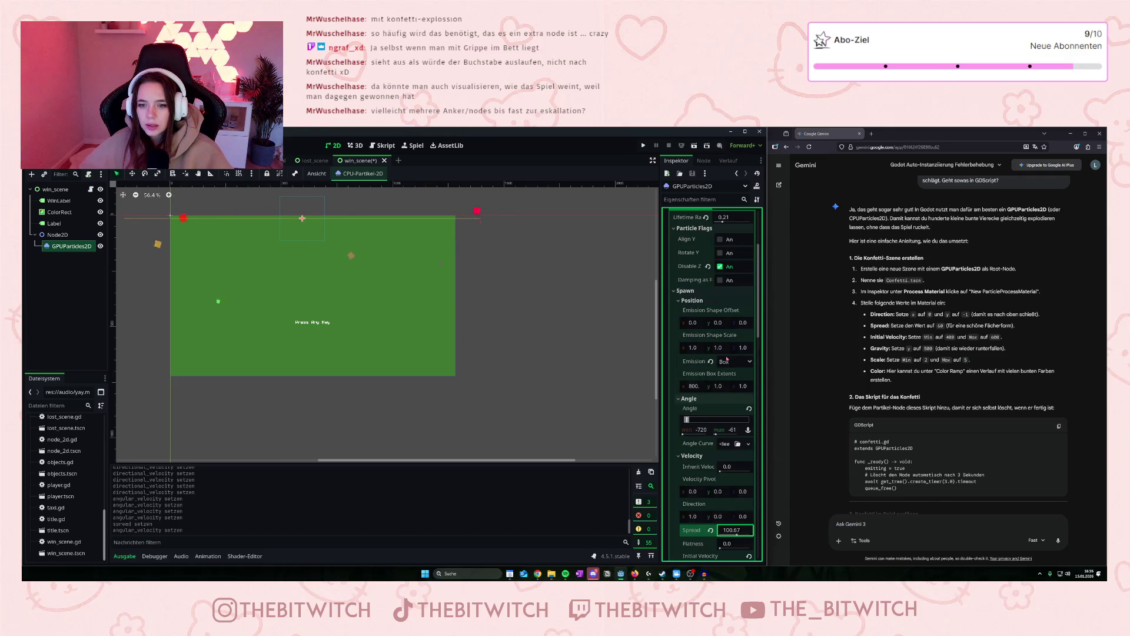
pyautogui.click(693, 349)
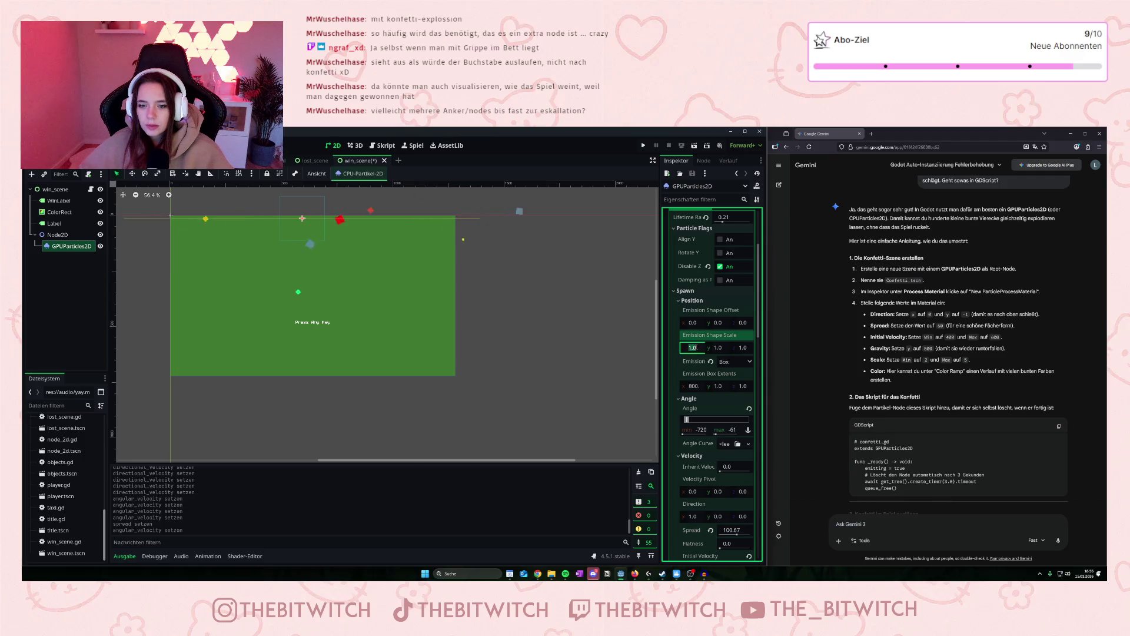
pyautogui.write('0')
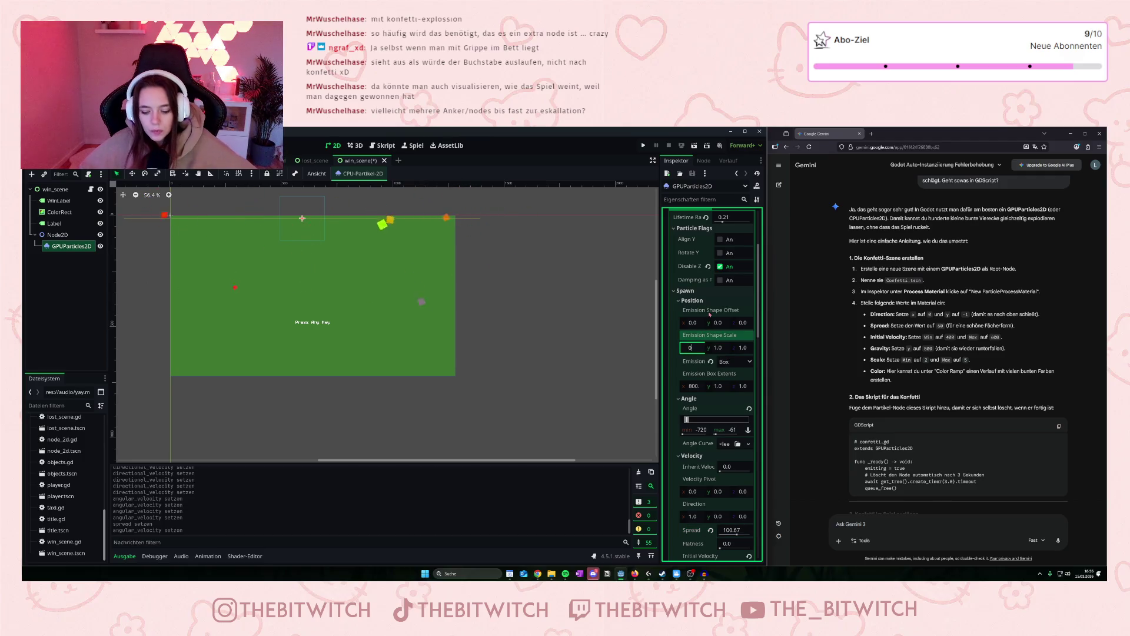
pyautogui.click(734, 302)
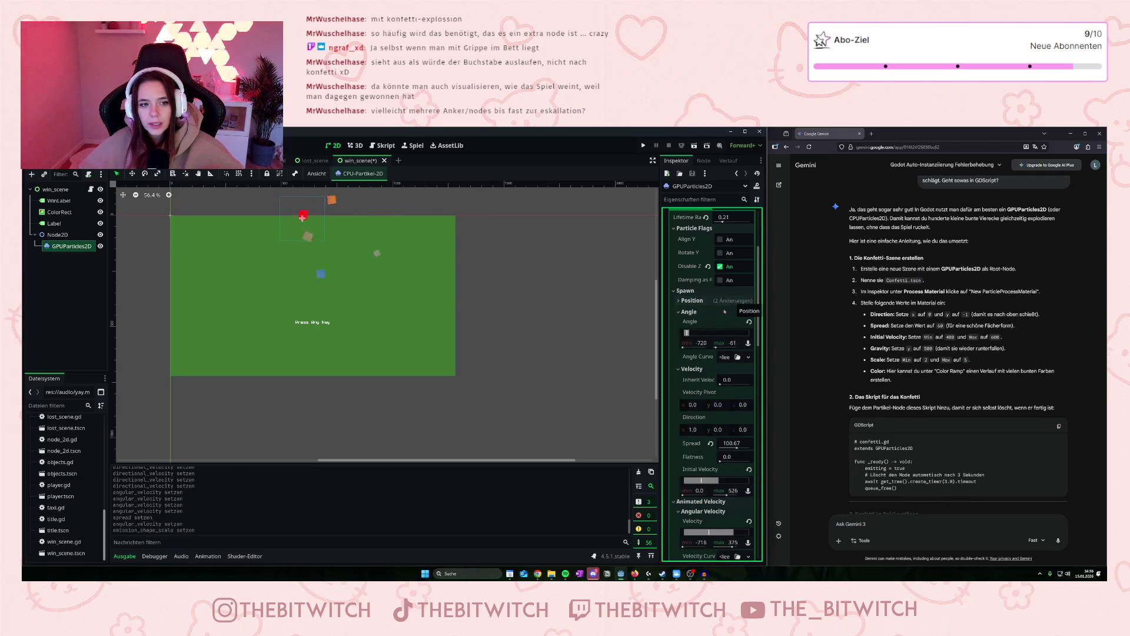
pyautogui.click(695, 405)
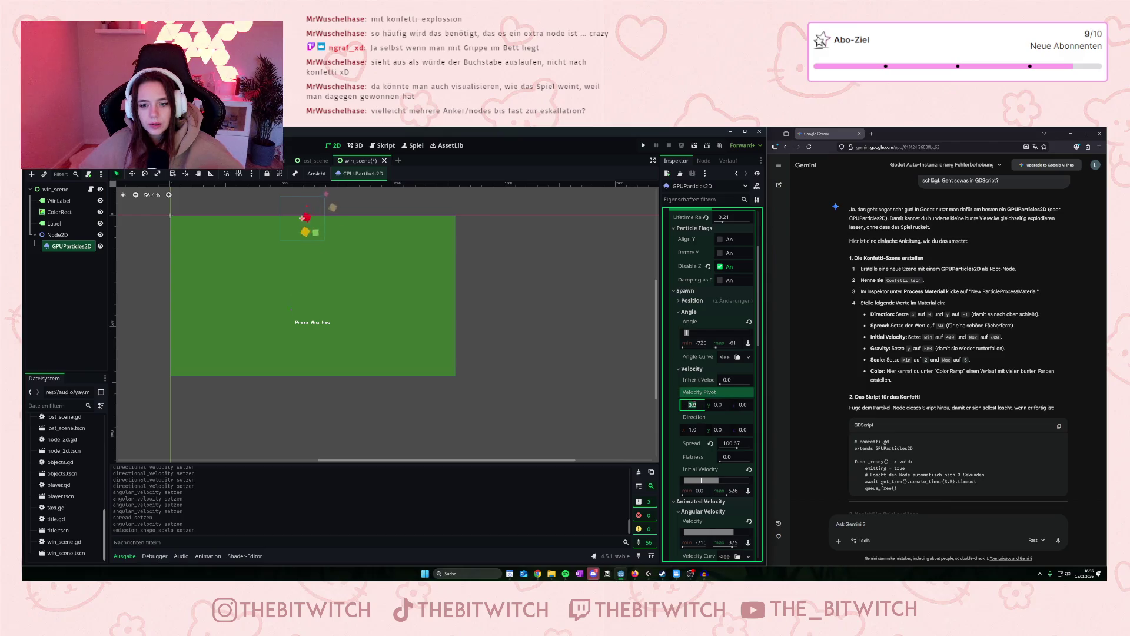
pyautogui.click(695, 301)
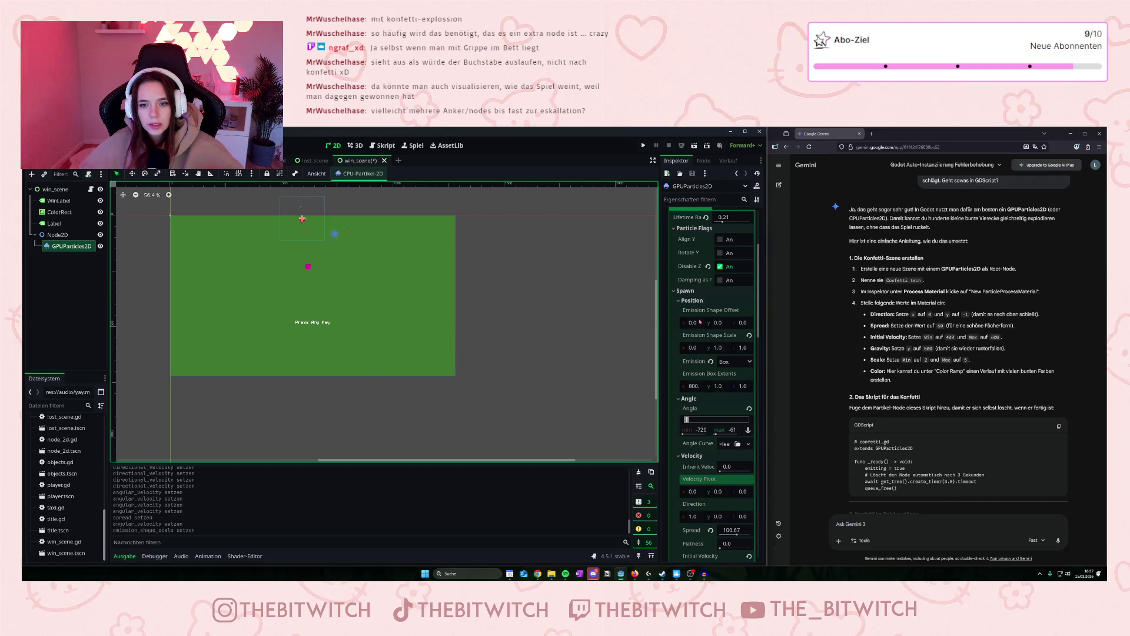
pyautogui.click(695, 323)
pyautogui.click(683, 291)
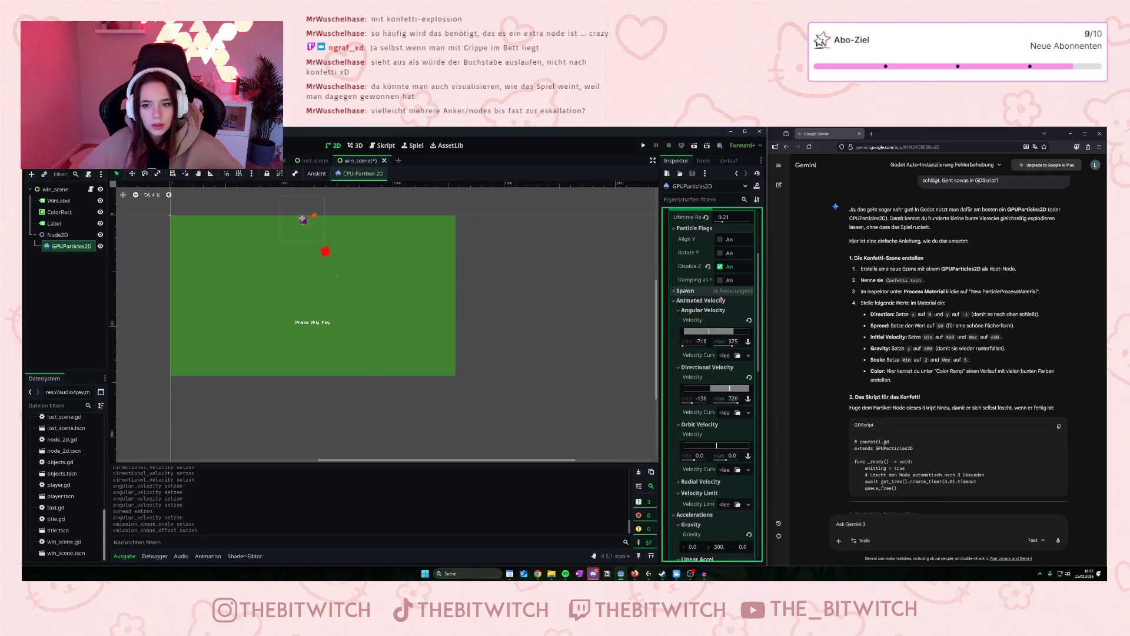
pyautogui.click(684, 291)
pyautogui.click(719, 323)
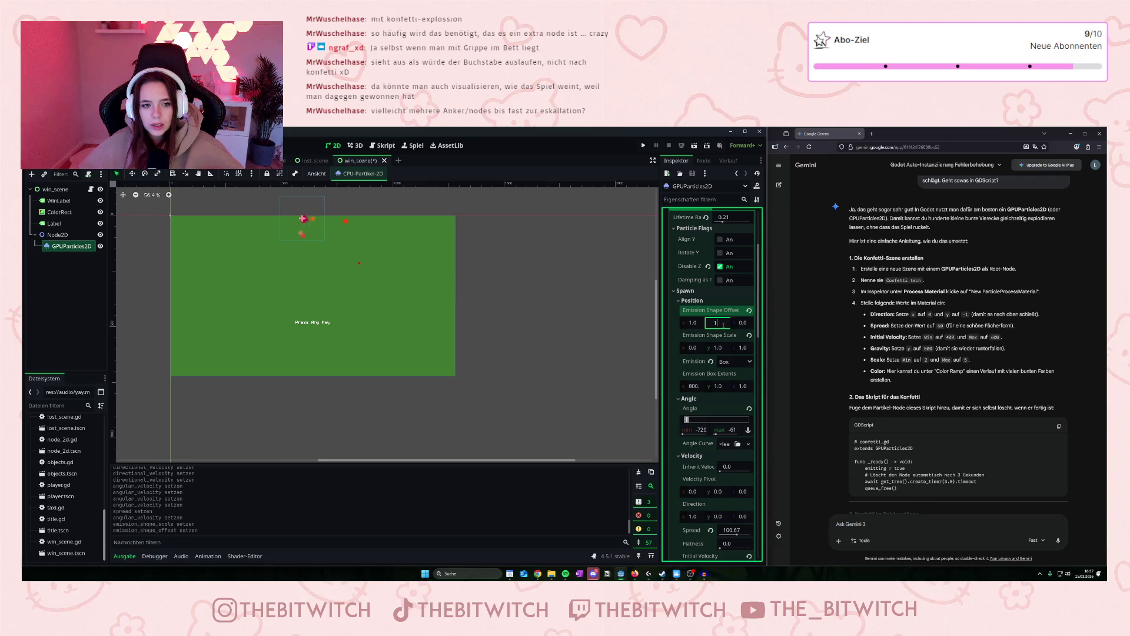
pyautogui.press('Return')
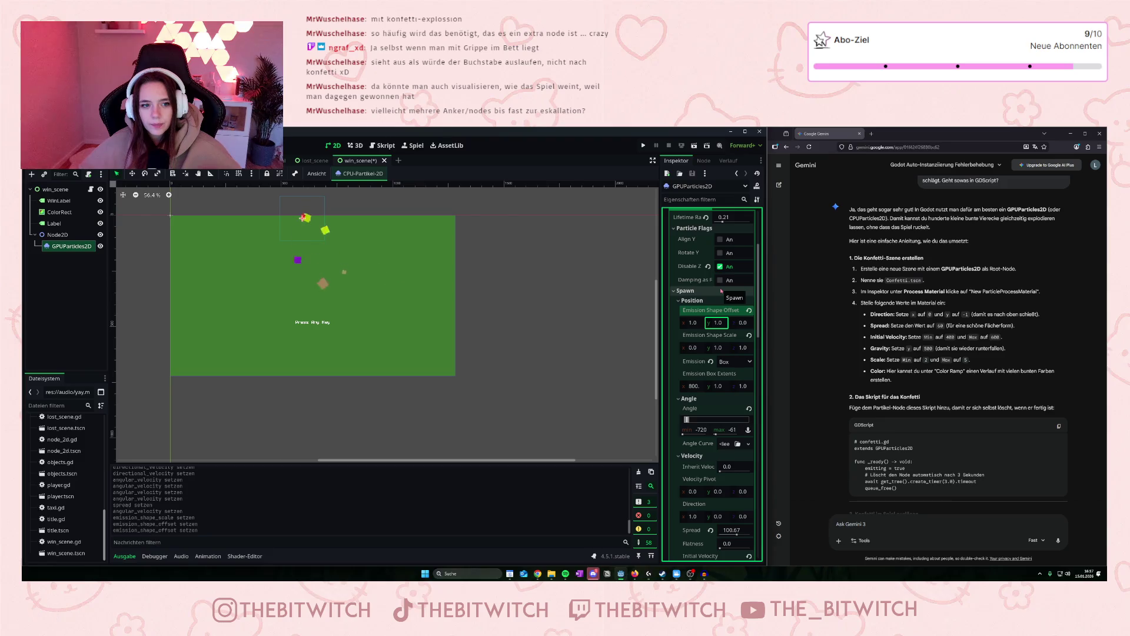
# Set the emission shape scale to x 1, y 0 and z 0.
pyautogui.click(693, 347)
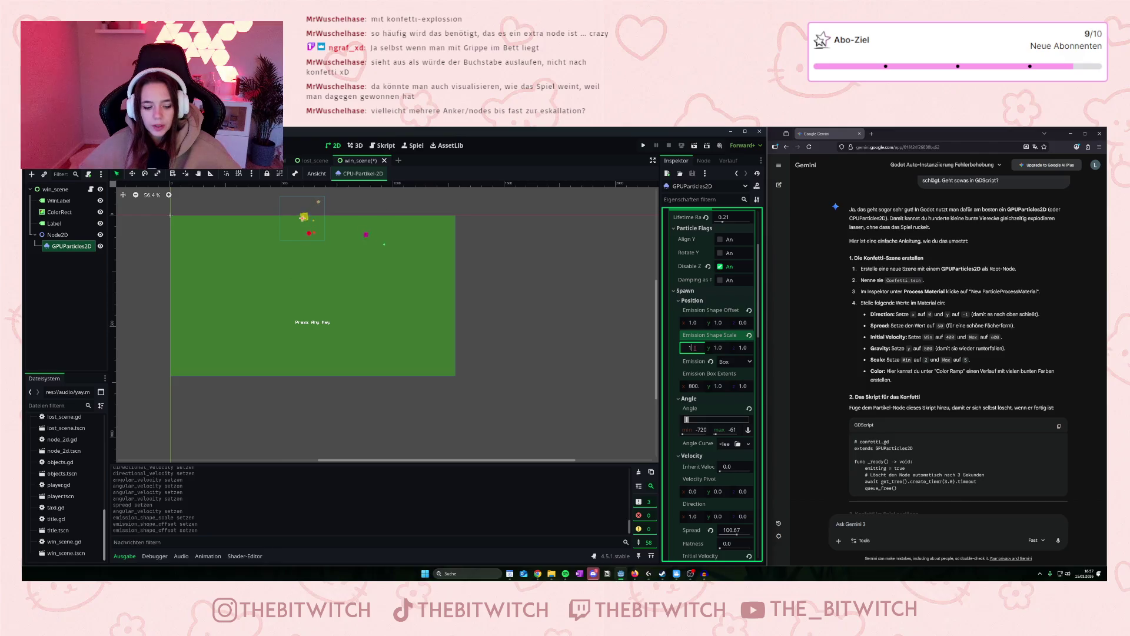
pyautogui.press('Return')
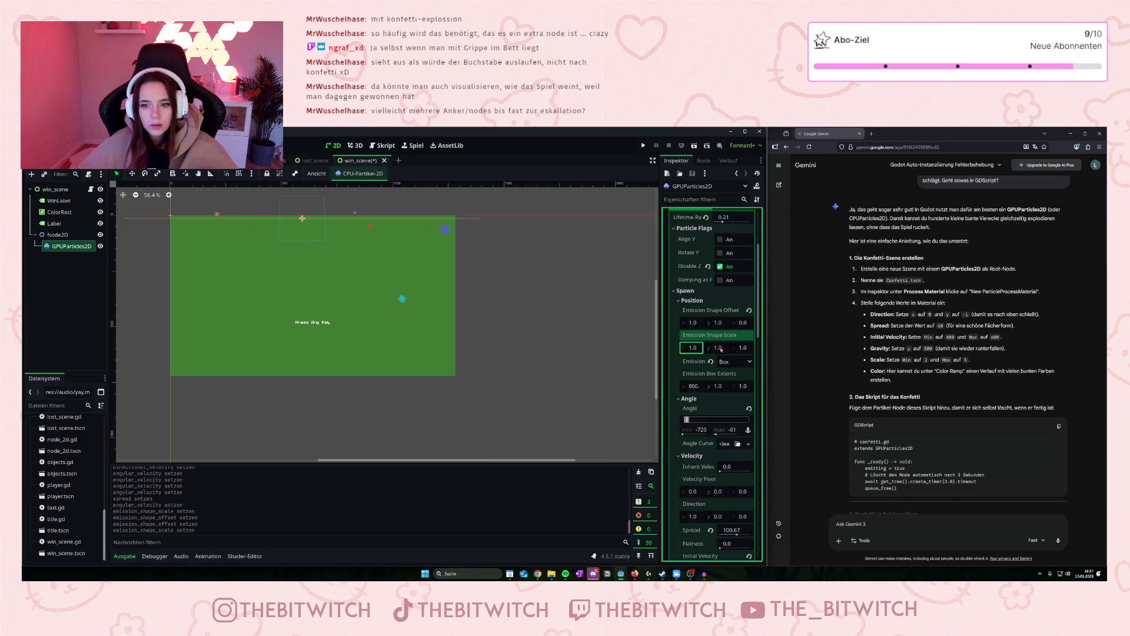
pyautogui.click(743, 348)
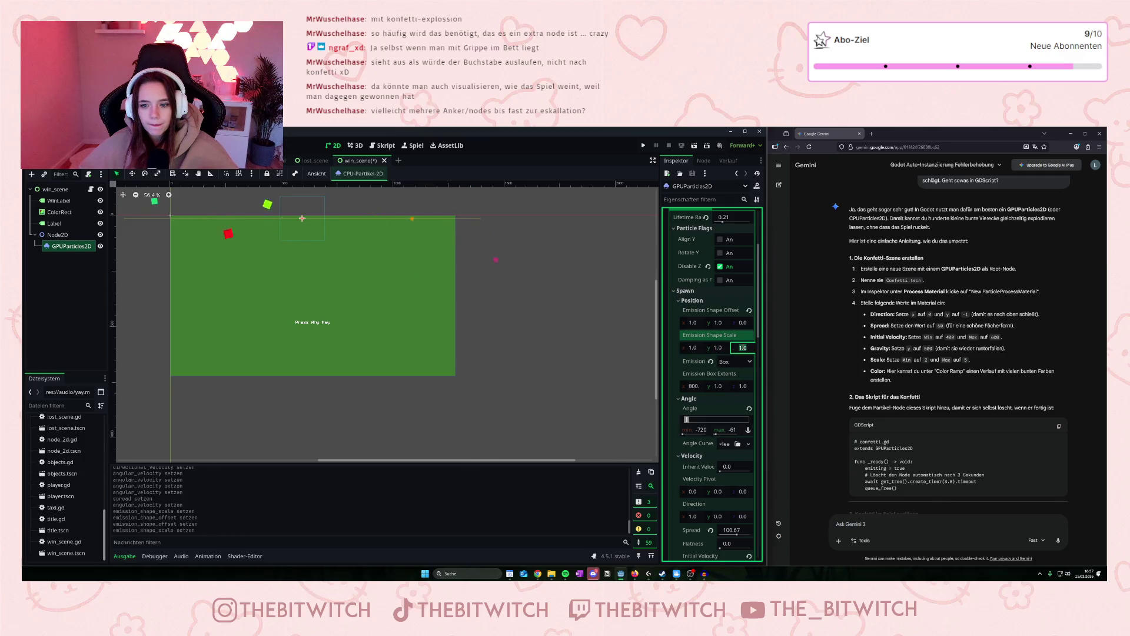
pyautogui.write('0')
pyautogui.press('Return')
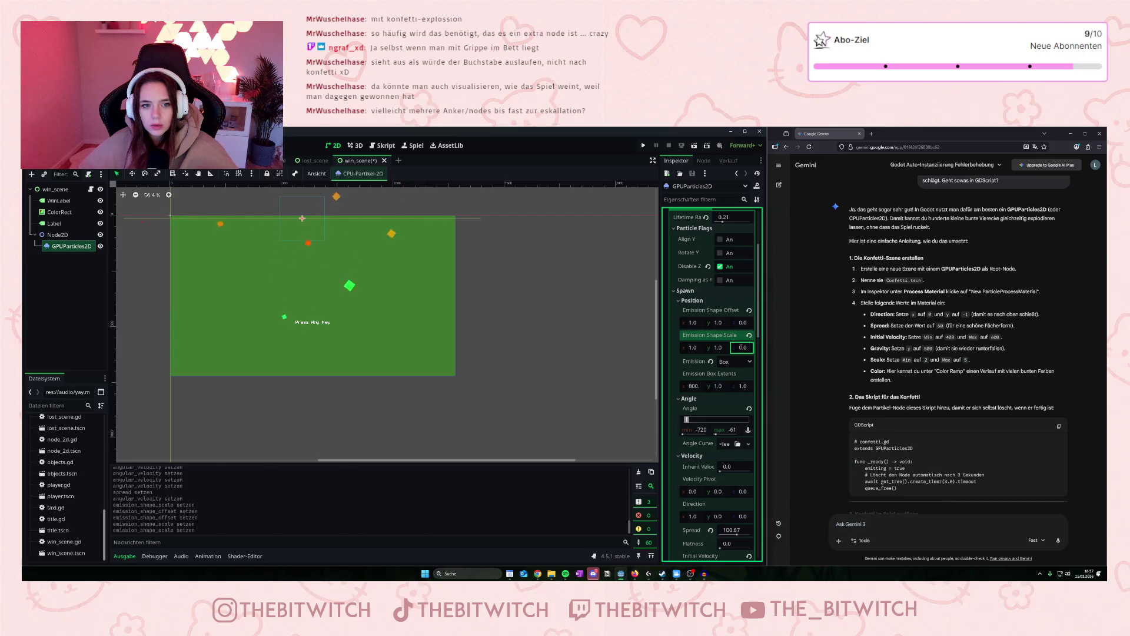
pyautogui.click(718, 348)
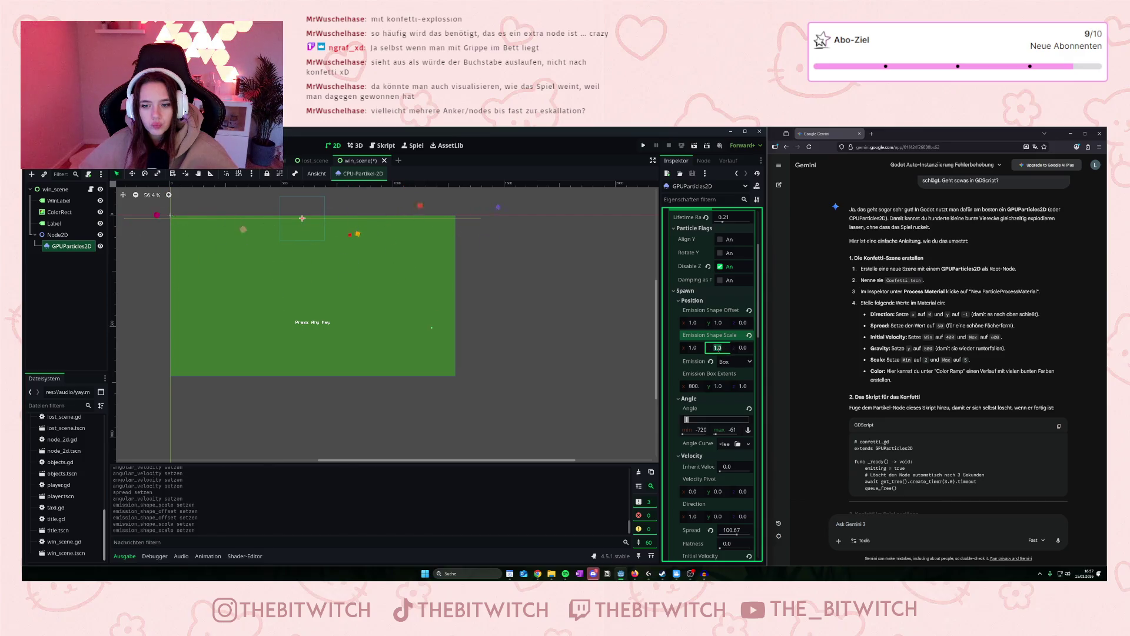
pyautogui.write('0')
pyautogui.press('Return')
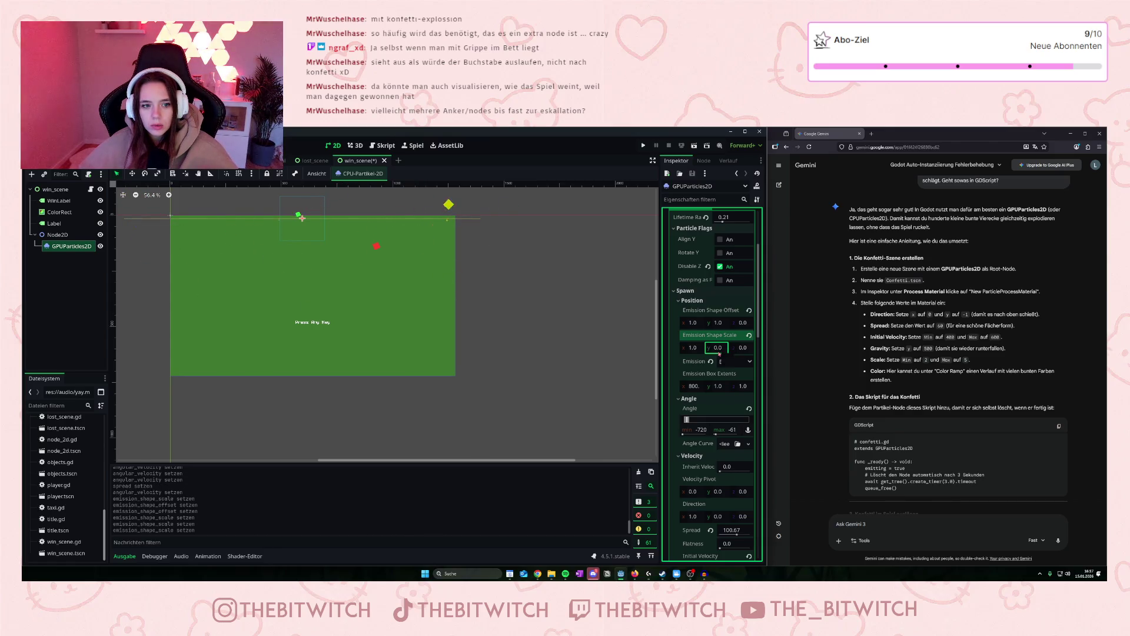
# Set the emission shape offset z to -1.
pyautogui.click(718, 348)
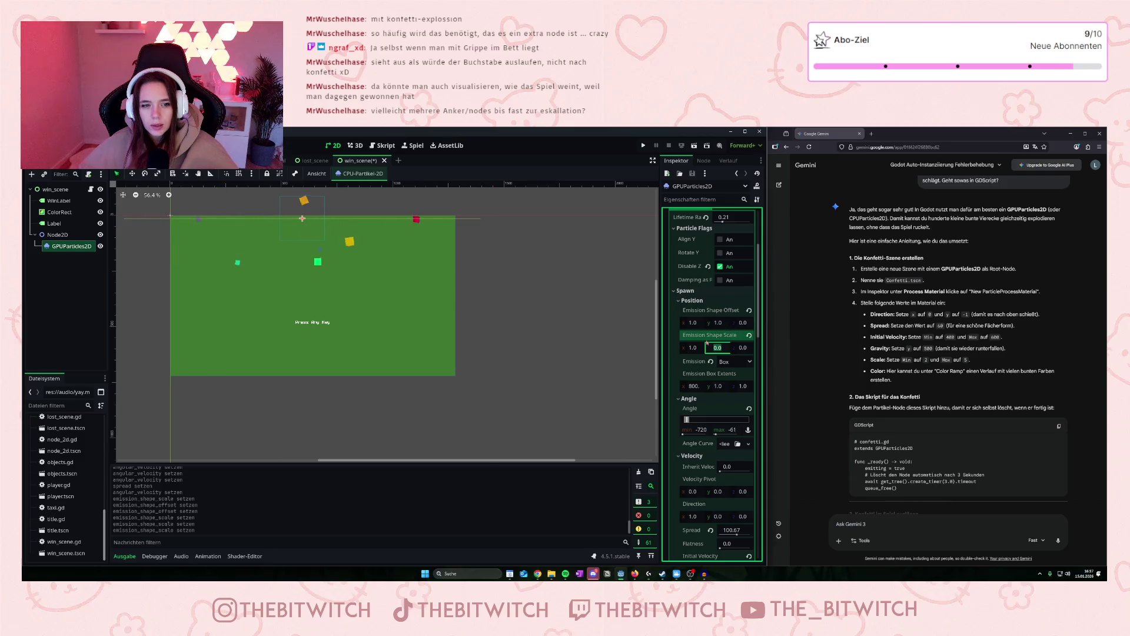
pyautogui.click(742, 323)
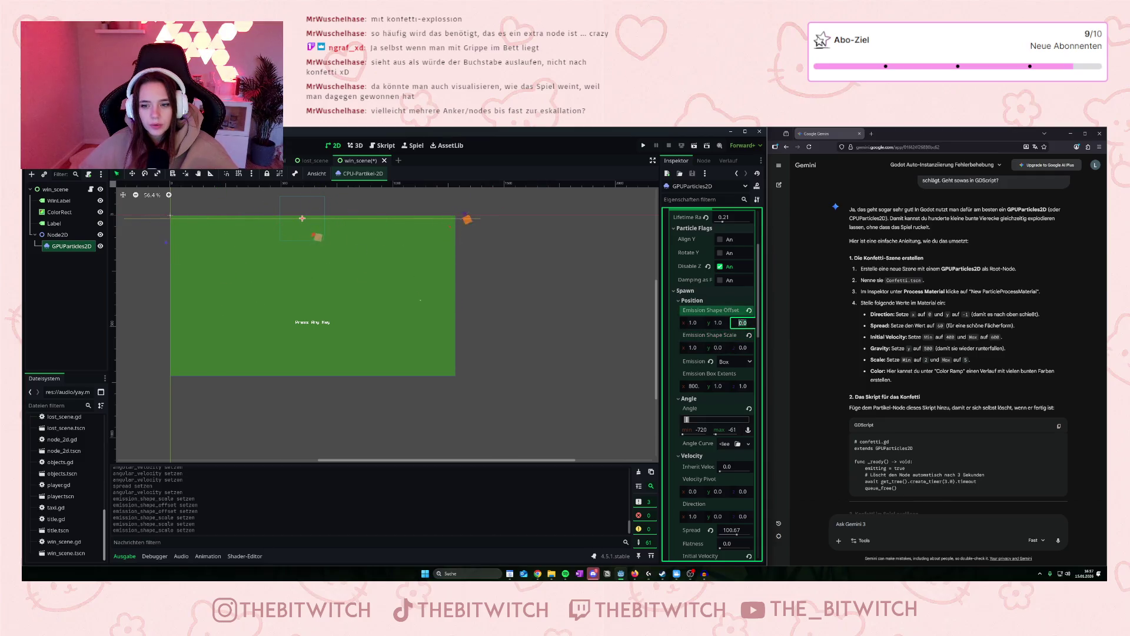
pyautogui.write('-1')
pyautogui.press('Return')
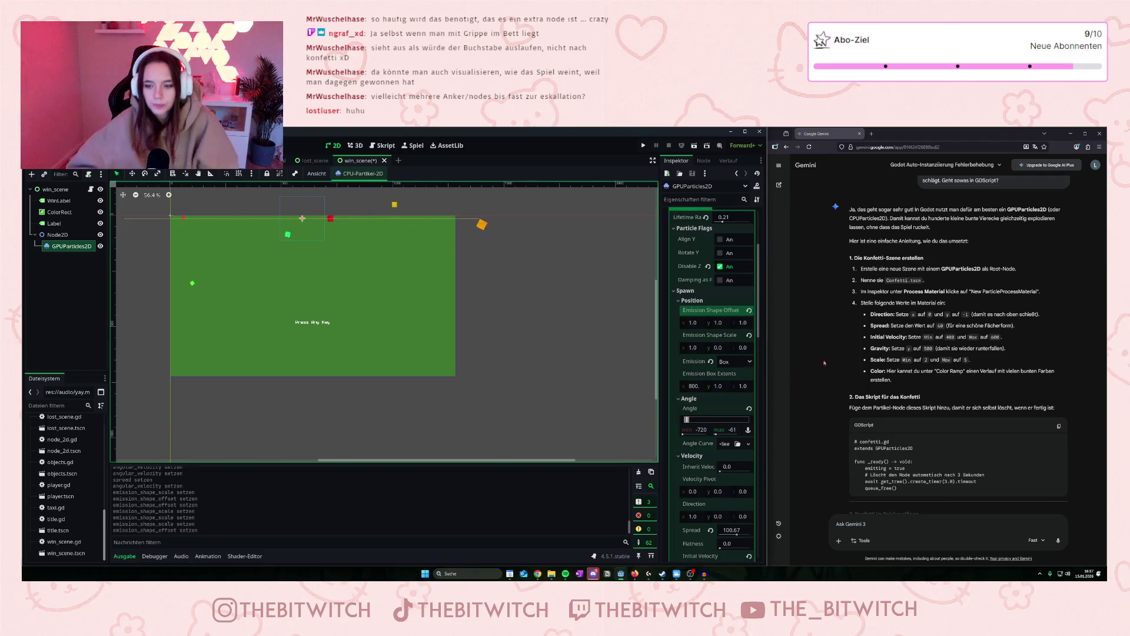
# Send Gemini the question 'Aktuell fallen die Confetti nicht bis ganz nach unten, was muss ich'.
pyautogui.scroll(-10, 866, 517)
pyautogui.scroll(-2, 866, 516)
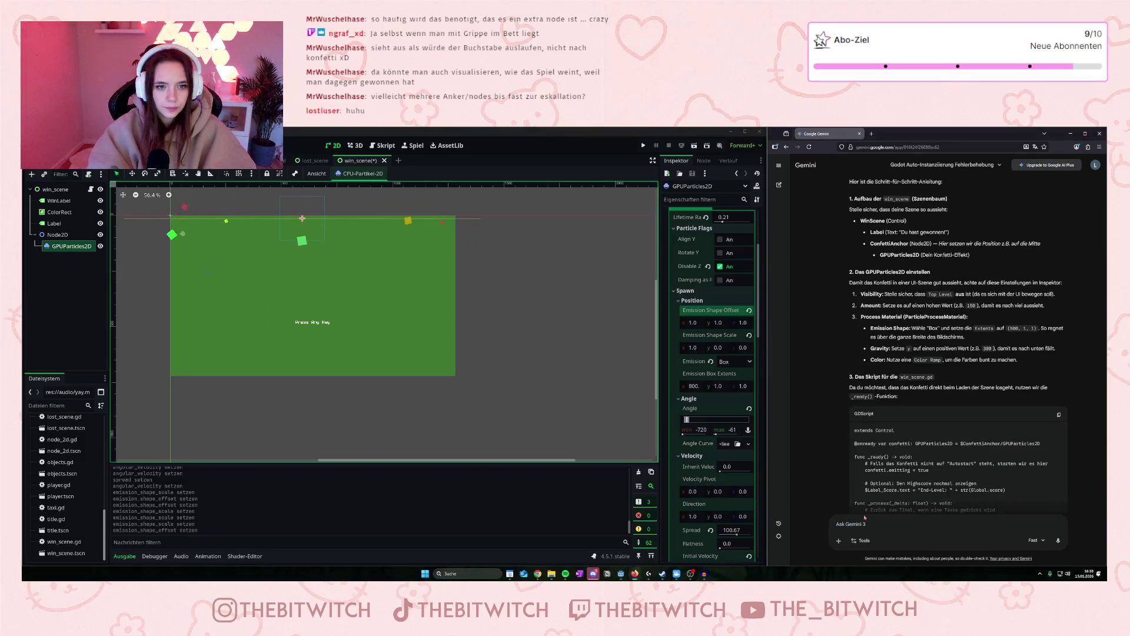
pyautogui.click(864, 516)
pyautogui.write('Aktuell f')
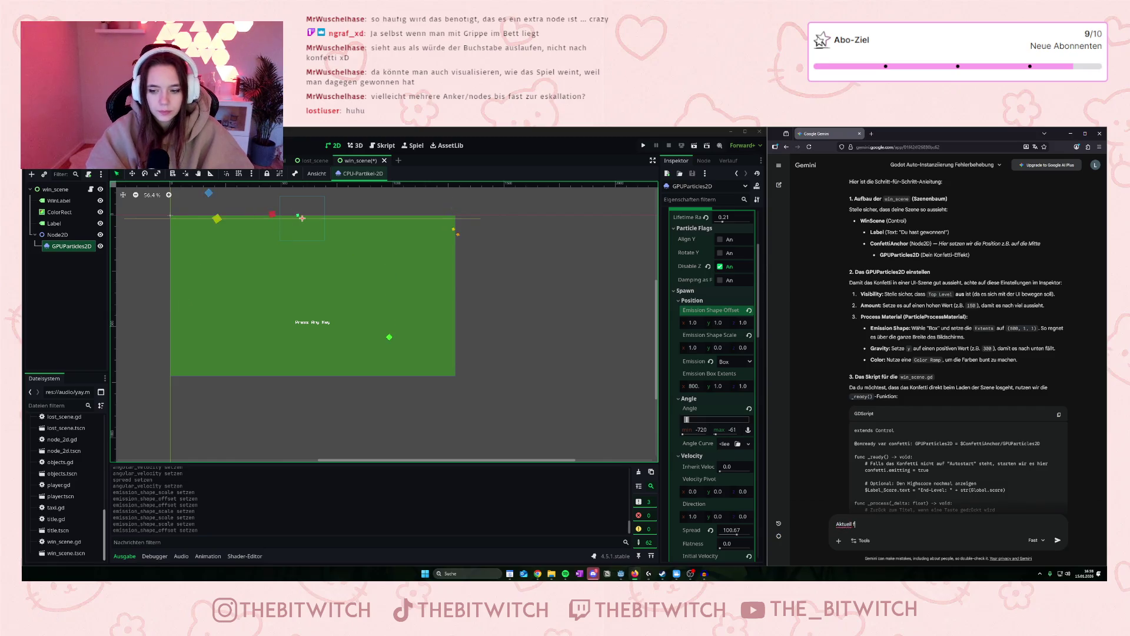
pyautogui.write('allen die Con')
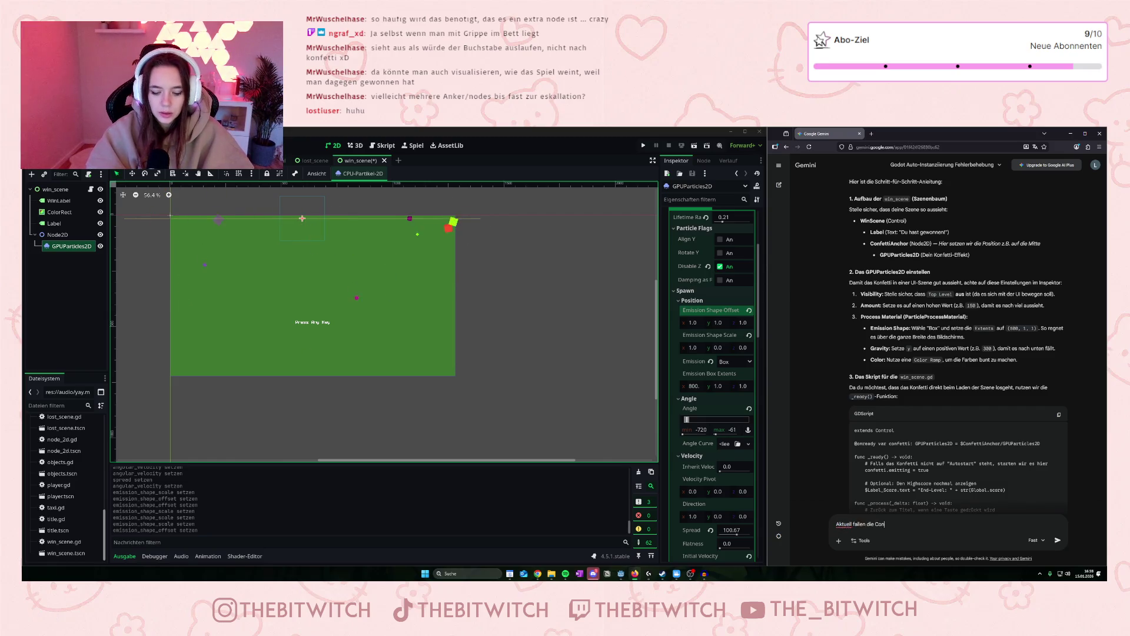
pyautogui.write('fetti nicht')
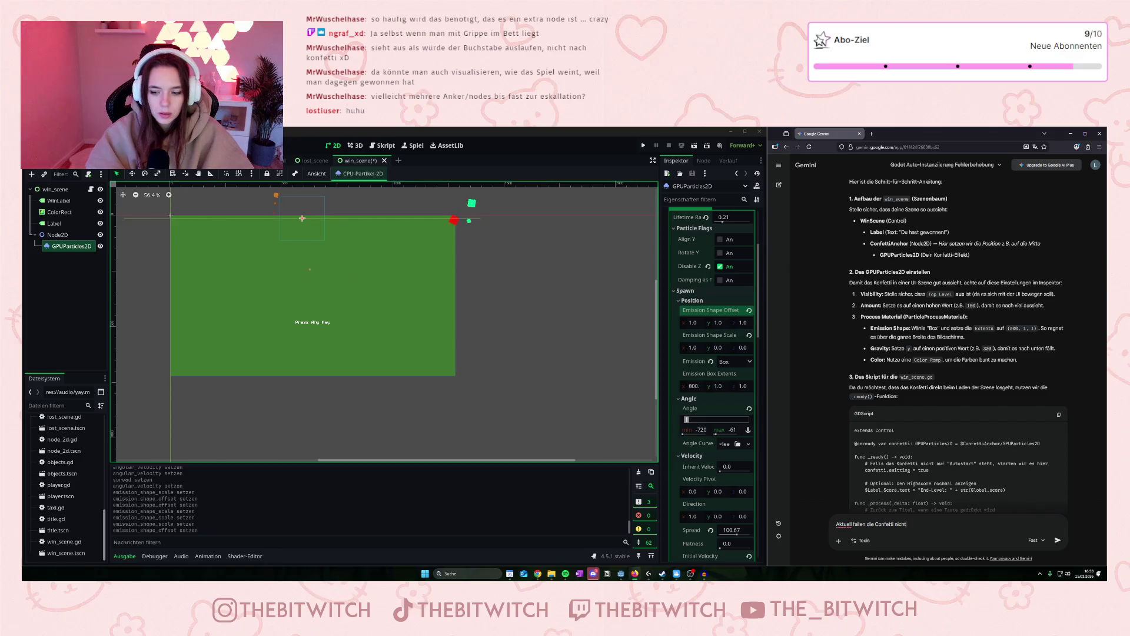
pyautogui.write(' bis ganz ')
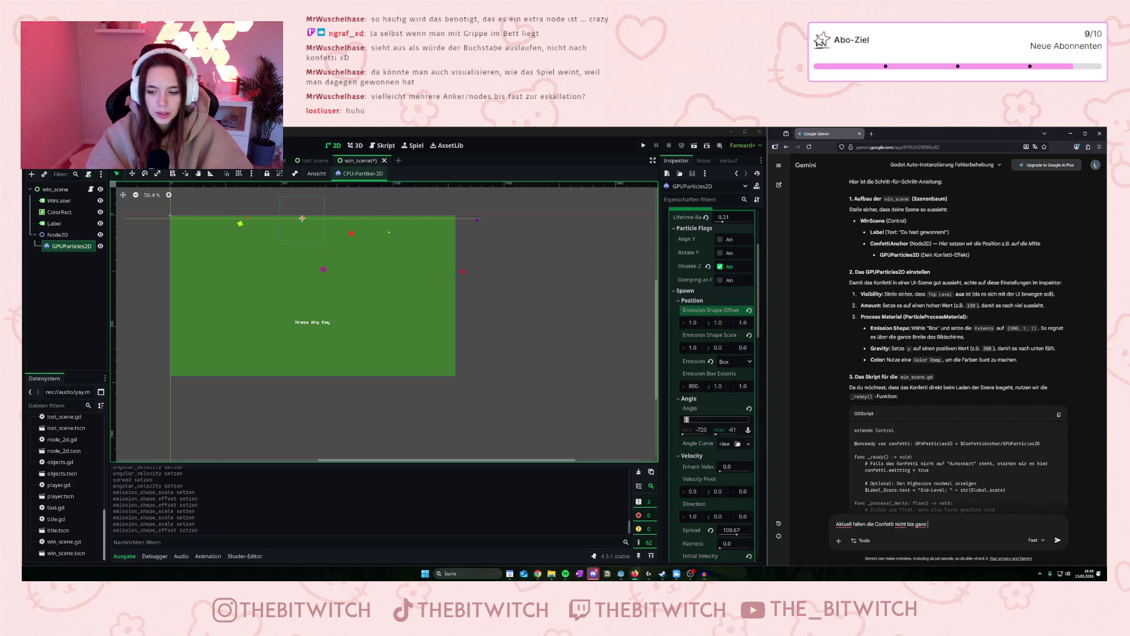
pyautogui.write('nach unten, was muss ')
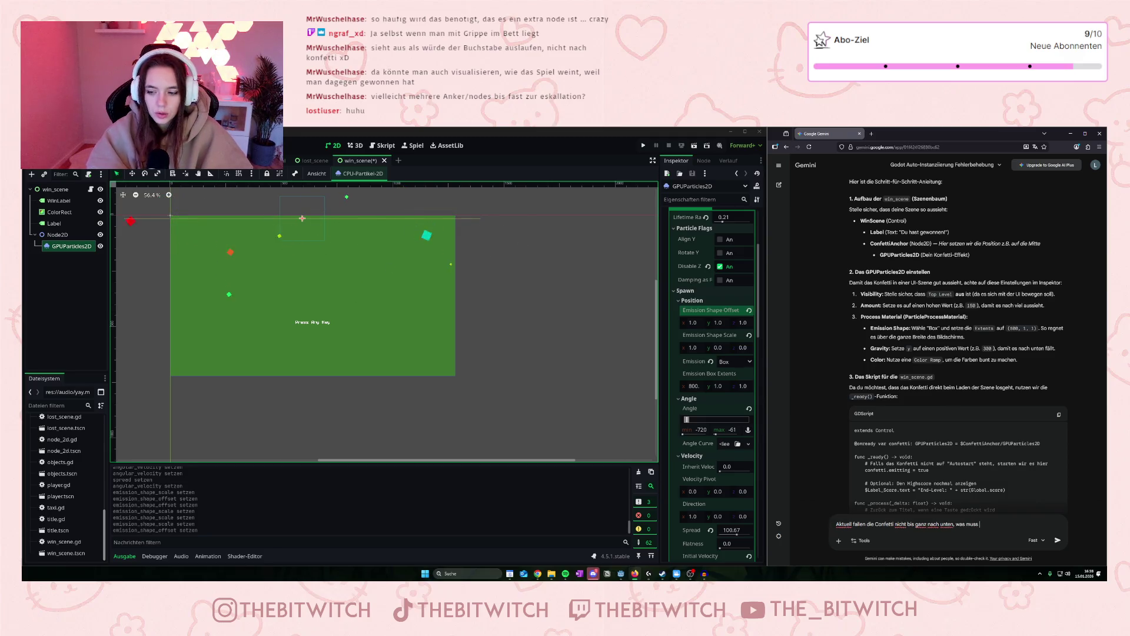
pyautogui.write('ich ändern?')
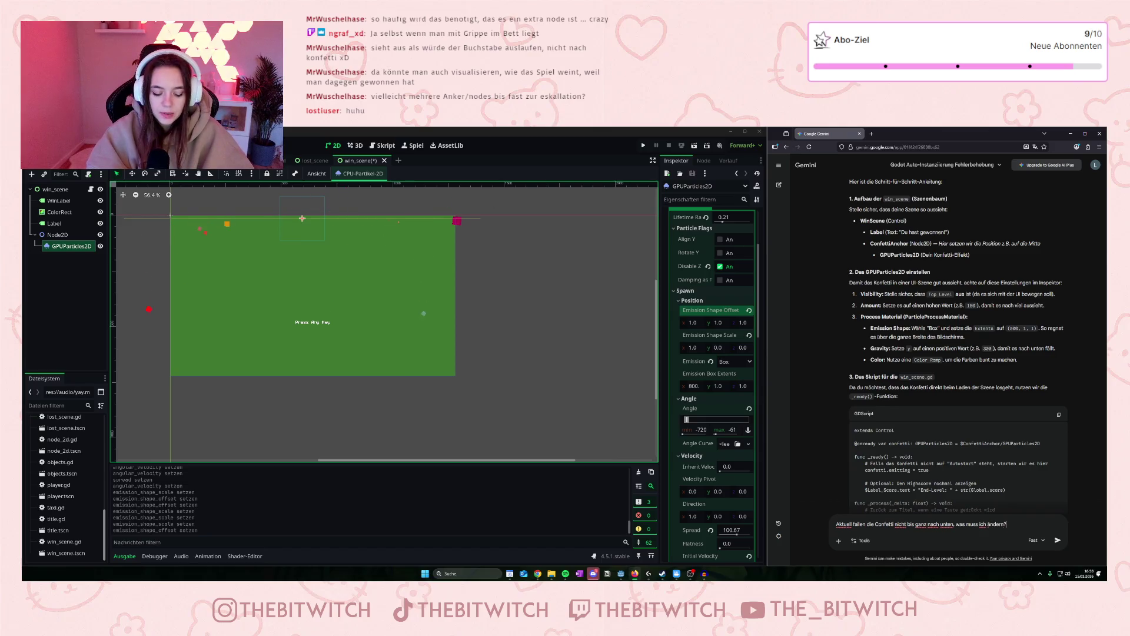
pyautogui.press('Return')
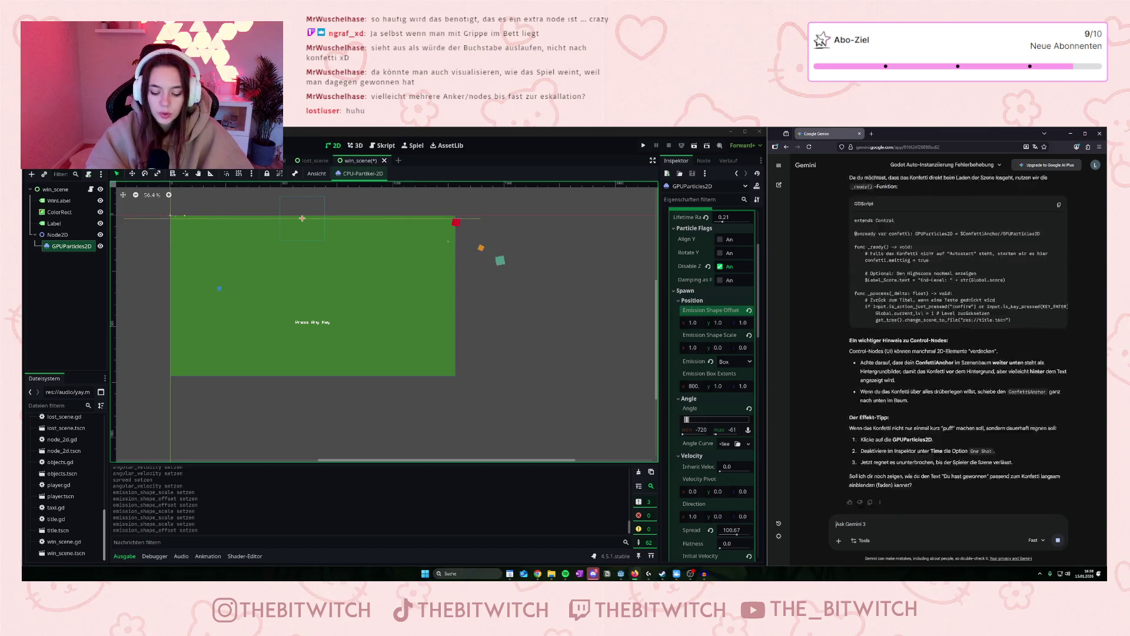
# Raise the confetti lifetime randomness, then reset it to 0.
pyautogui.scroll(-2, 691, 406)
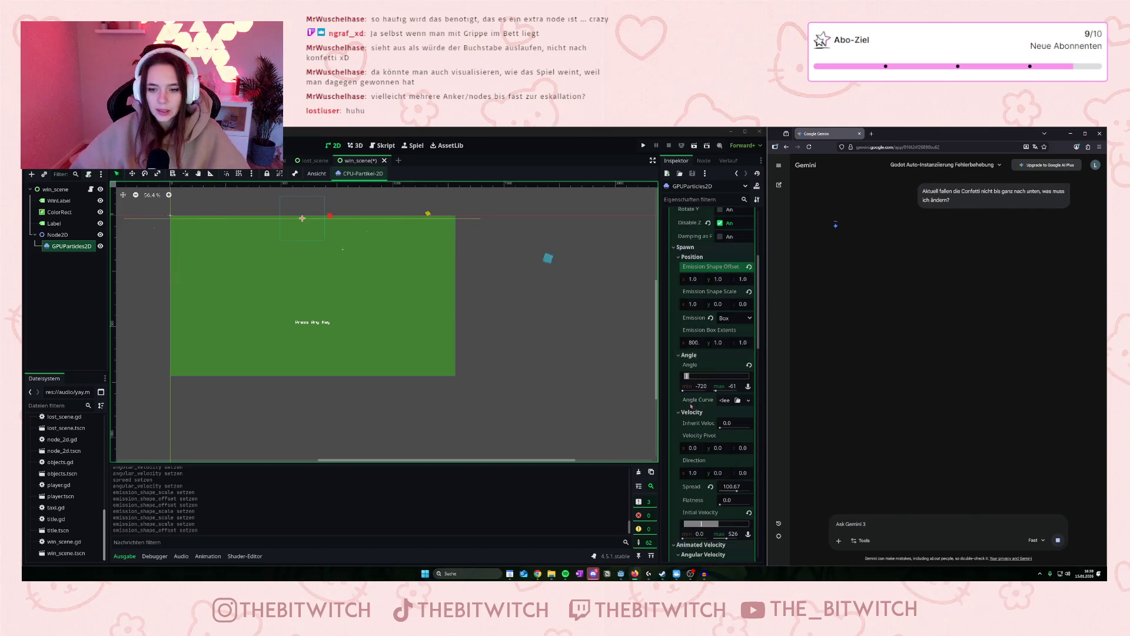
pyautogui.scroll(-4, 691, 405)
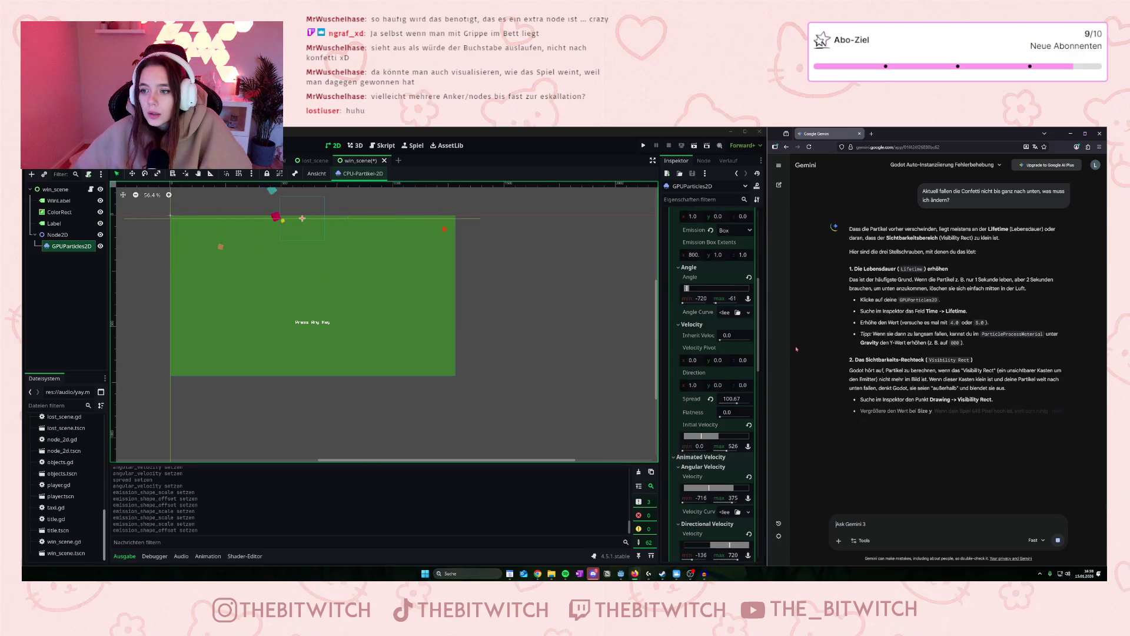
pyautogui.scroll(8, 720, 272)
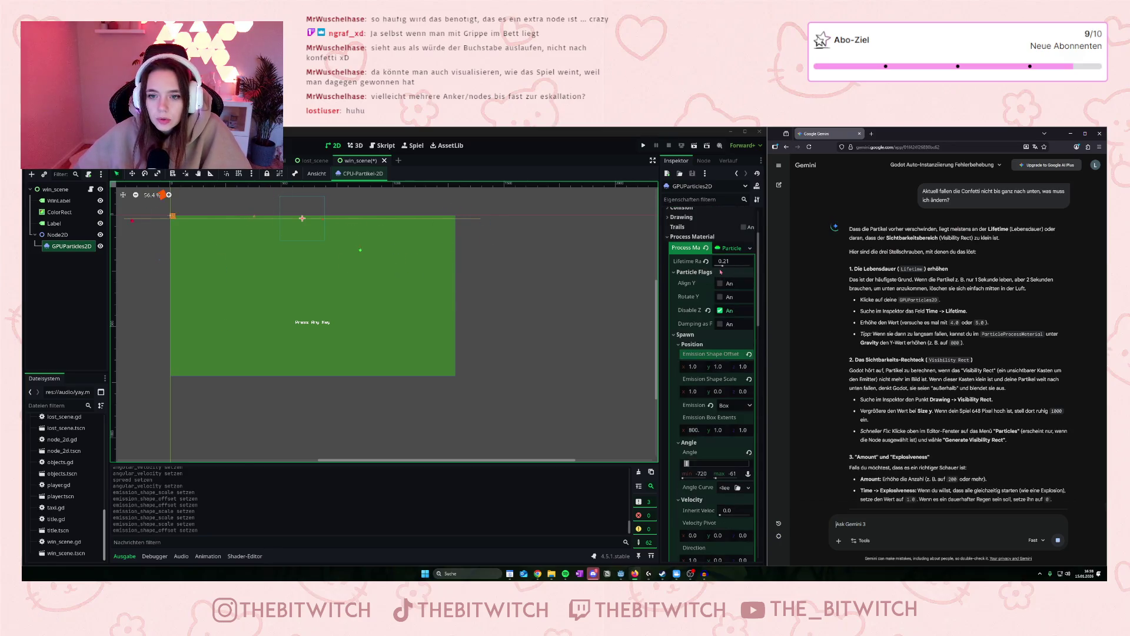
pyautogui.moveTo(722, 266); pyautogui.dragTo(740, 266)
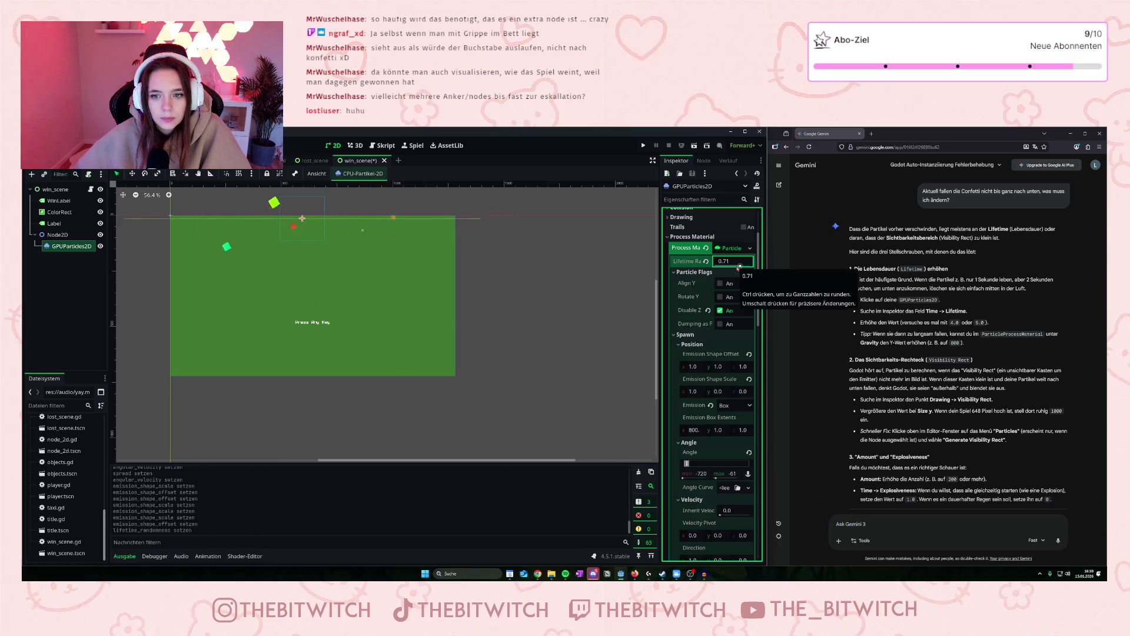
pyautogui.click(706, 261)
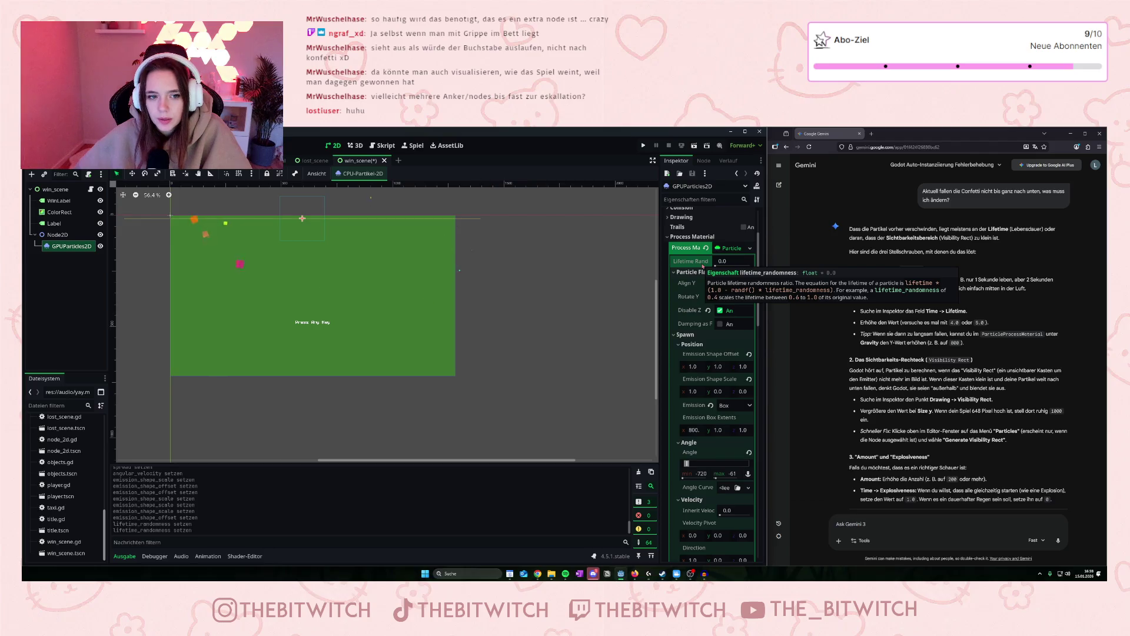
# Enable turbulence on the confetti, then switch it back off.
pyautogui.scroll(-10, 695, 295)
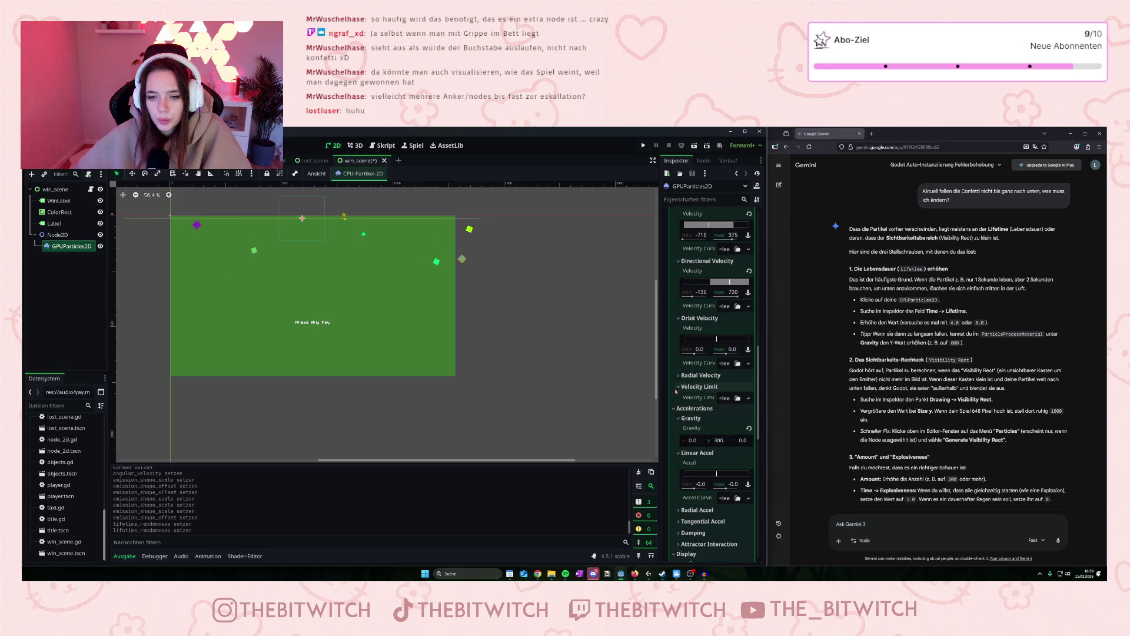
pyautogui.scroll(-5, 686, 380)
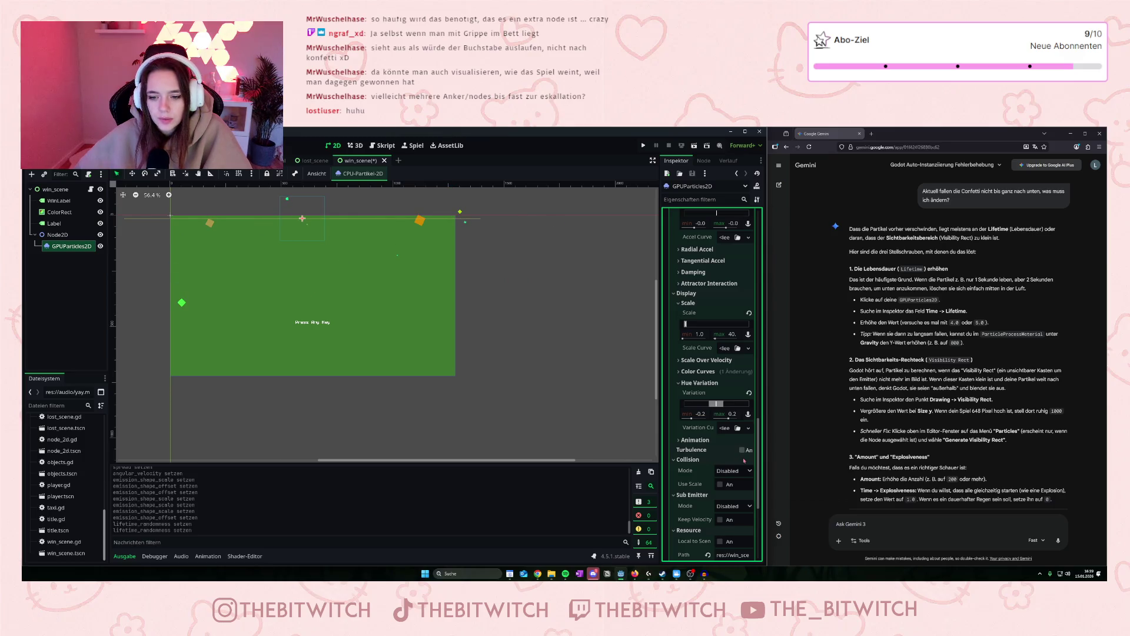
pyautogui.click(742, 450)
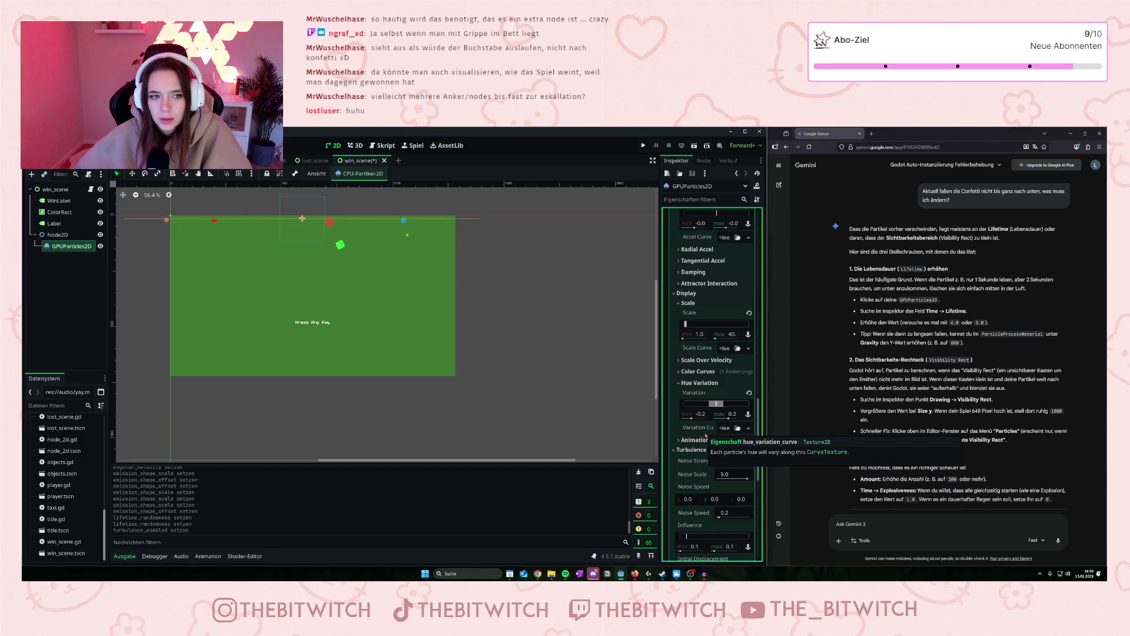
pyautogui.scroll(-3, 718, 434)
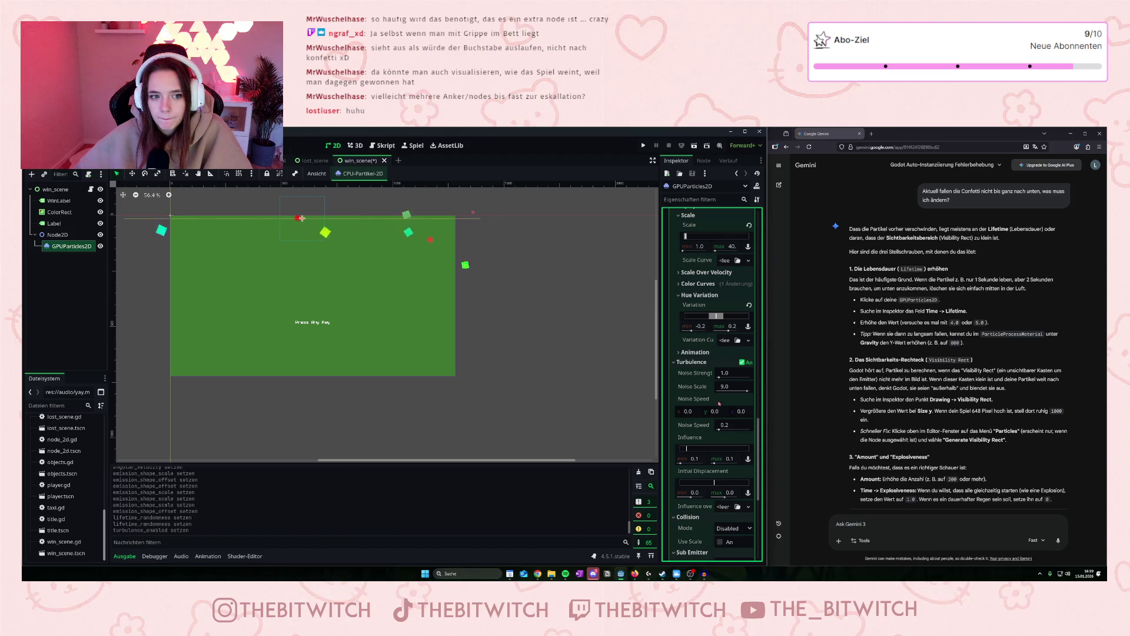
pyautogui.click(743, 362)
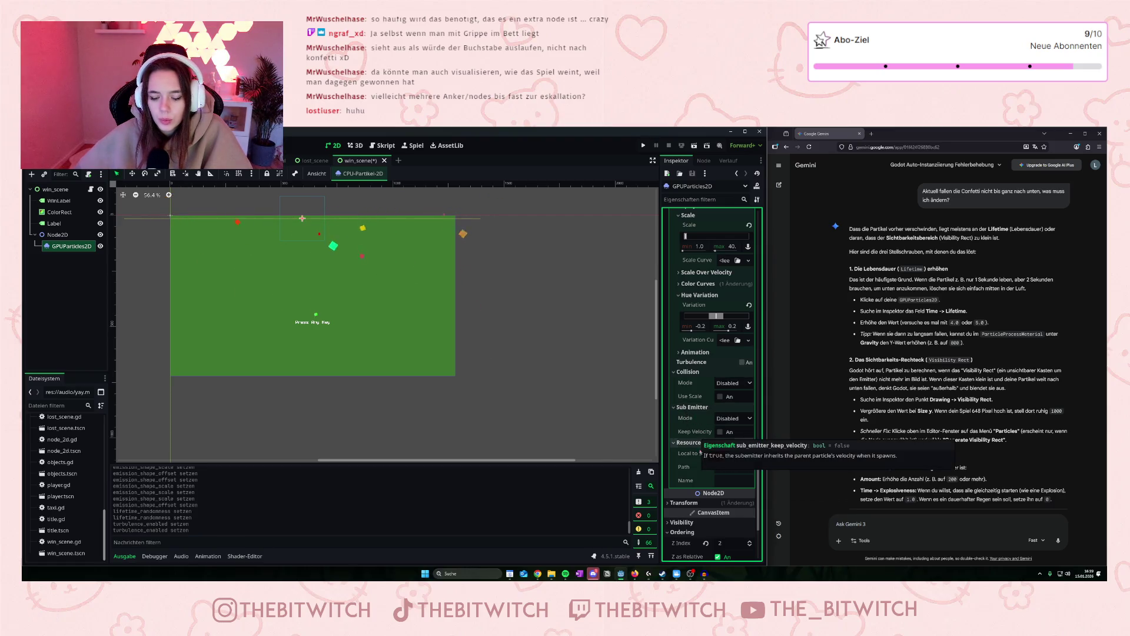
pyautogui.scroll(3, 694, 464)
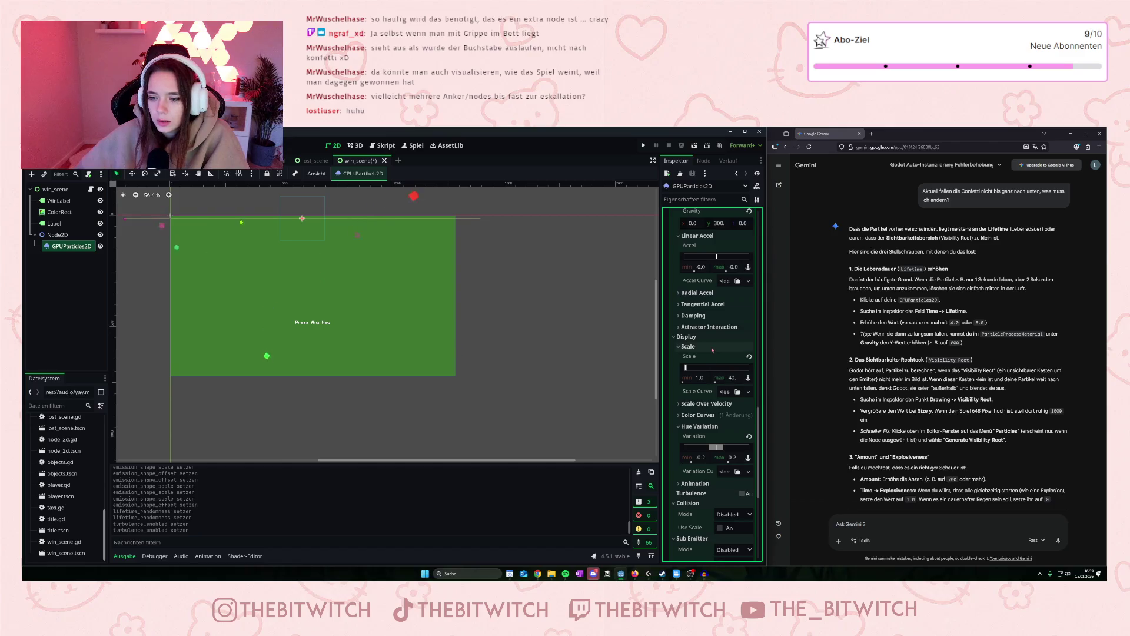
# Expand the GPUParticles2D Drawing section to show the Visibility Rect at -100, -100, 200 × 200.
pyautogui.scroll(3, 713, 349)
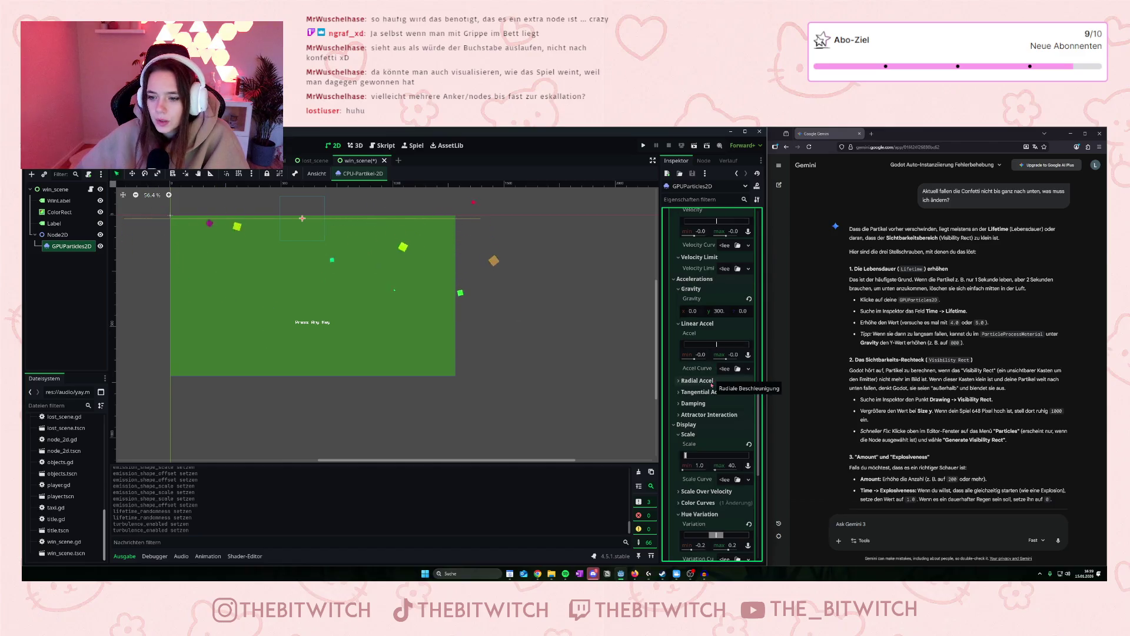
pyautogui.scroll(4, 712, 386)
pyautogui.scroll(10, 712, 386)
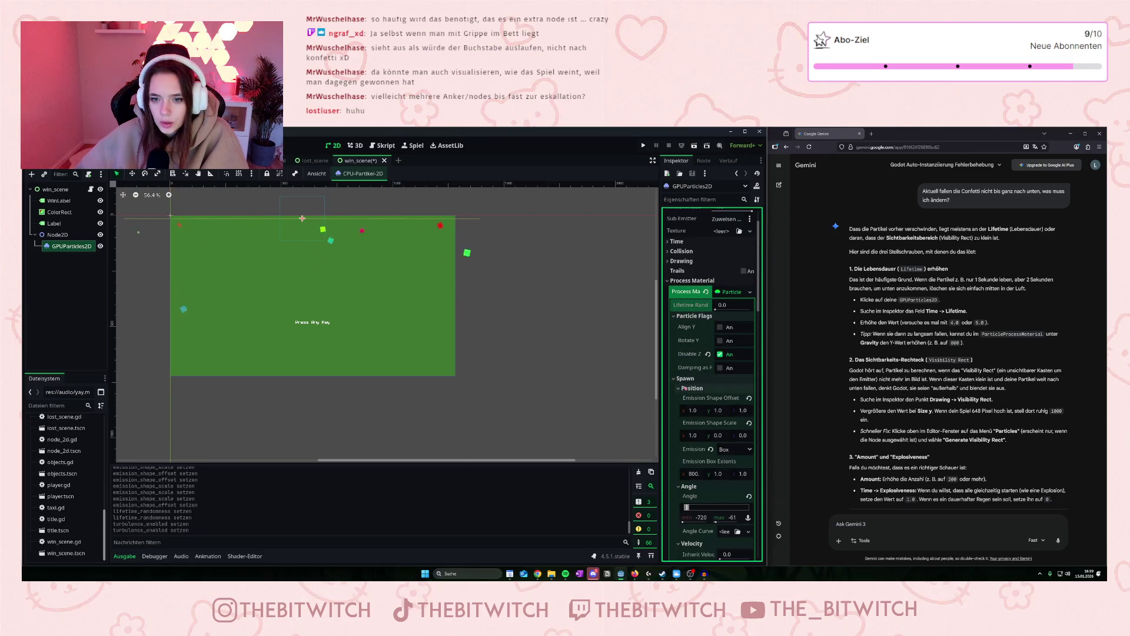
pyautogui.scroll(-12, 682, 390)
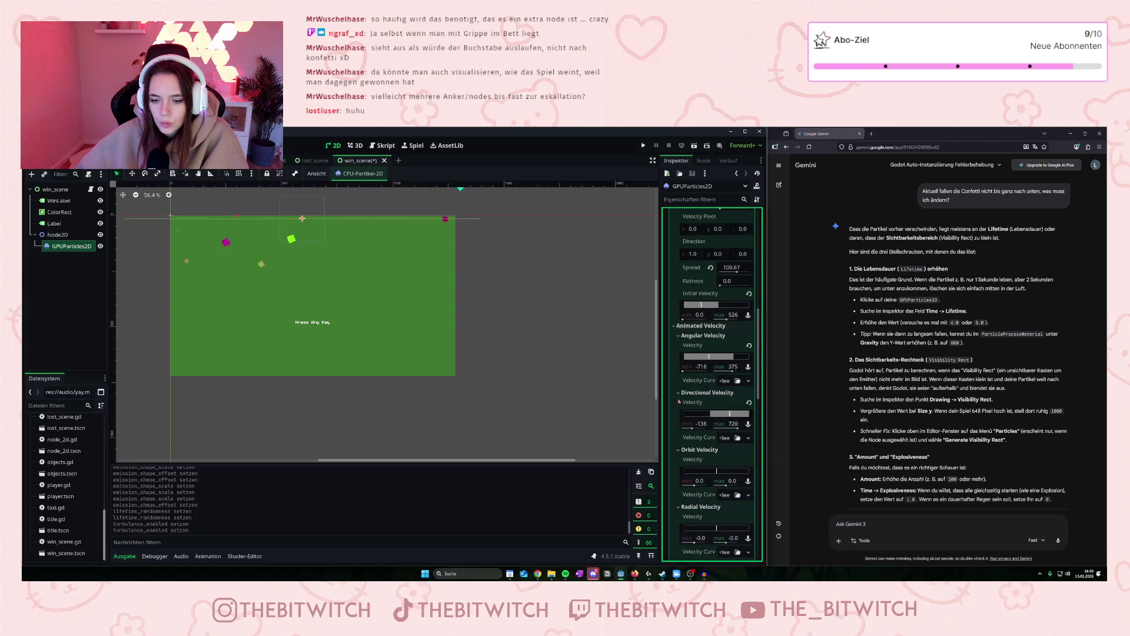
pyautogui.scroll(-6, 679, 401)
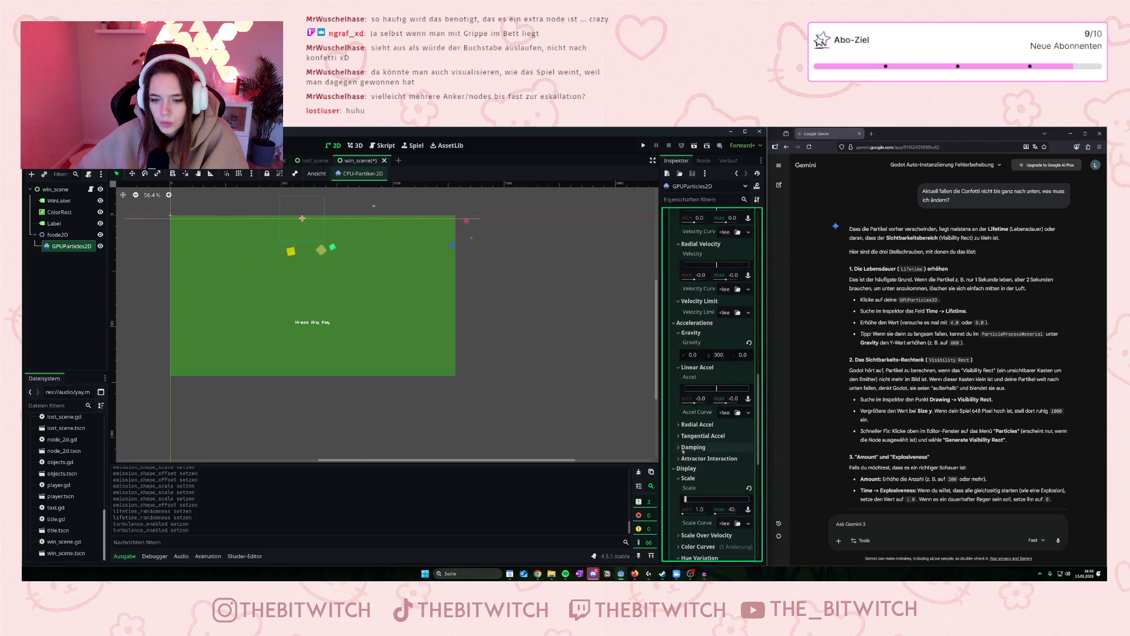
pyautogui.scroll(-15, 679, 457)
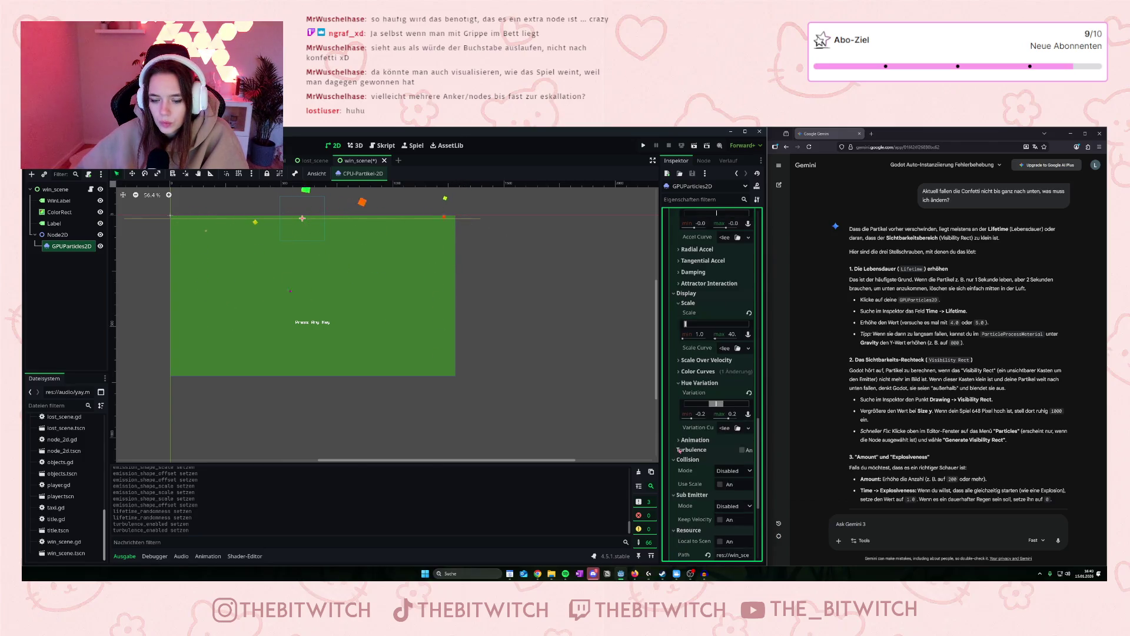
pyautogui.scroll(20, 680, 451)
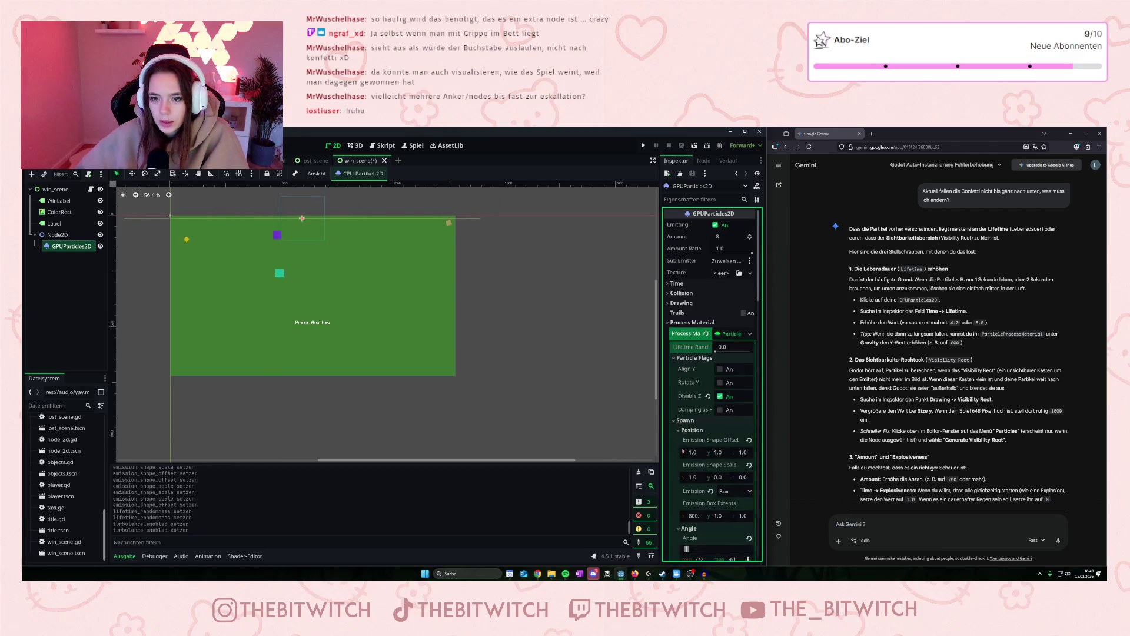
pyautogui.click(670, 303)
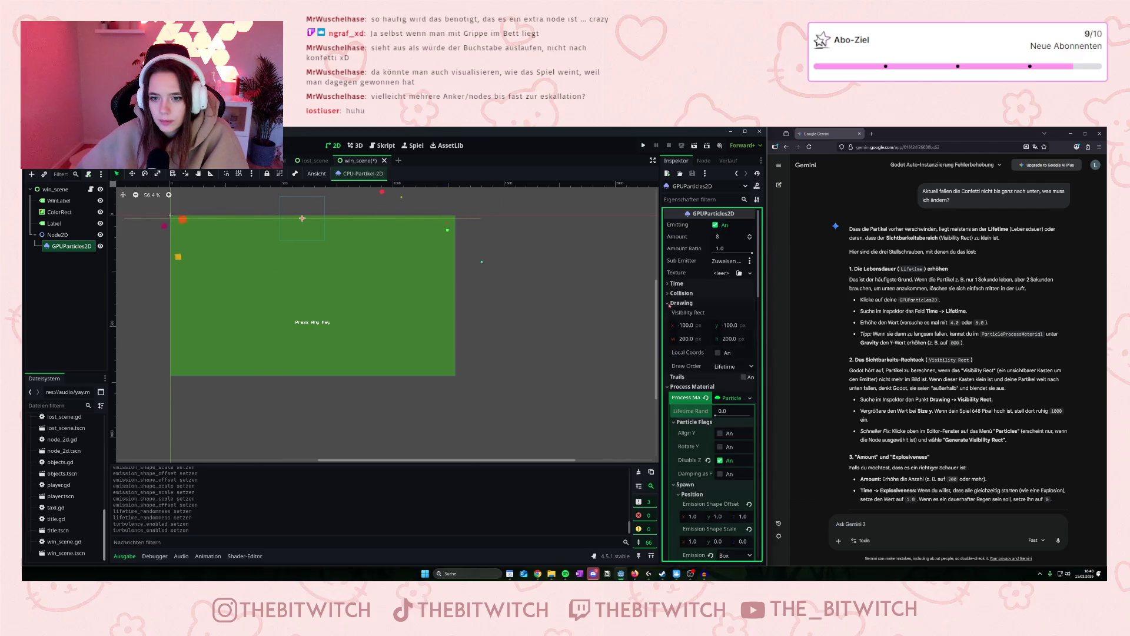
# Set the visibility rect y to 0 and its height to 900 px.
pyautogui.click(685, 325)
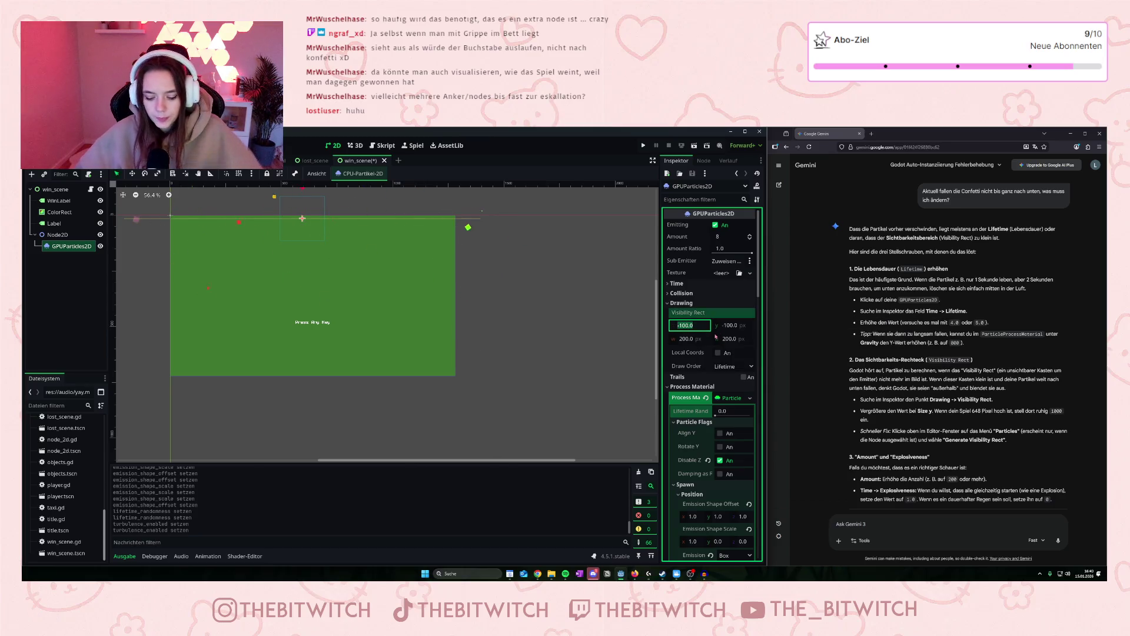
pyautogui.write('0')
pyautogui.click(730, 325)
pyautogui.write('0')
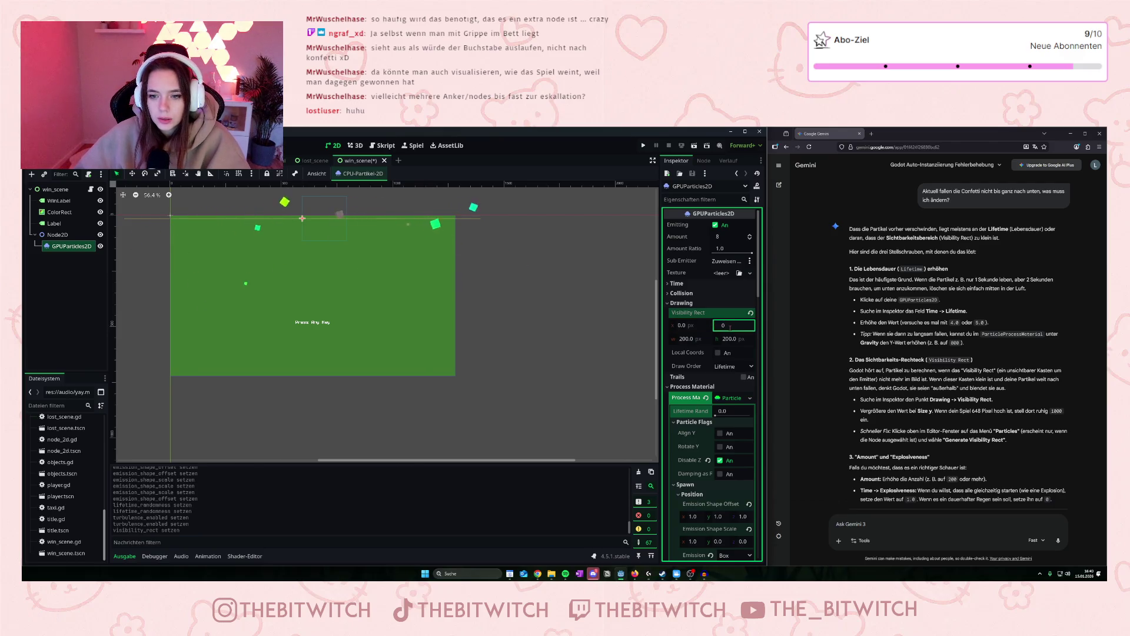
pyautogui.press('Tab')
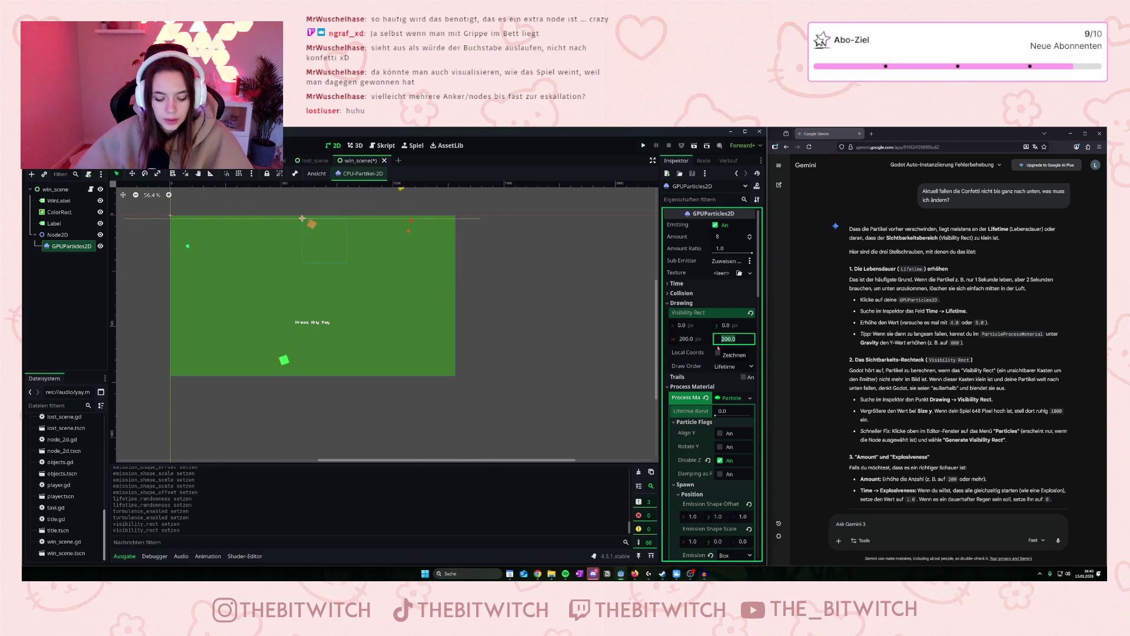
pyautogui.write('500')
pyautogui.press('Return')
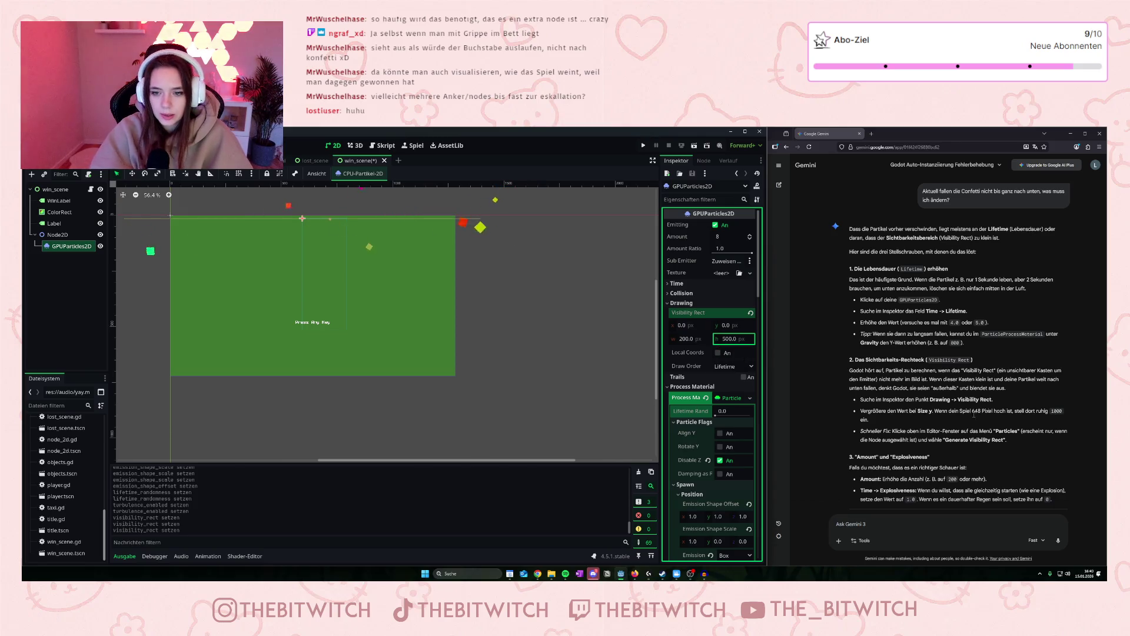
pyautogui.click(727, 339)
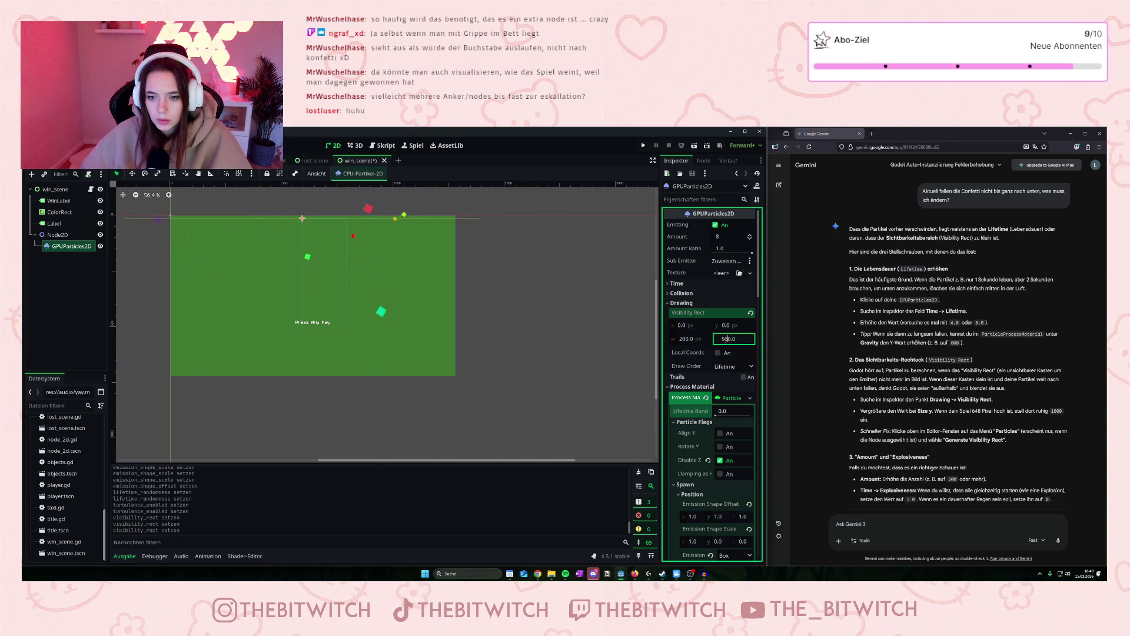
pyautogui.write('900')
pyautogui.press('Return')
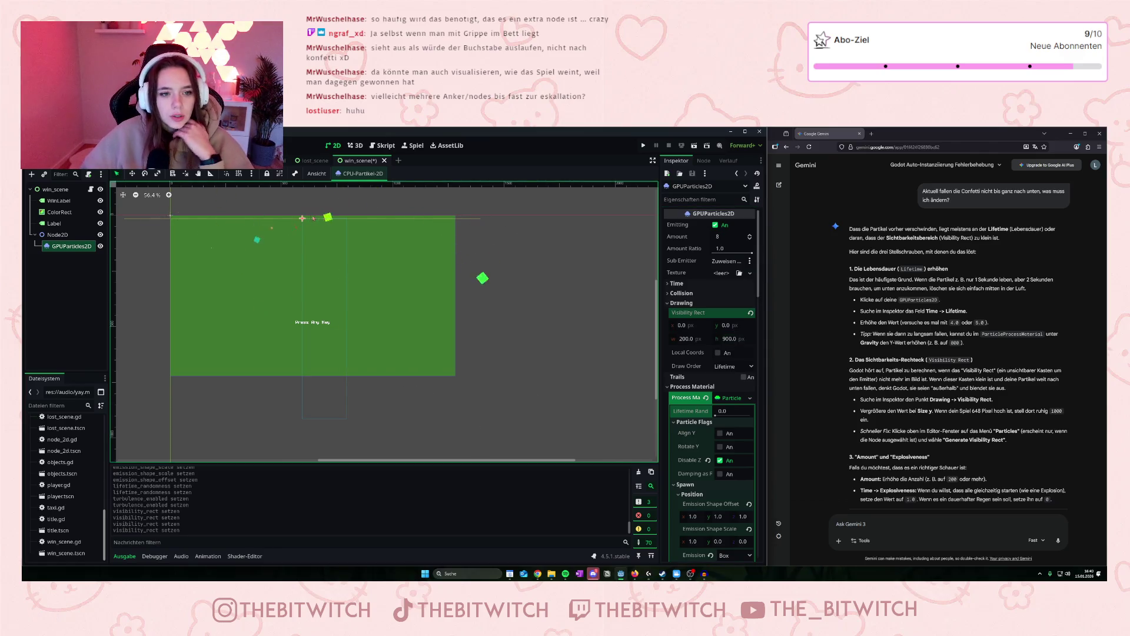
# Set the visibility rect width to 1200 px and x position to -600.
pyautogui.click(686, 339)
pyautogui.write('12')
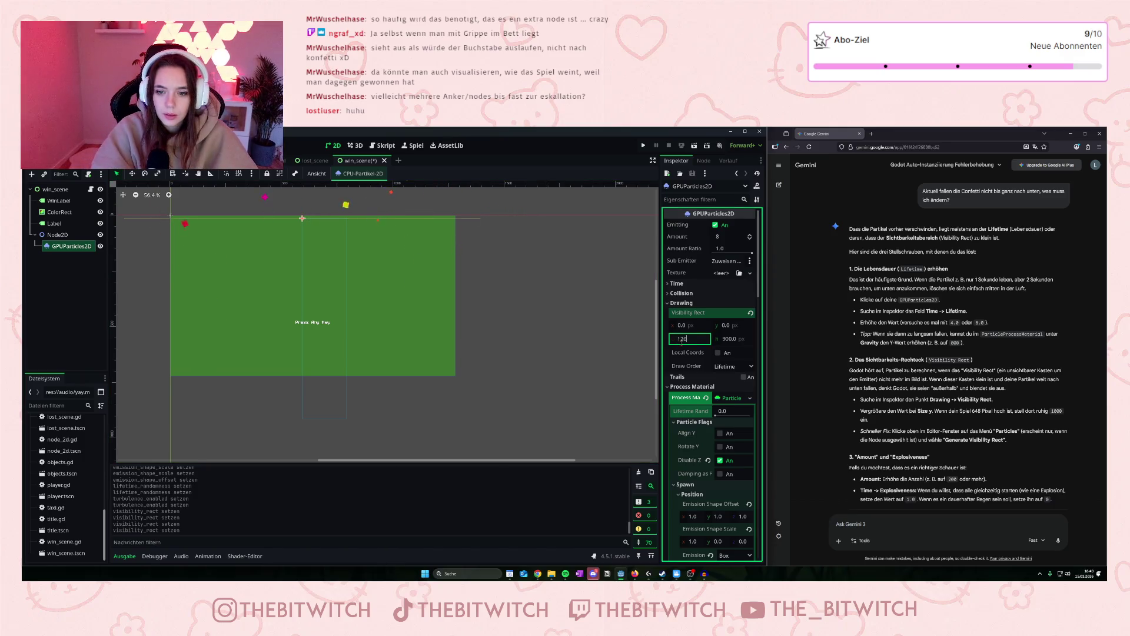
pyautogui.write('0')
pyautogui.press('Return')
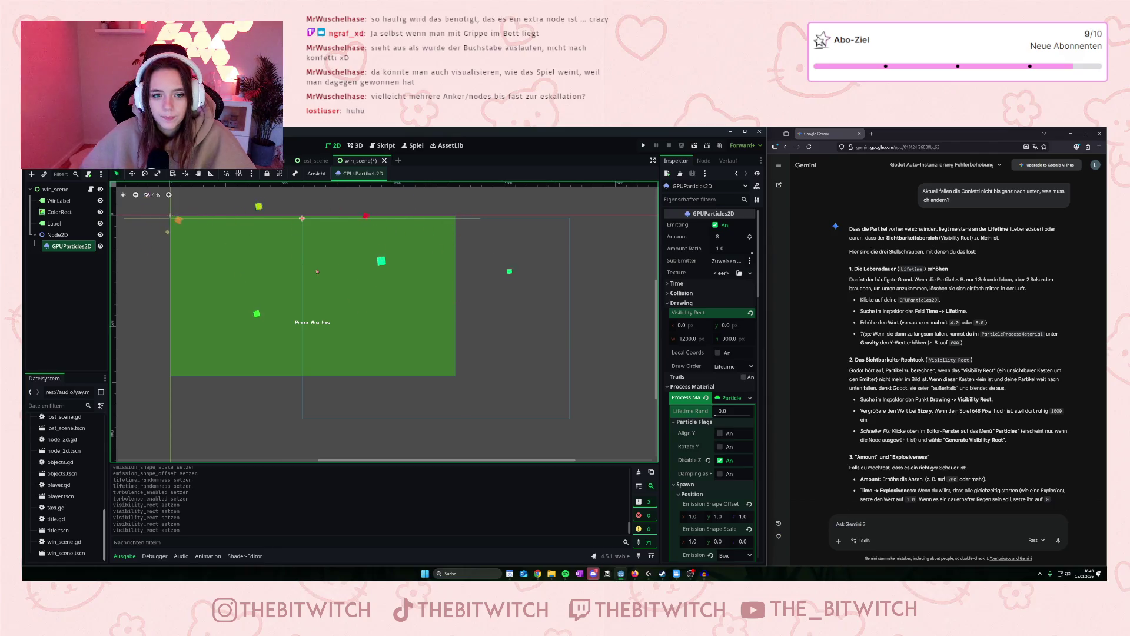
pyautogui.click(725, 366)
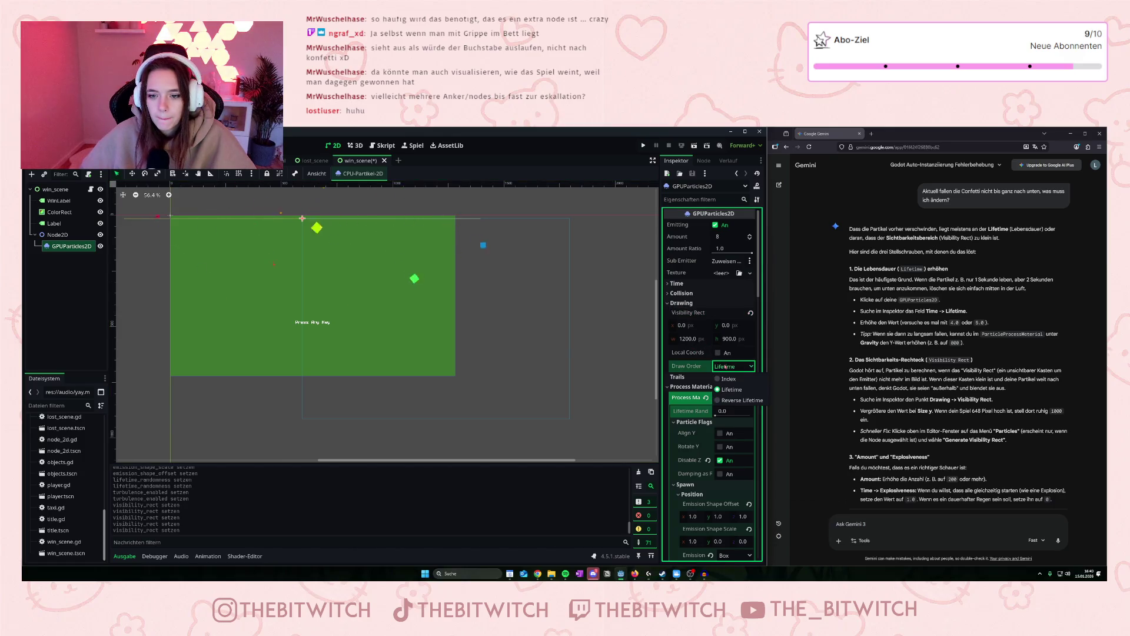
pyautogui.click(681, 325)
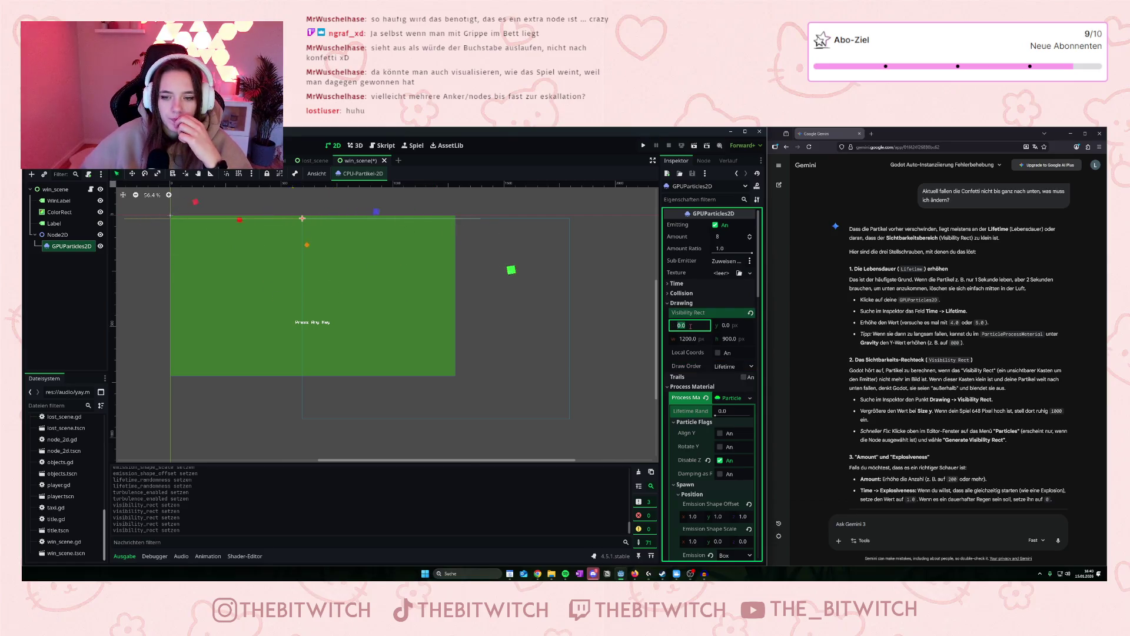
pyautogui.write('-')
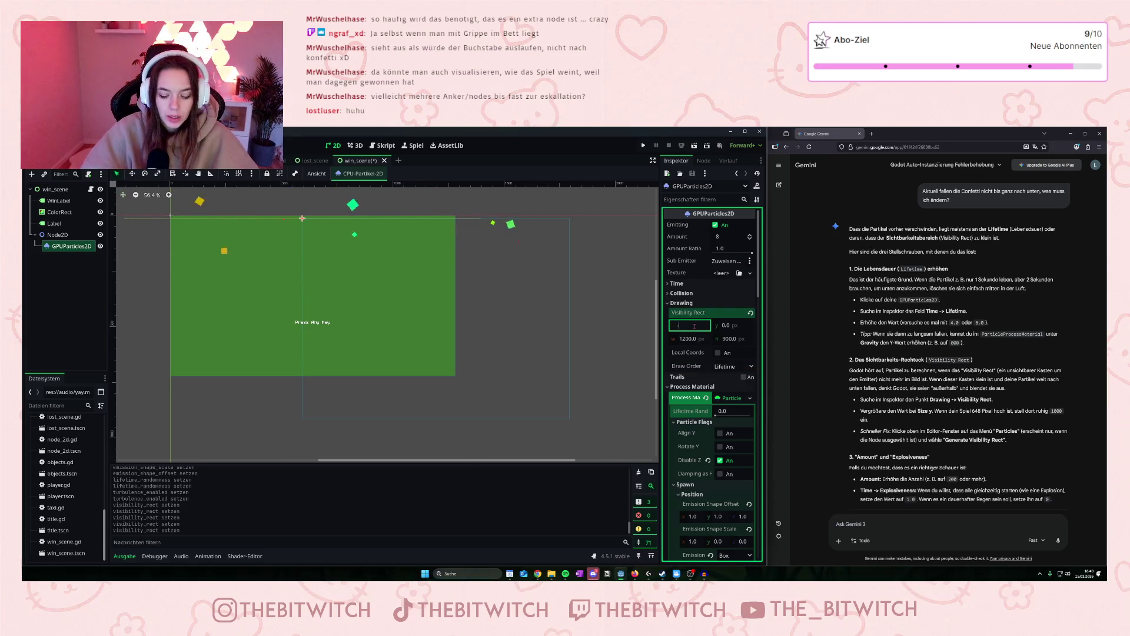
pyautogui.write('600')
pyautogui.press('Return')
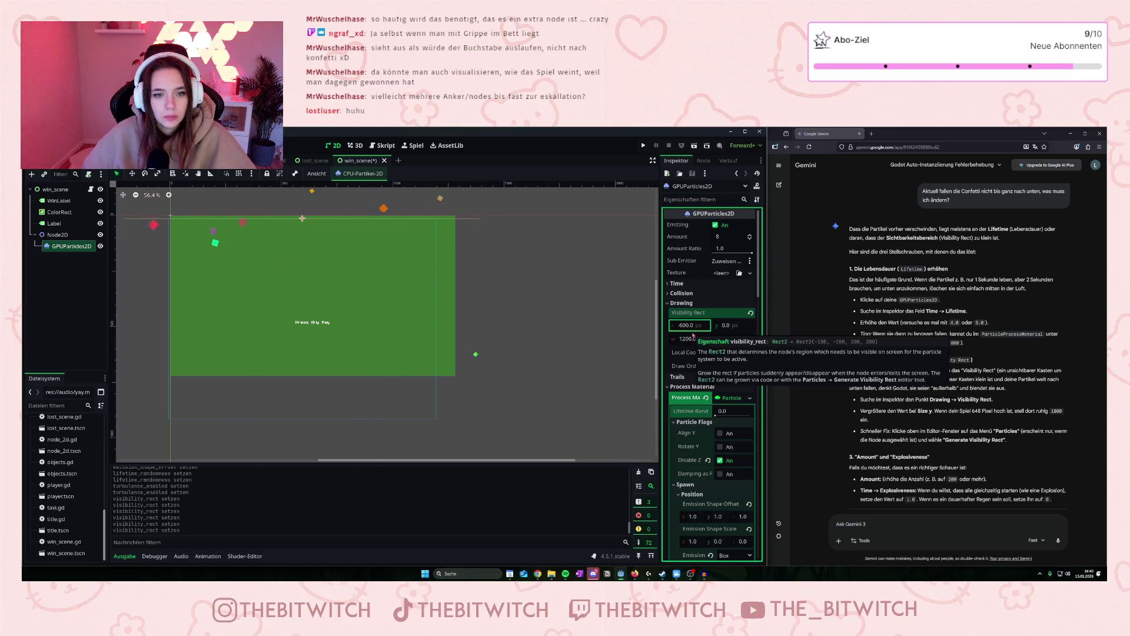
pyautogui.press('Return')
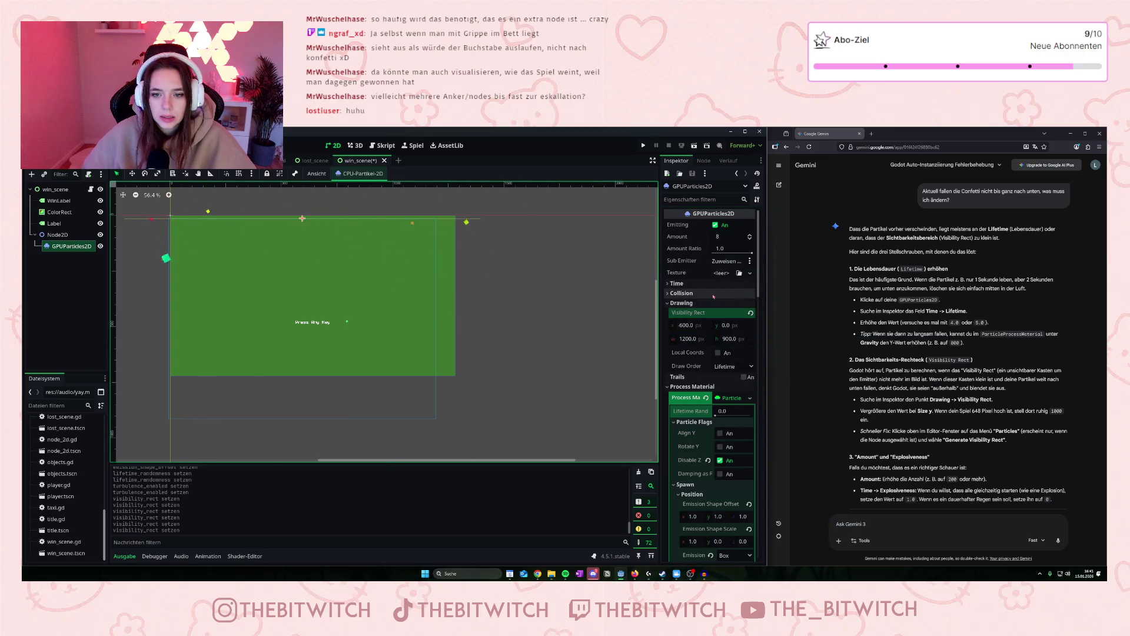
# Raise the confetti Lifetime in the Time section to 4.5 seconds.
pyautogui.click(668, 284)
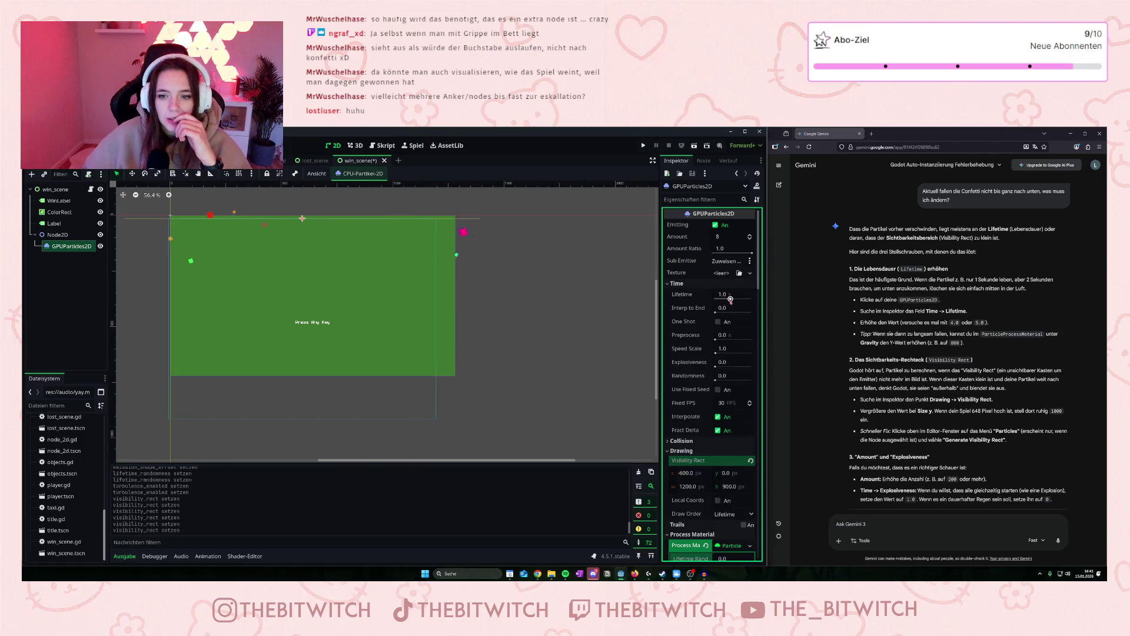
pyautogui.moveTo(731, 300); pyautogui.dragTo(734, 300)
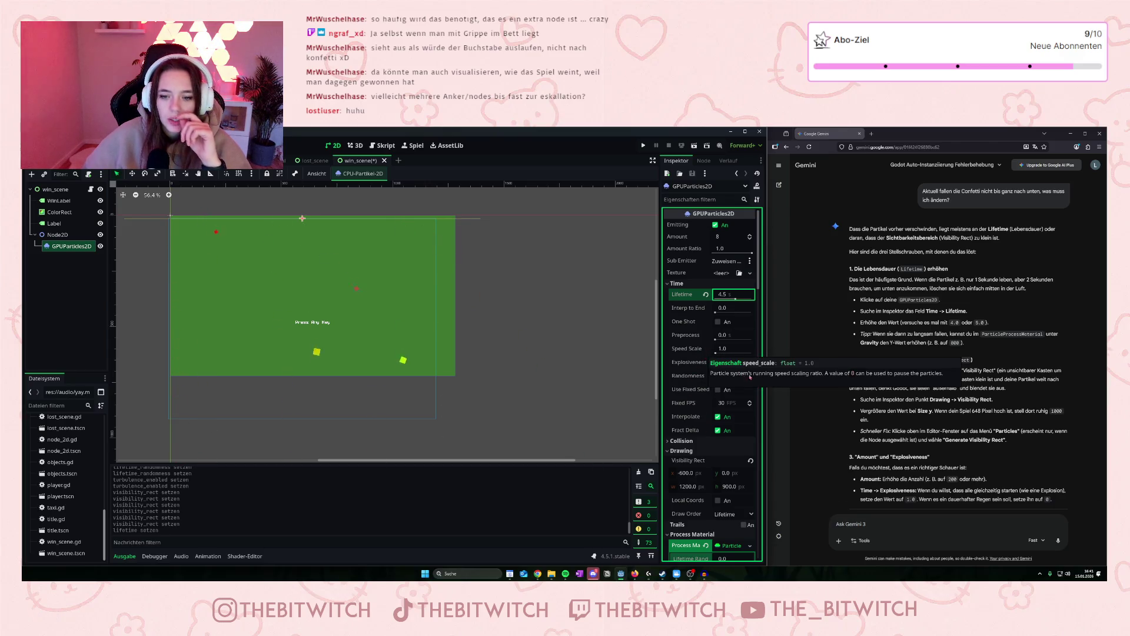
pyautogui.click(883, 530)
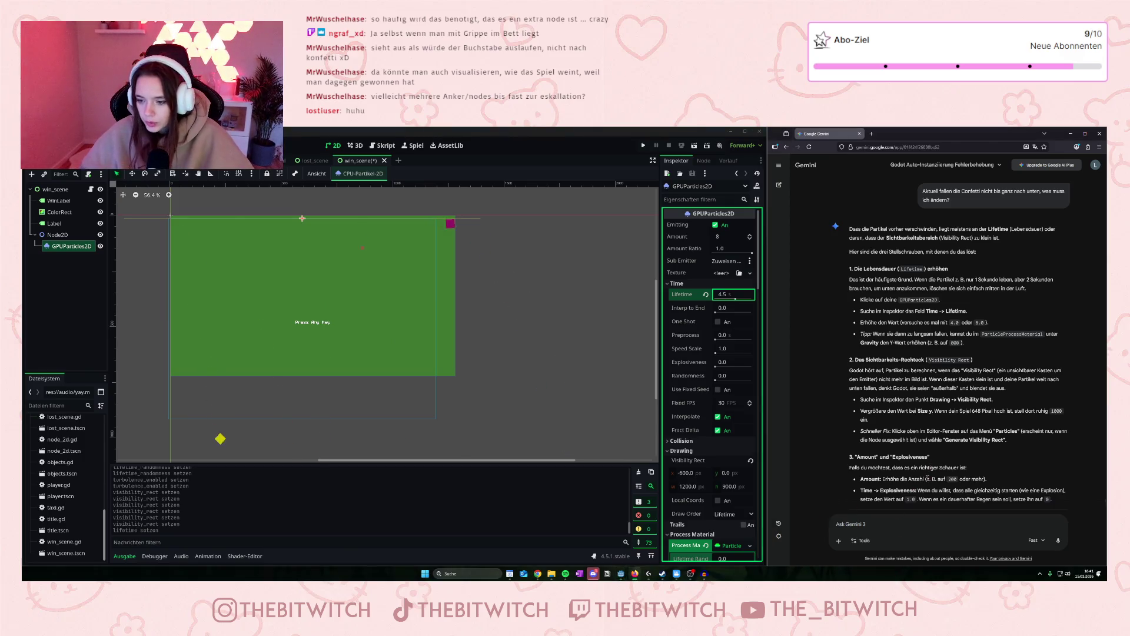
# Read through Gemini's answer, then collapse the Drawing and Time sections.
pyautogui.scroll(-2, 929, 474)
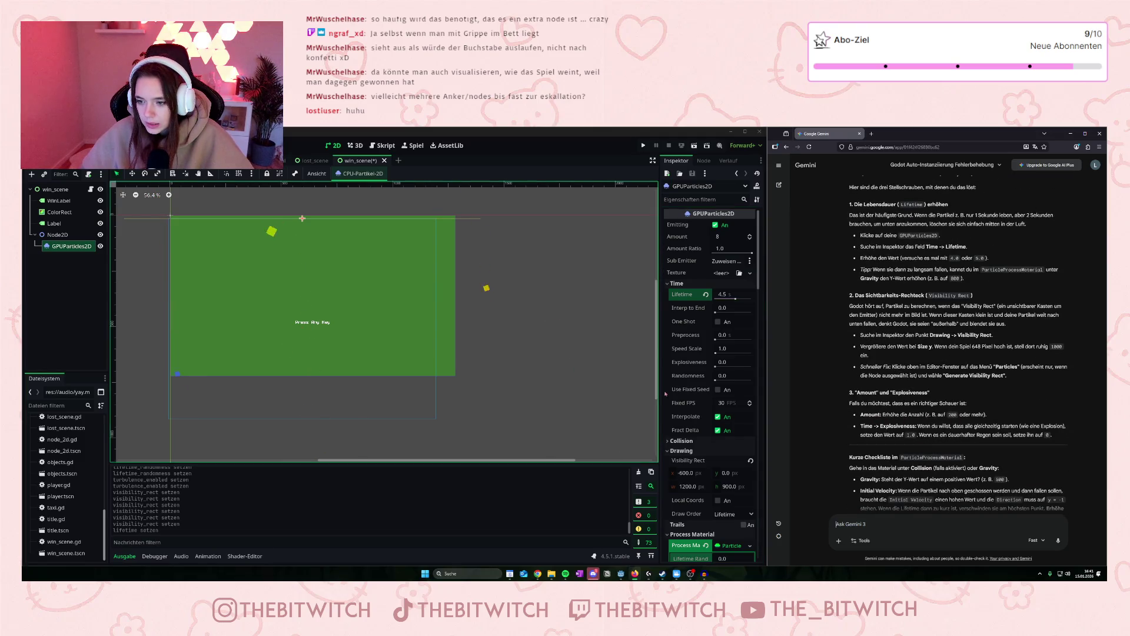
pyautogui.scroll(-3, 687, 390)
pyautogui.scroll(3, 686, 389)
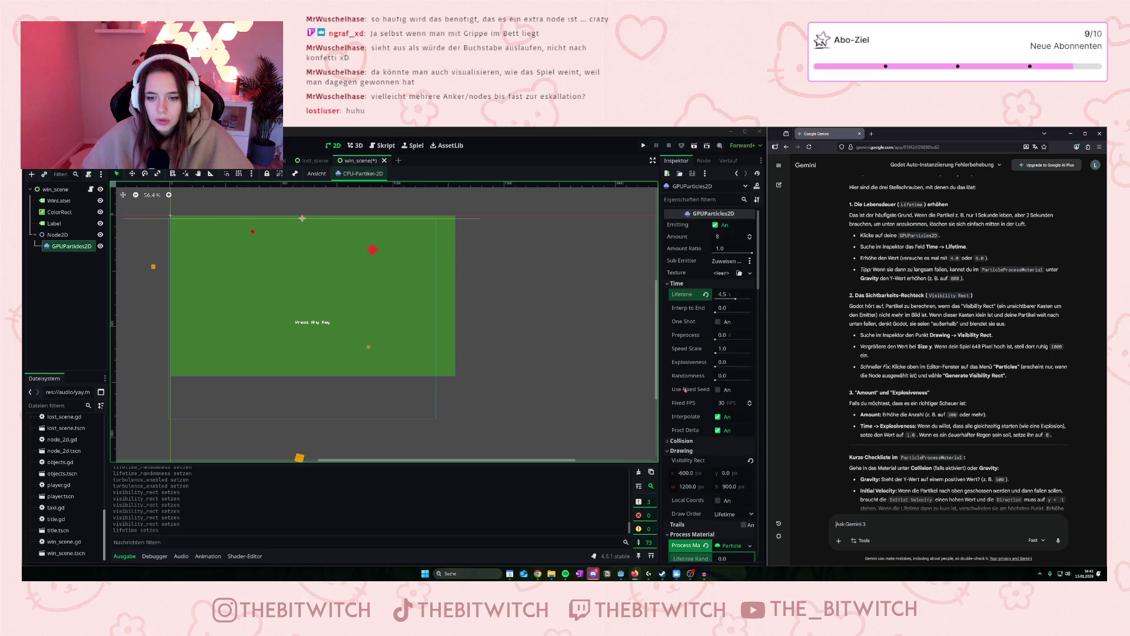
pyautogui.click(670, 451)
pyautogui.click(674, 283)
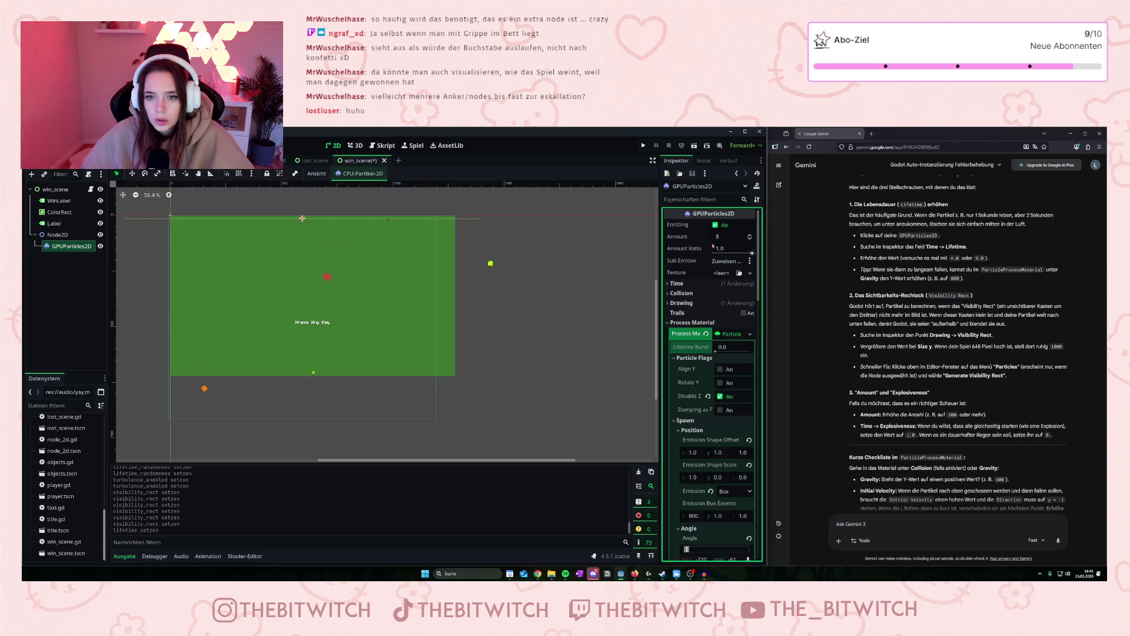
# Set the confetti Amount to 50 and run win_scene to watch it fall.
pyautogui.click(749, 235)
pyautogui.write('30')
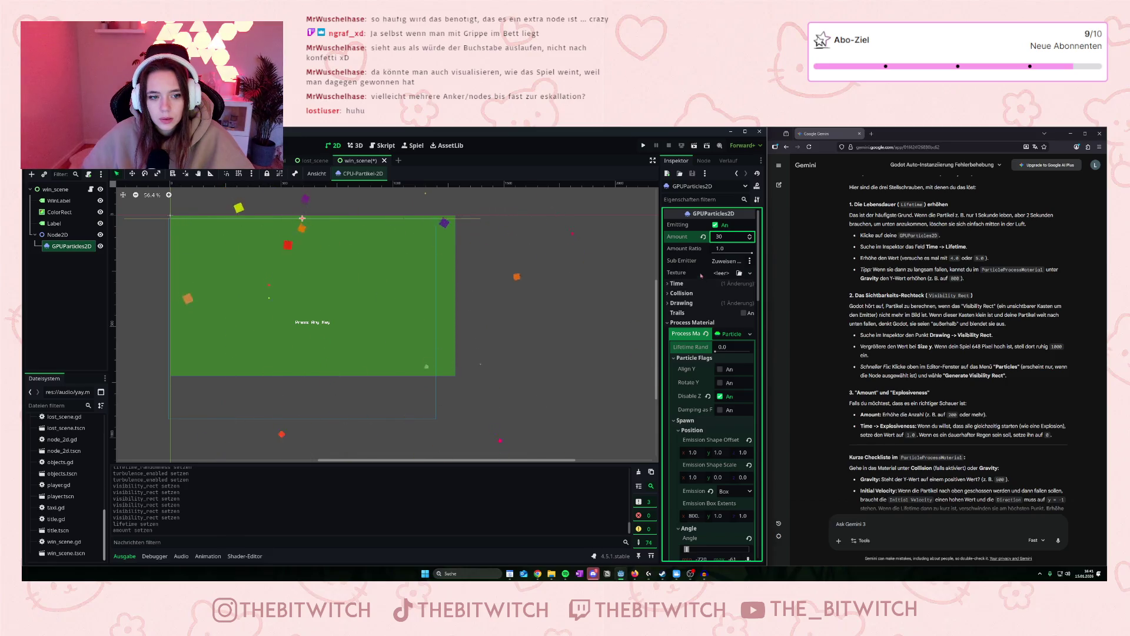
pyautogui.write('50')
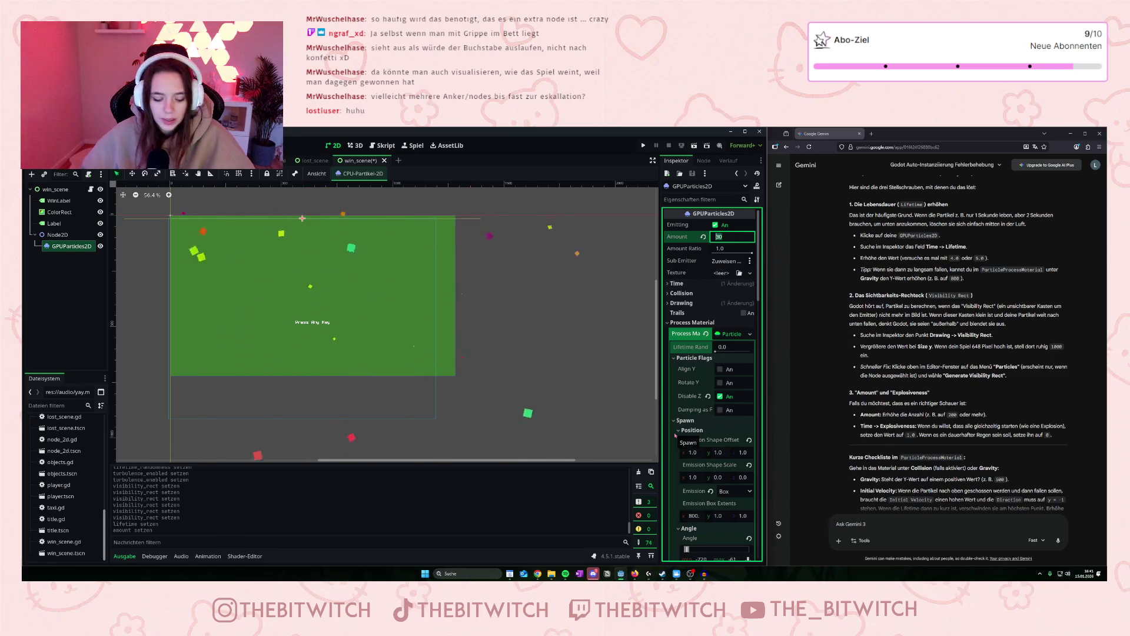
pyautogui.press('Return')
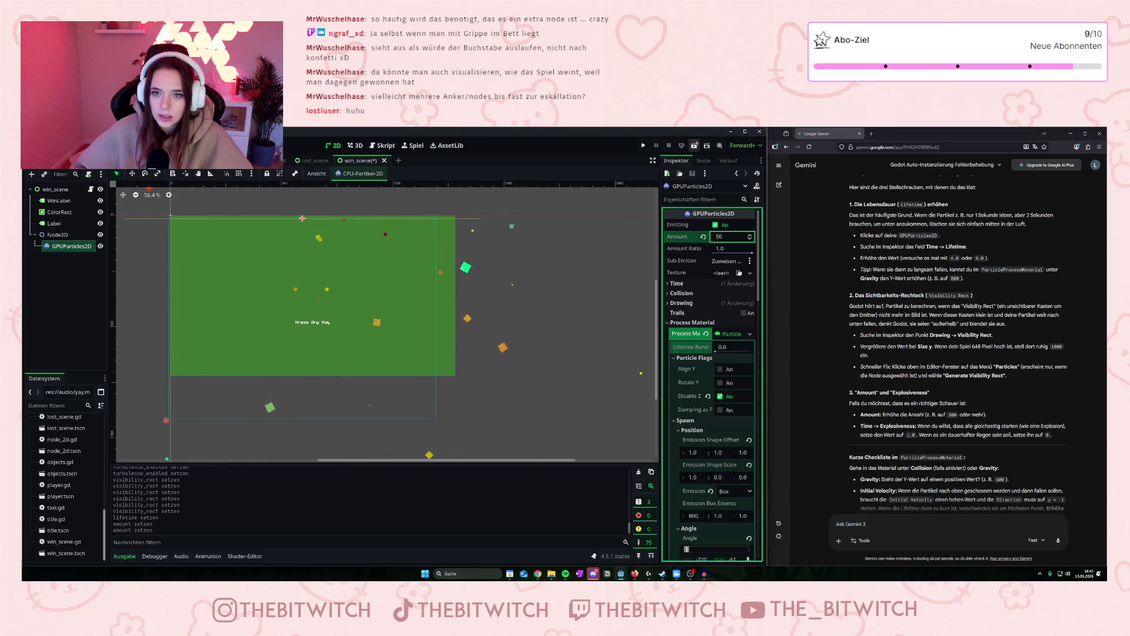
pyautogui.click(694, 145)
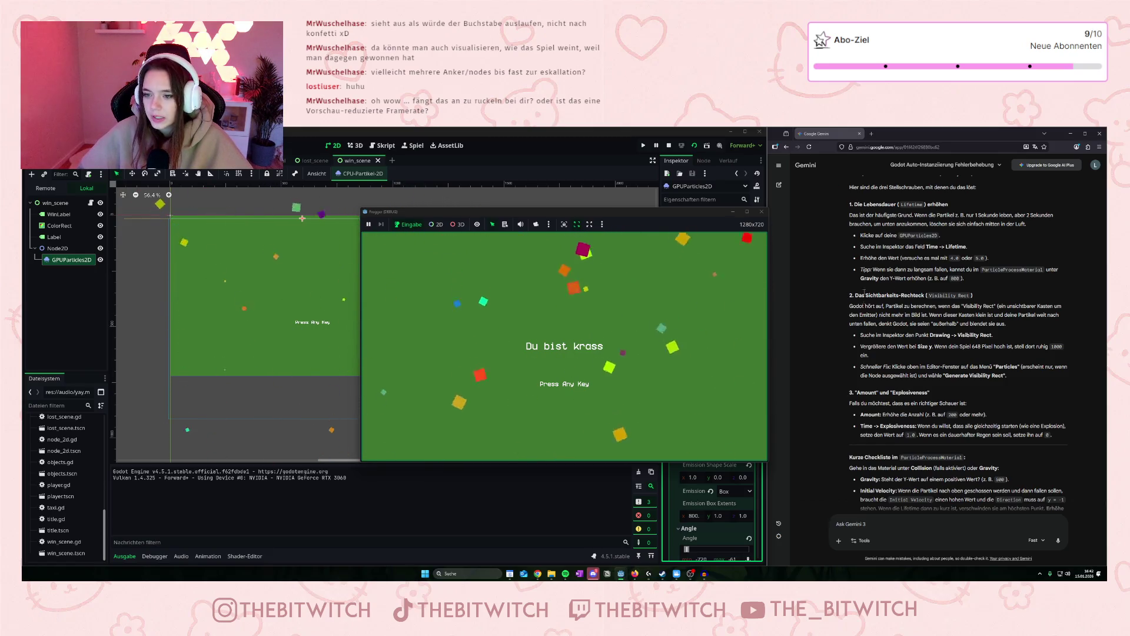
# Close the game window and browse down the GPUParticles2D process material properties.
pyautogui.click(762, 212)
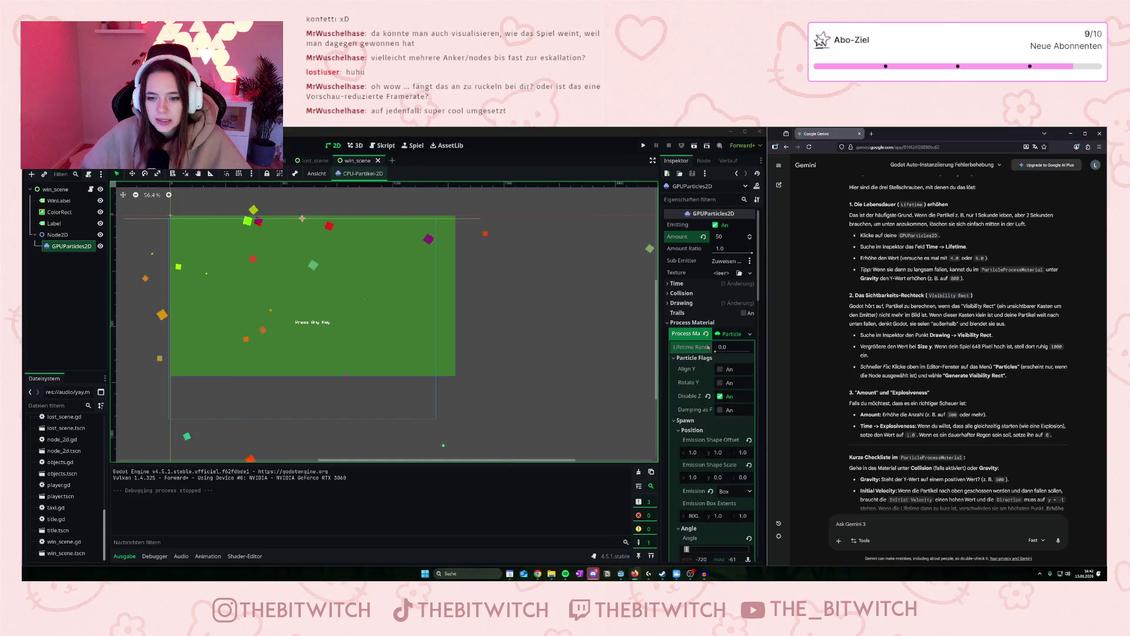
pyautogui.scroll(-5, 675, 404)
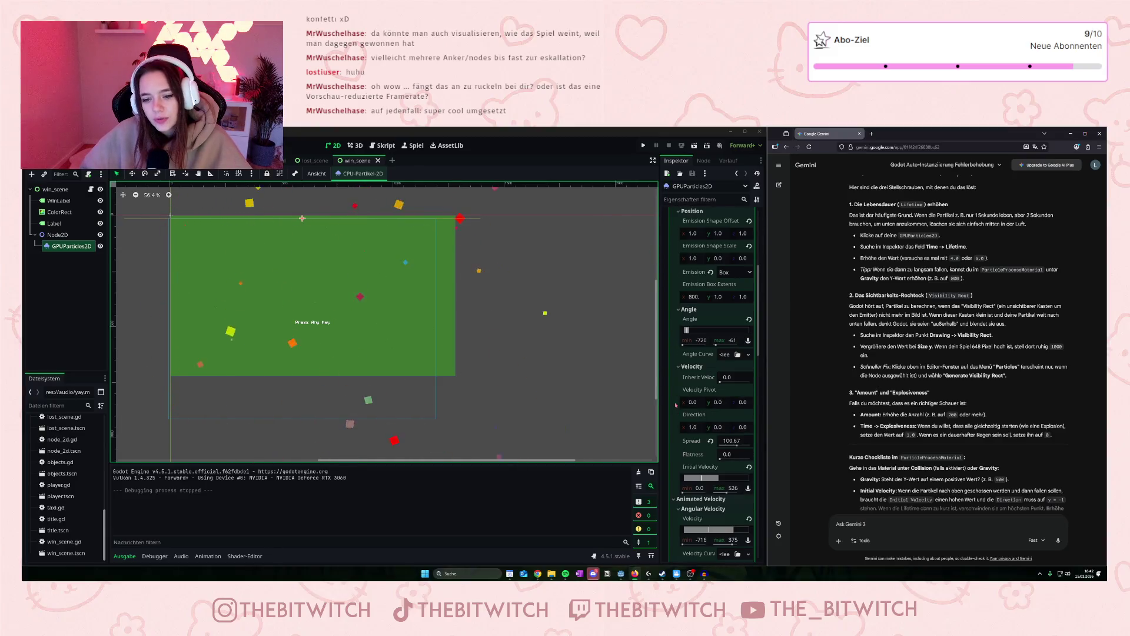
pyautogui.scroll(-3, 676, 404)
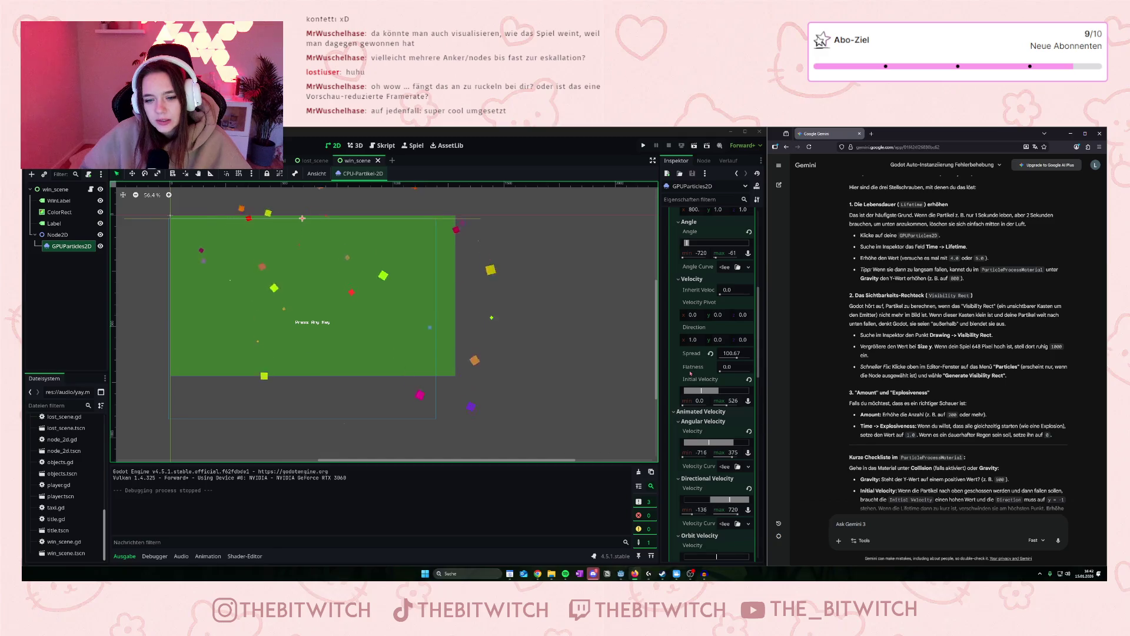
pyautogui.scroll(-10, 692, 377)
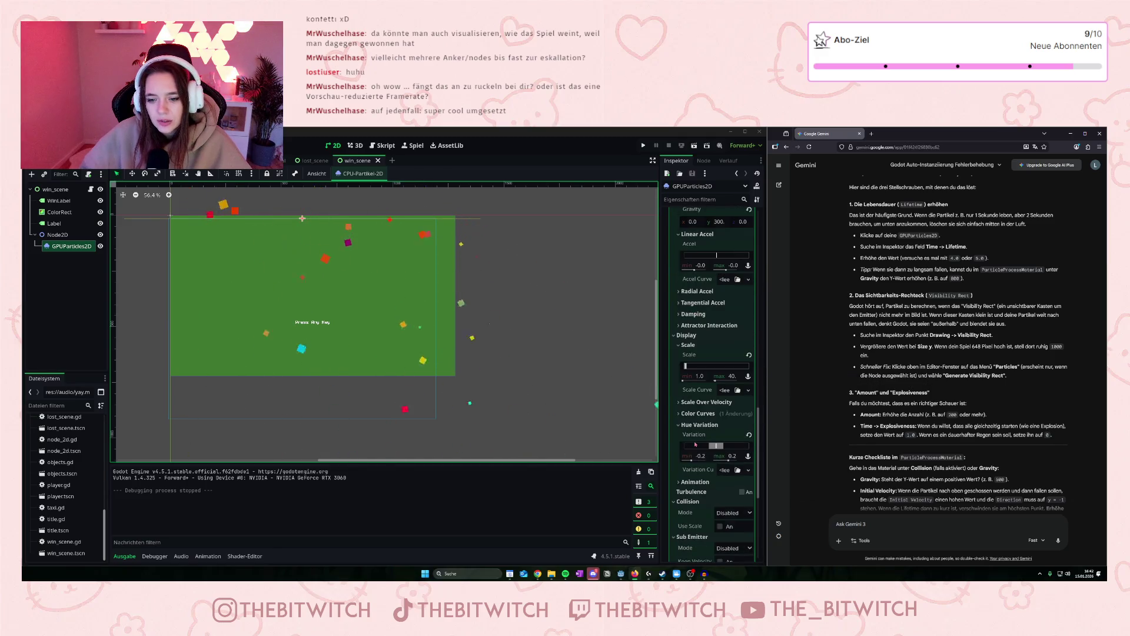
pyautogui.scroll(-5, 696, 448)
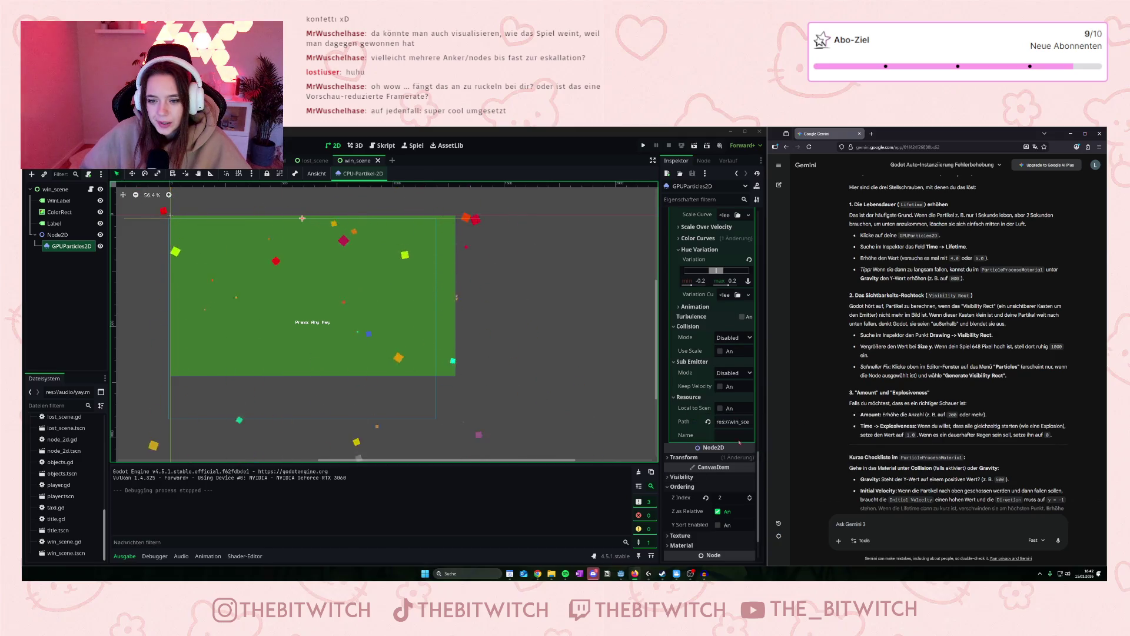
pyautogui.scroll(2, 700, 394)
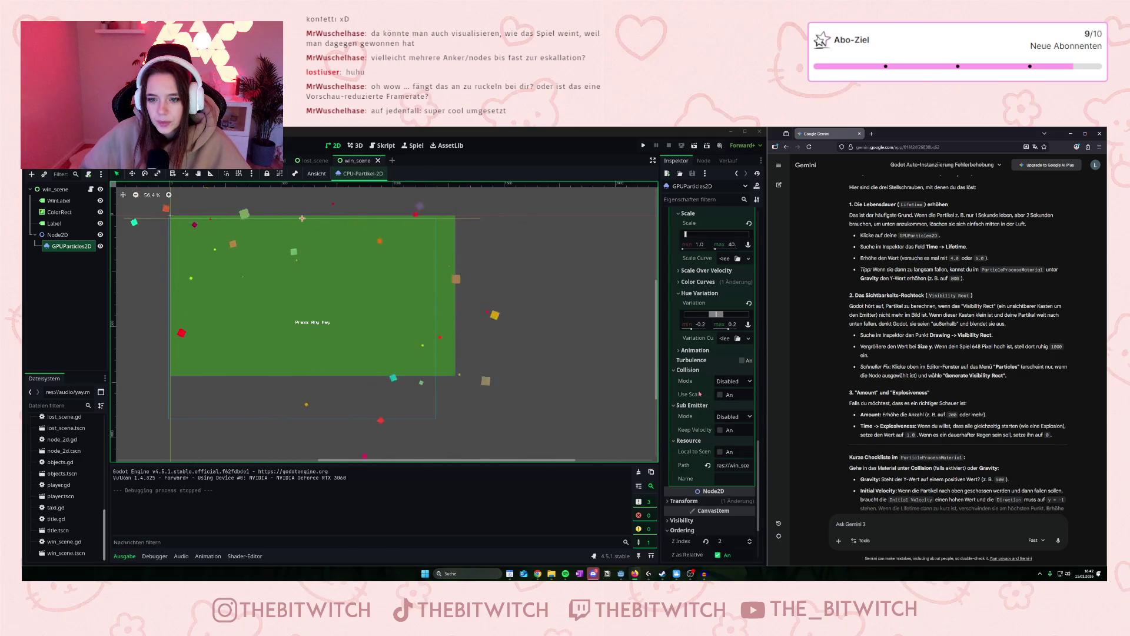
pyautogui.click(684, 351)
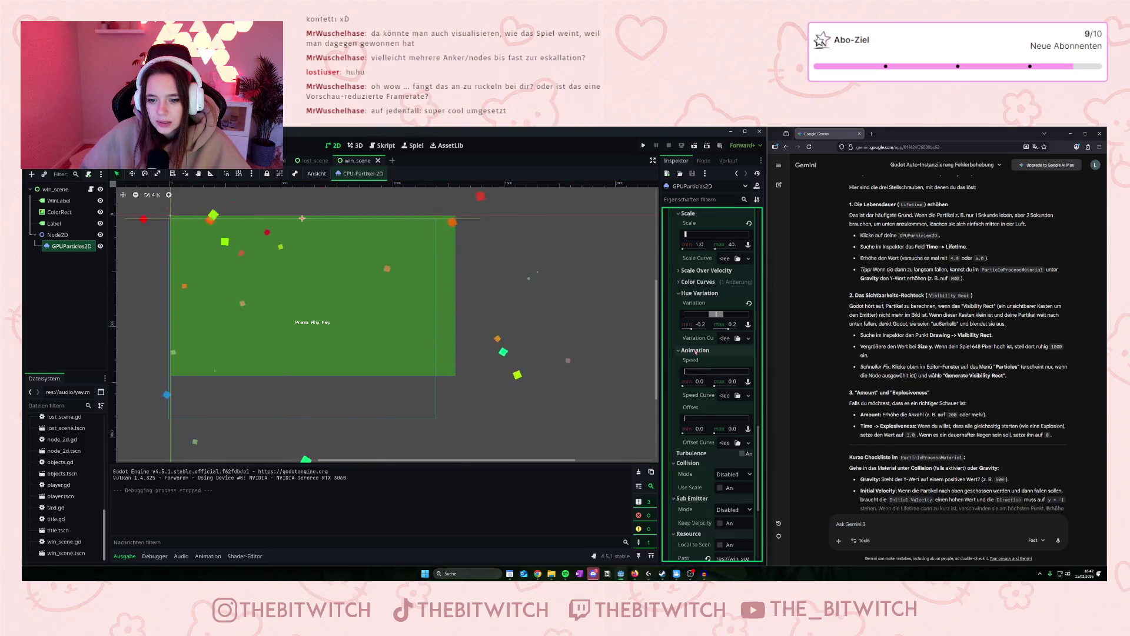
pyautogui.scroll(4, 695, 352)
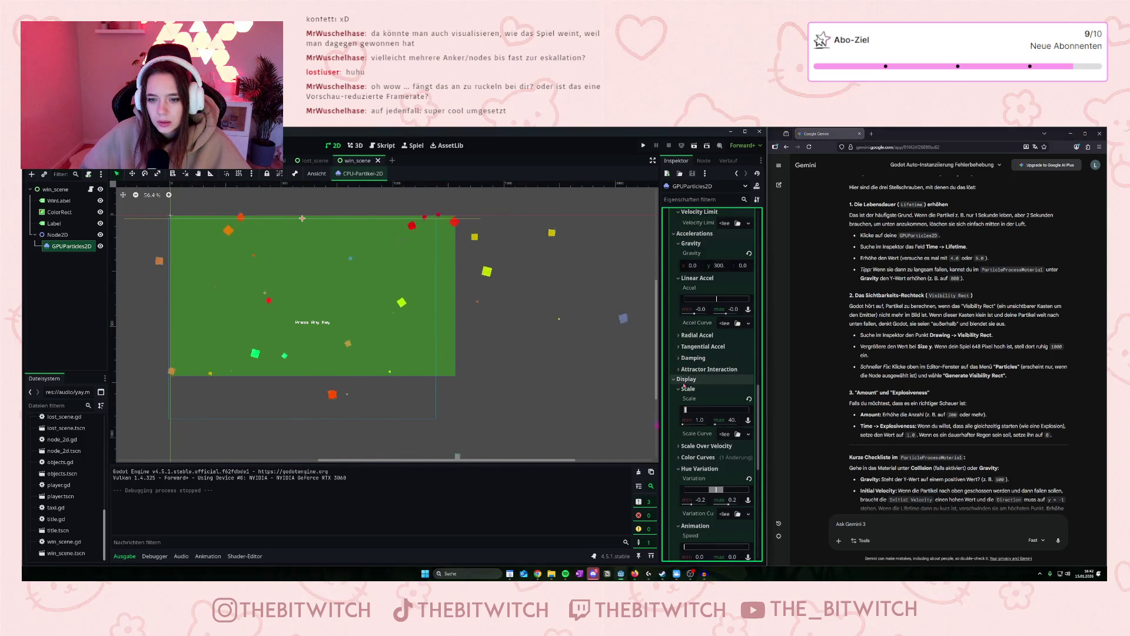
pyautogui.scroll(4, 685, 385)
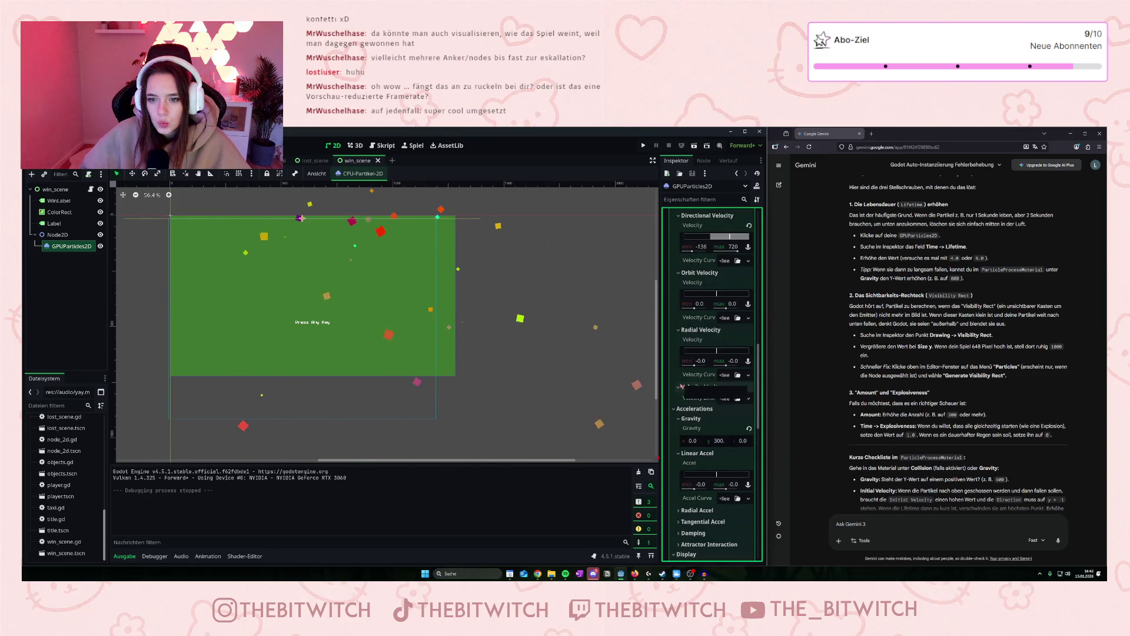
pyautogui.scroll(5, 682, 385)
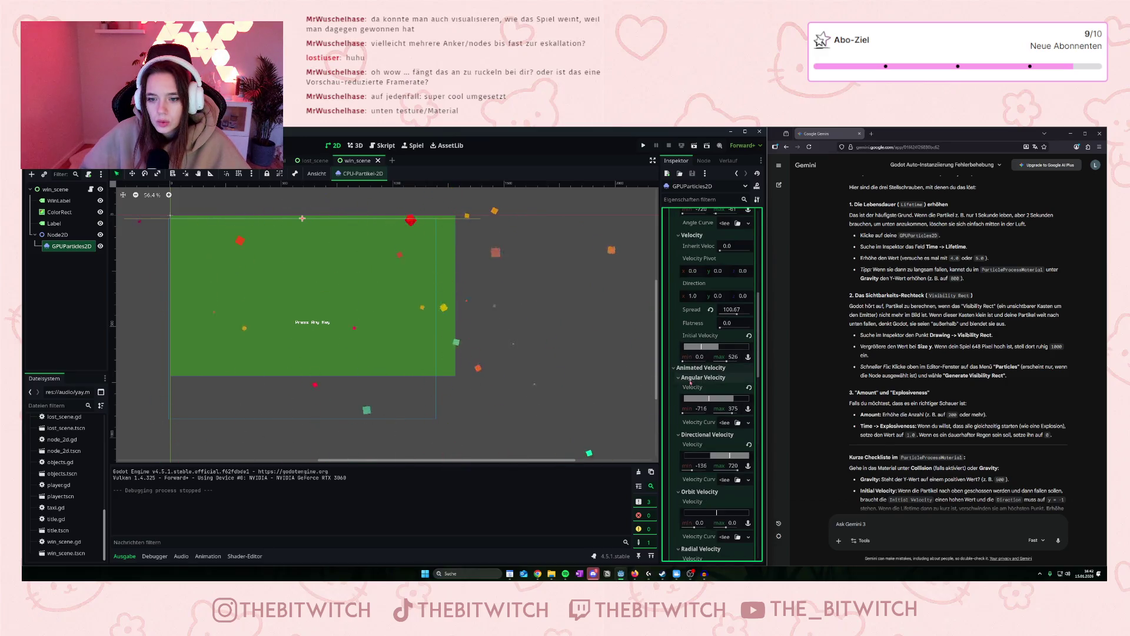
pyautogui.scroll(5, 683, 386)
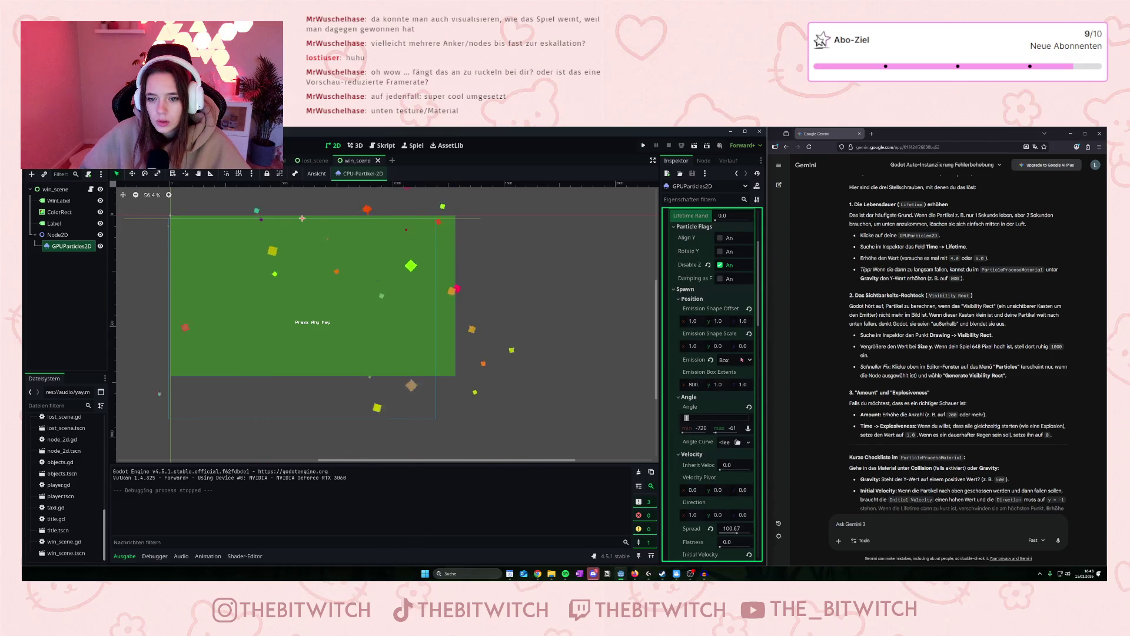
pyautogui.click(743, 360)
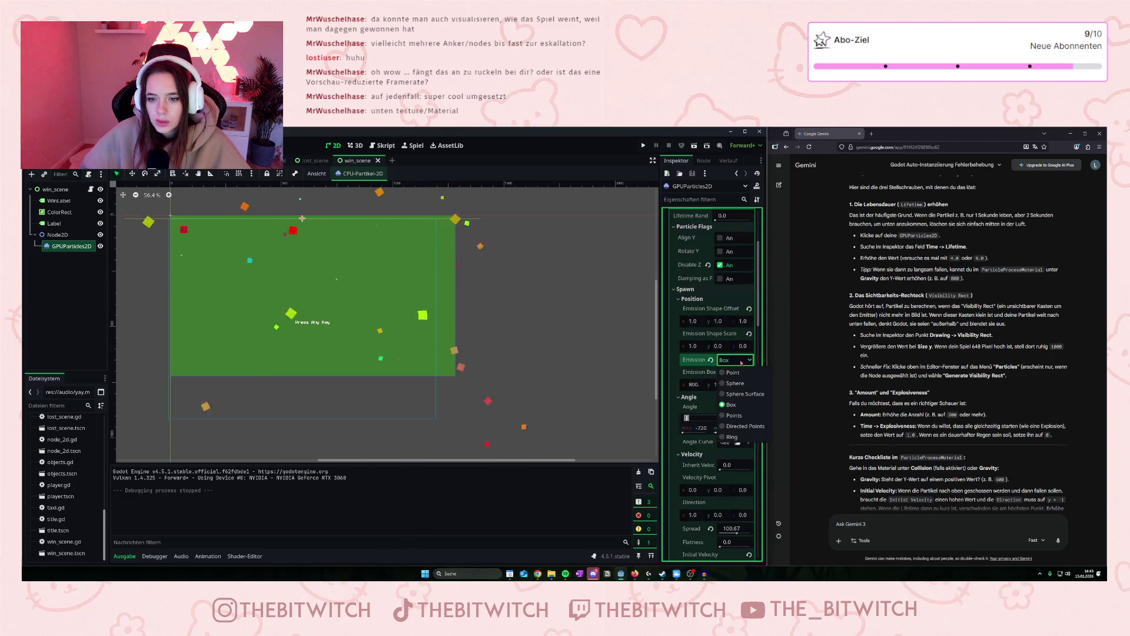
pyautogui.click(739, 425)
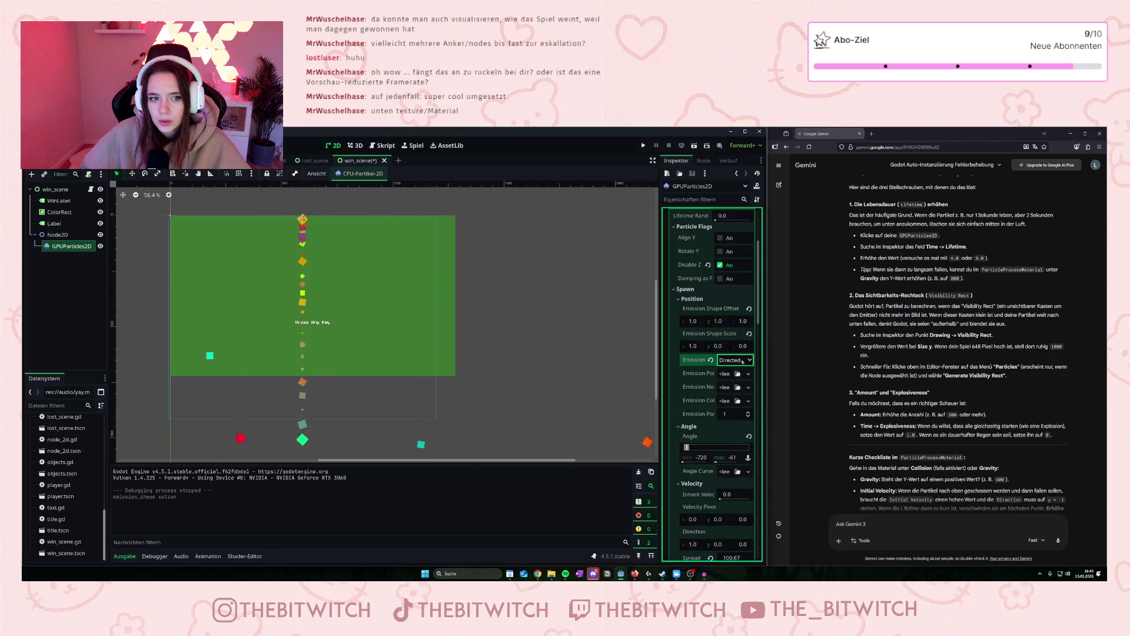
pyautogui.click(742, 361)
pyautogui.click(733, 405)
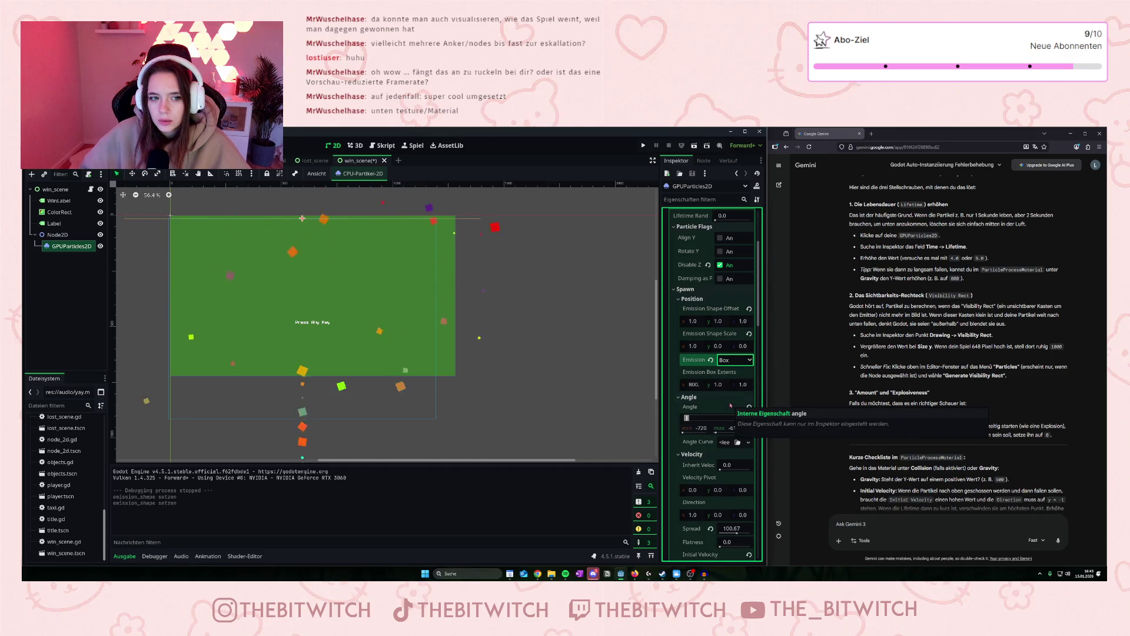
pyautogui.scroll(-2, 713, 382)
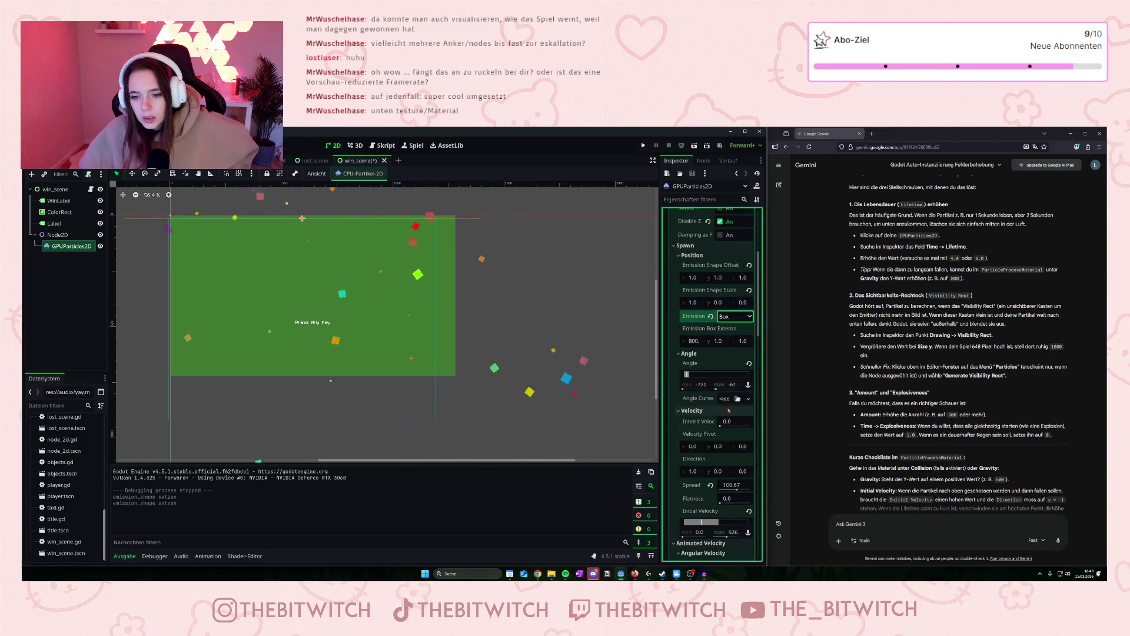
pyautogui.click(732, 319)
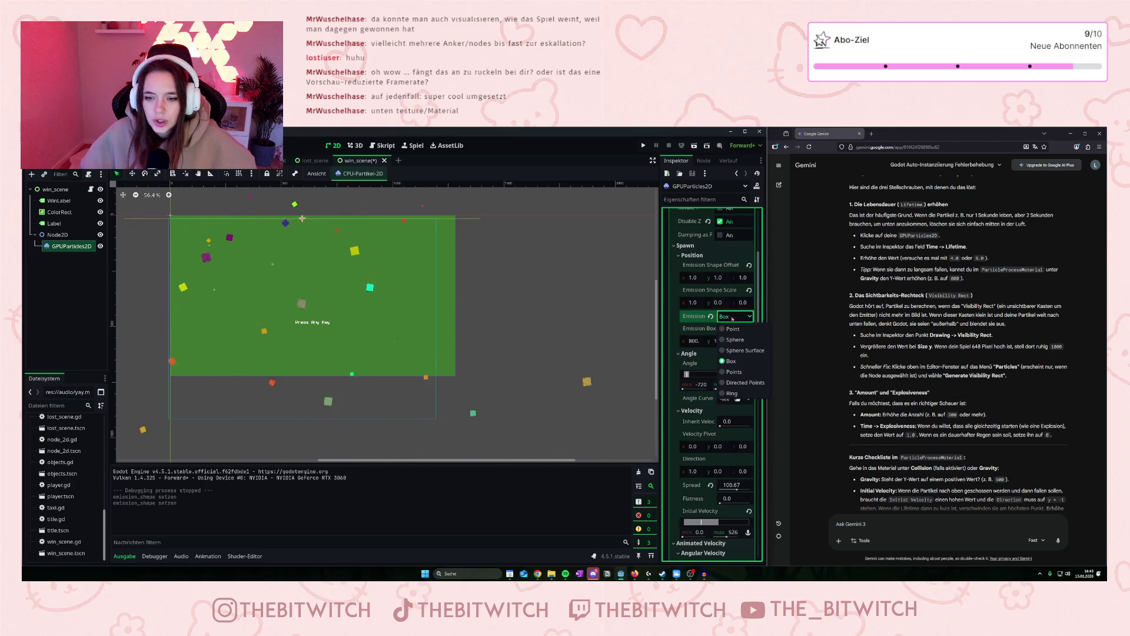
pyautogui.click(673, 322)
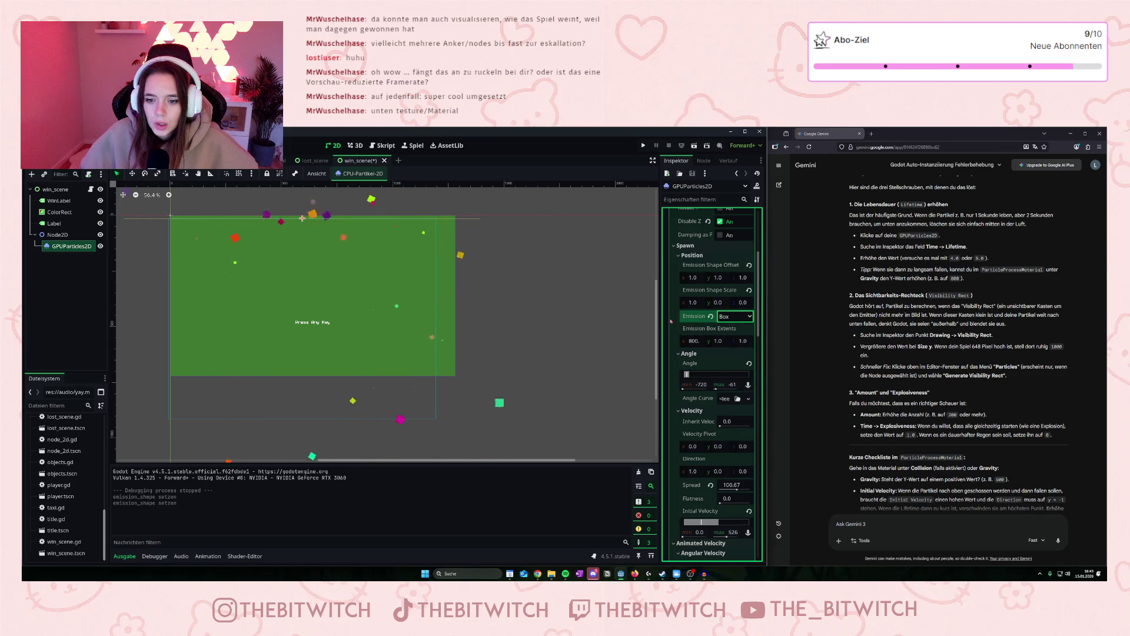
pyautogui.scroll(-3, 704, 343)
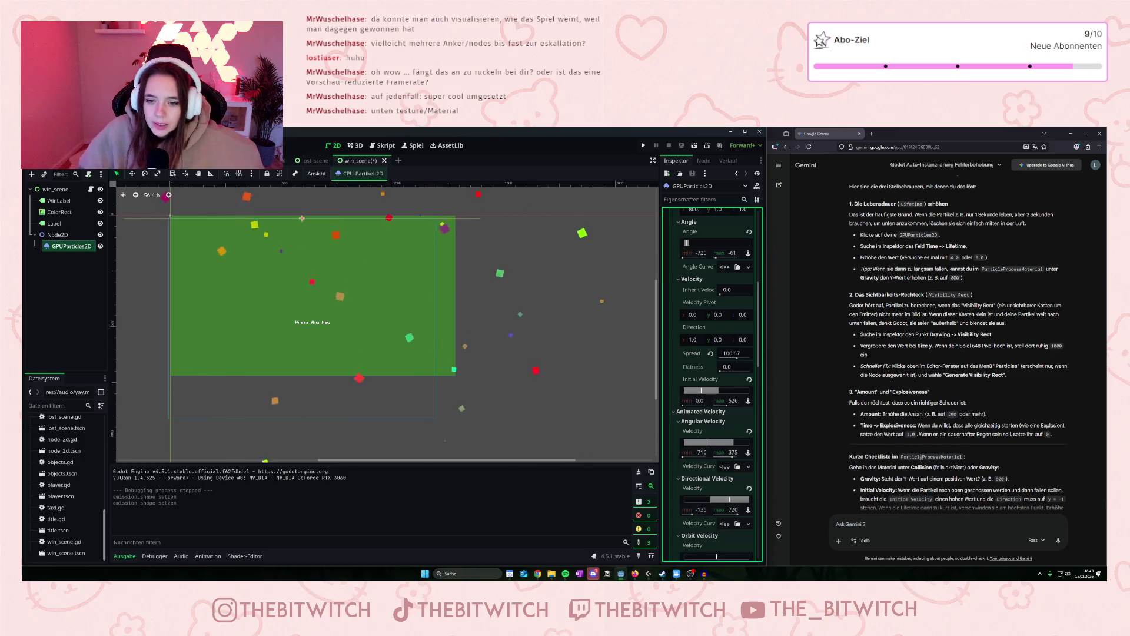
# Expand Damping and set the maximum damping value to 20.
pyautogui.scroll(-2, 978, 475)
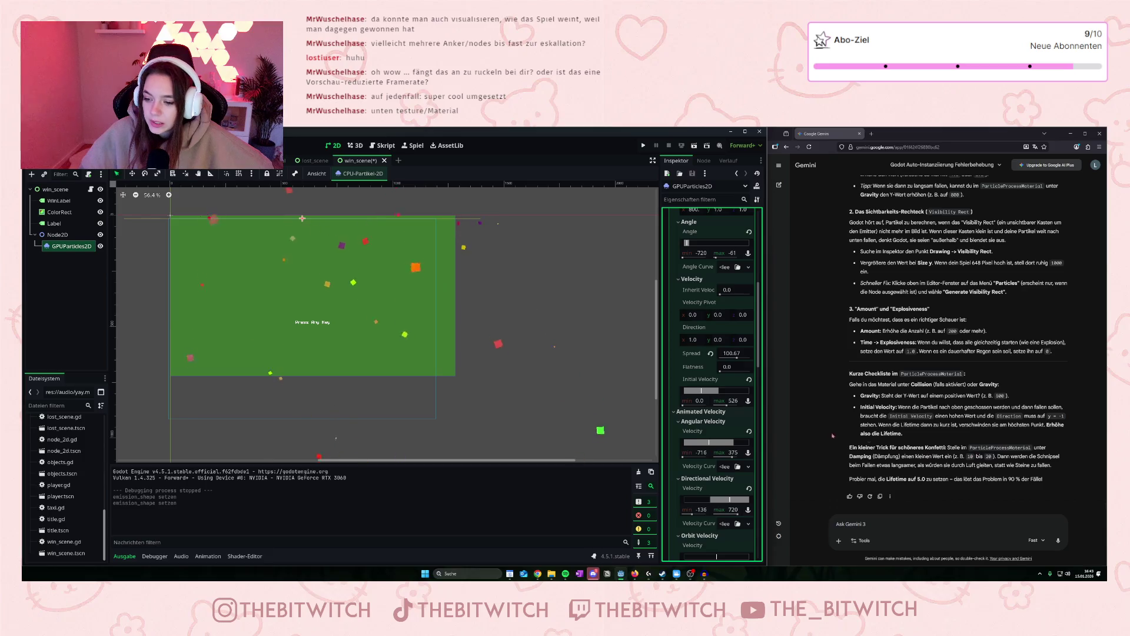
pyautogui.scroll(-6, 728, 398)
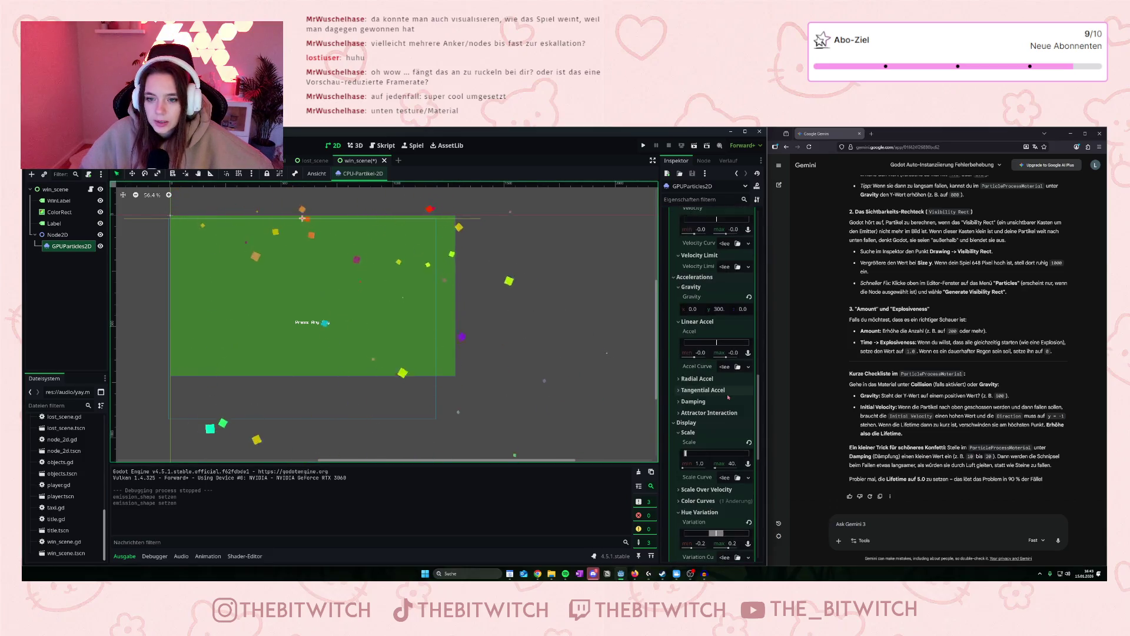
pyautogui.scroll(-10, 728, 397)
pyautogui.scroll(8, 724, 400)
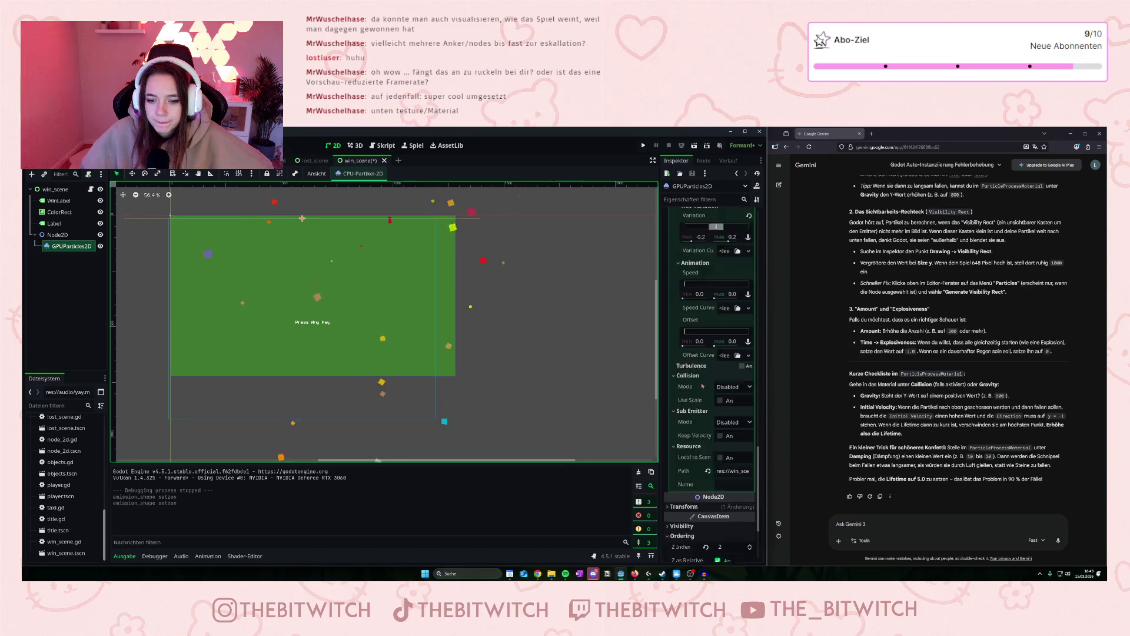
pyautogui.click(693, 401)
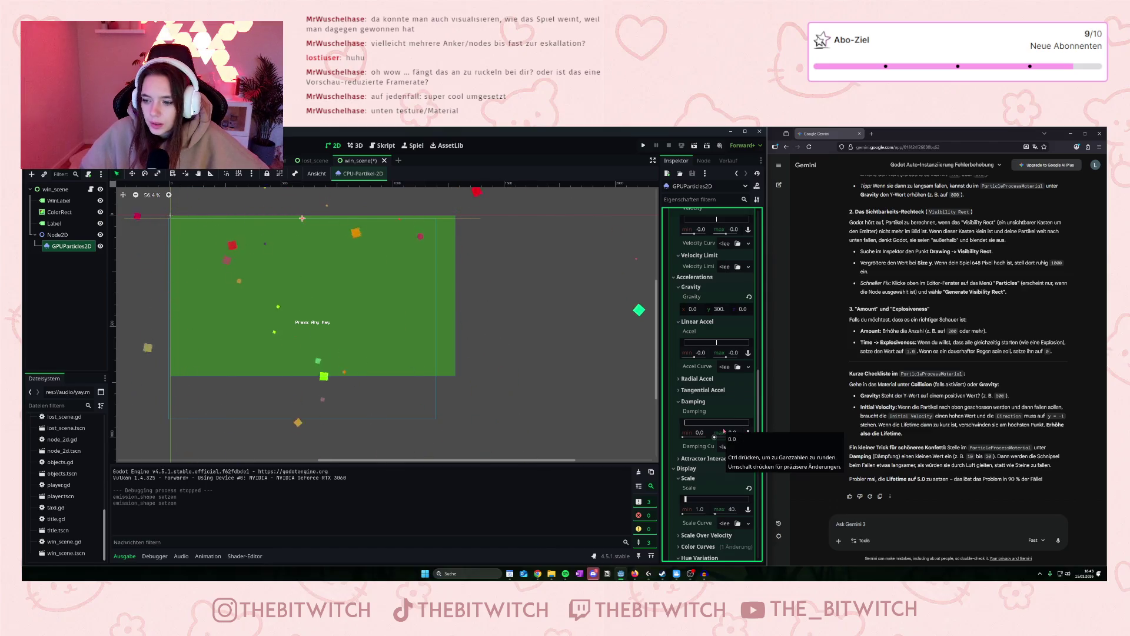
pyautogui.click(724, 432)
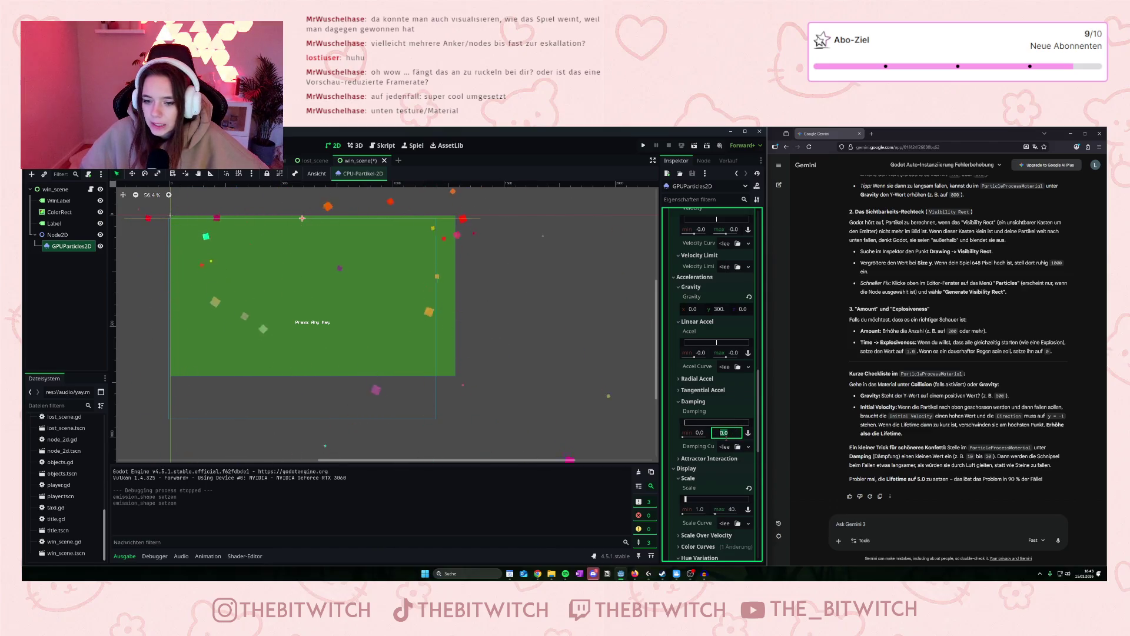
pyautogui.write('20')
pyautogui.press('Return')
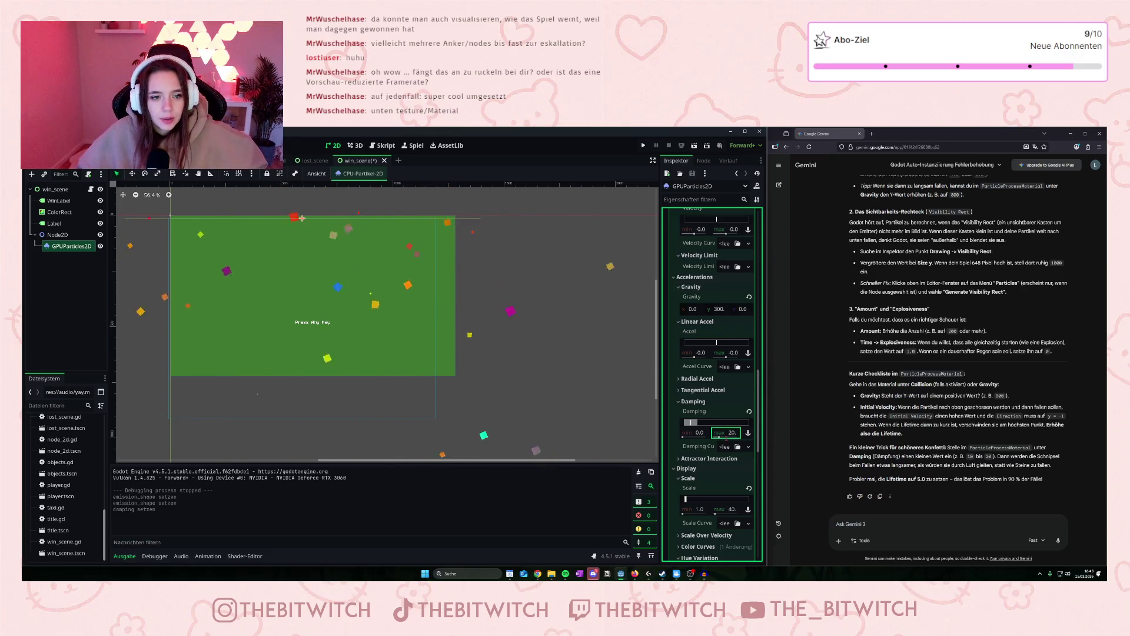
# Expand the particles' Drawing section and toggle the process material settings closed and open.
pyautogui.scroll(-2, 321, 415)
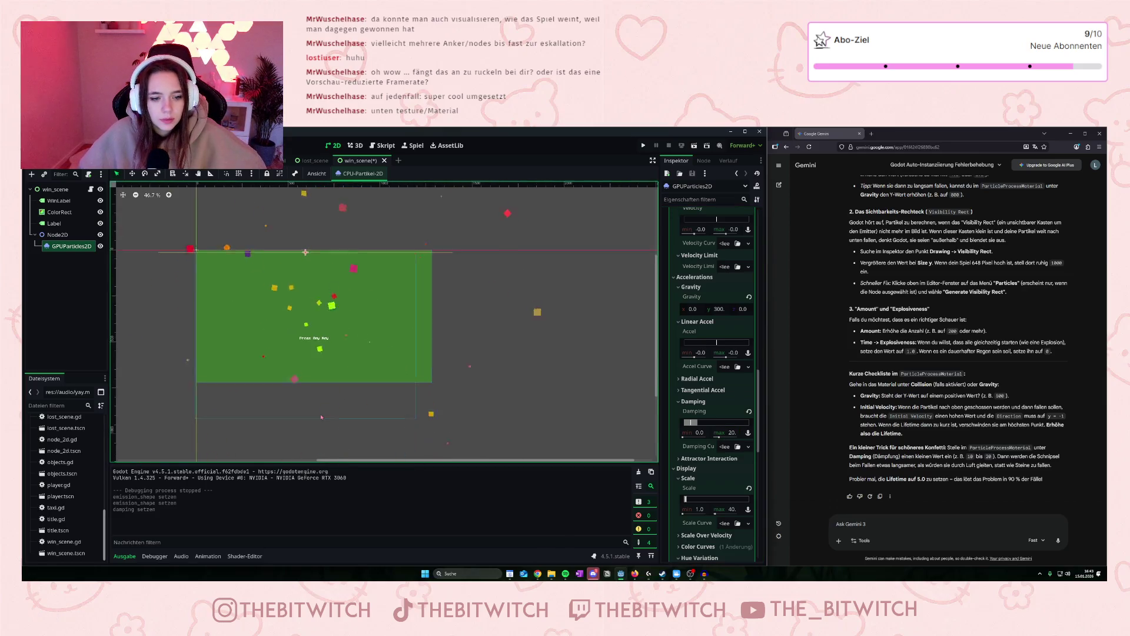
pyautogui.scroll(-1, 521, 394)
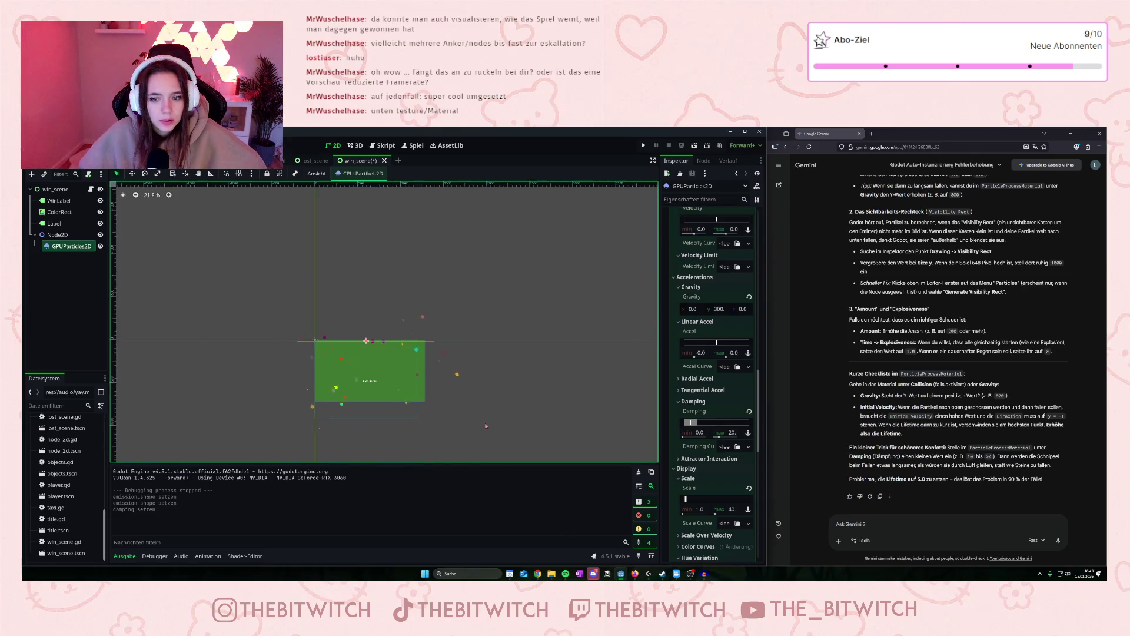
pyautogui.scroll(2, 512, 400)
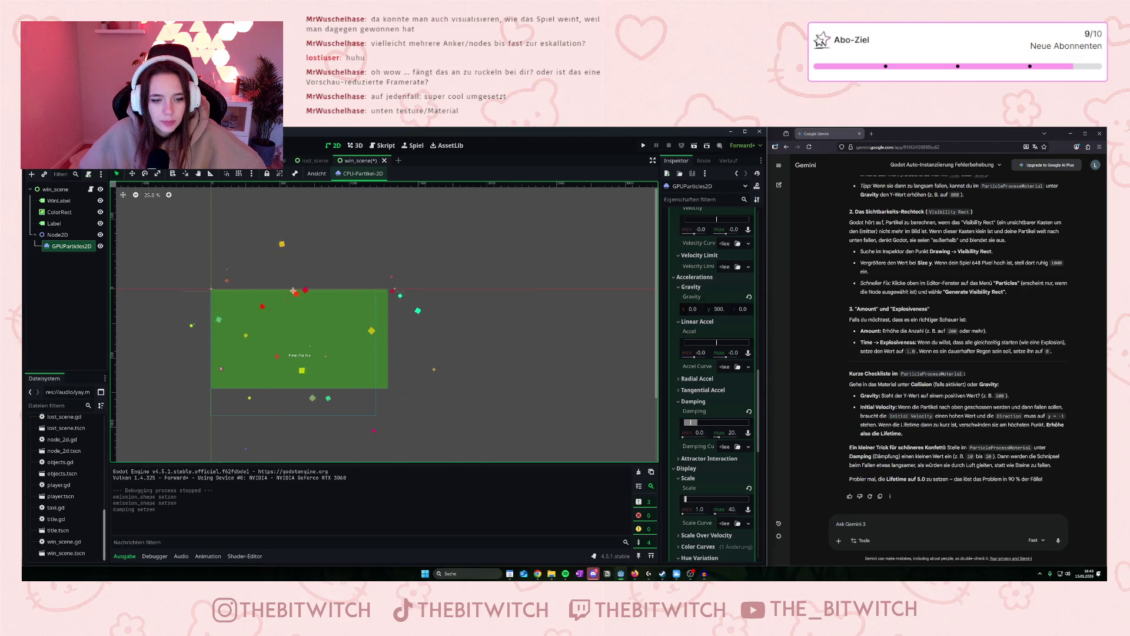
pyautogui.scroll(2, 221, 369)
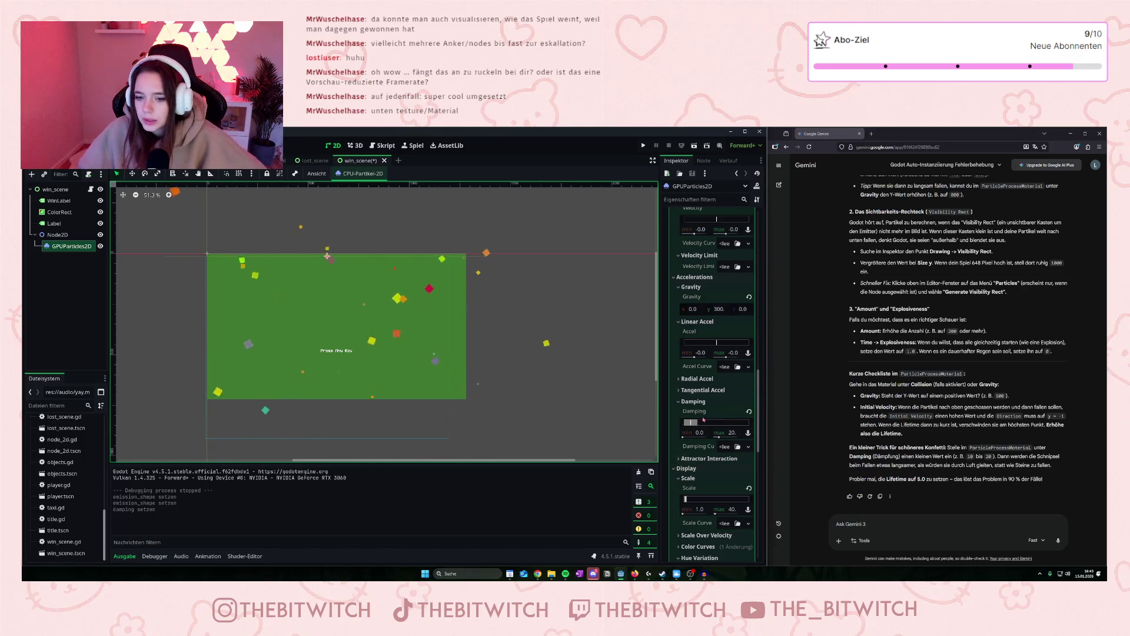
pyautogui.scroll(2, 703, 402)
pyautogui.scroll(10, 703, 401)
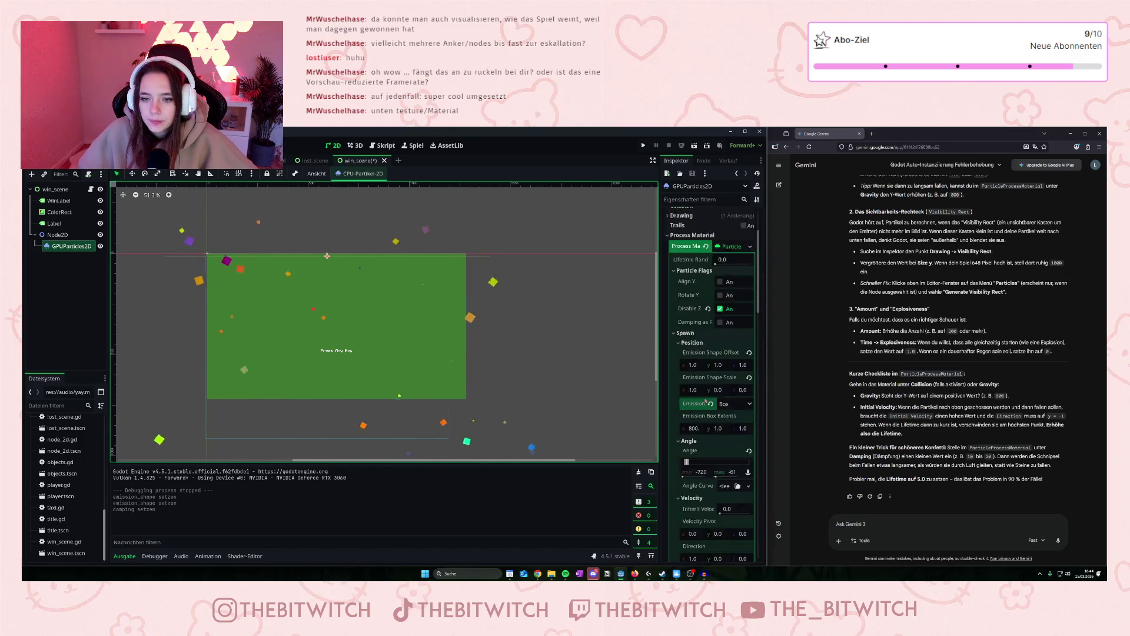
pyautogui.click(668, 303)
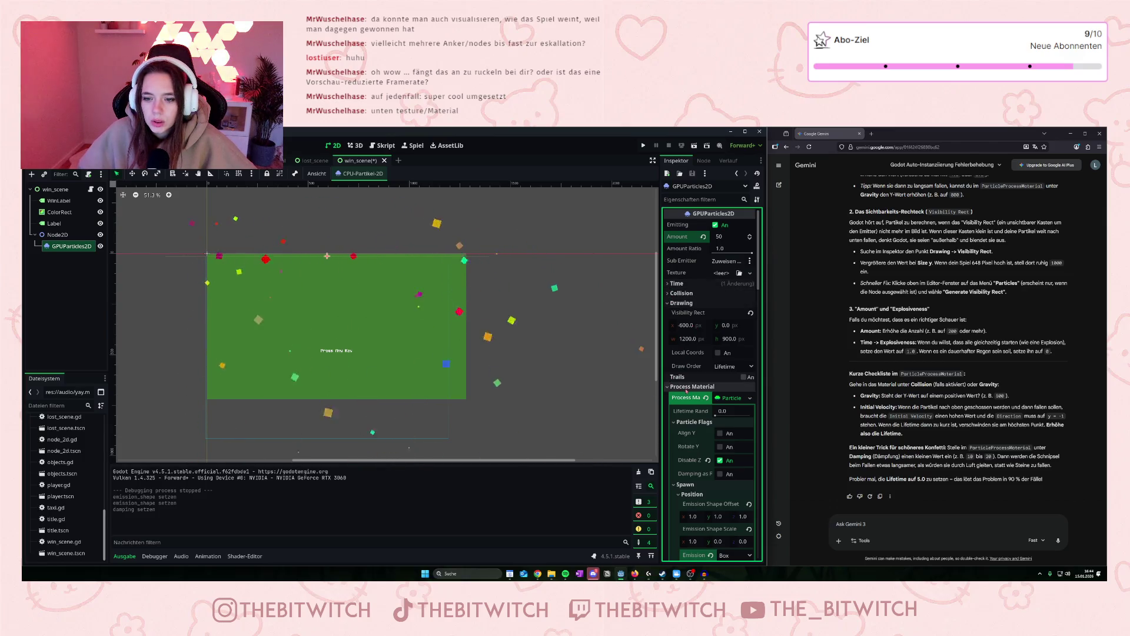
pyautogui.click(728, 398)
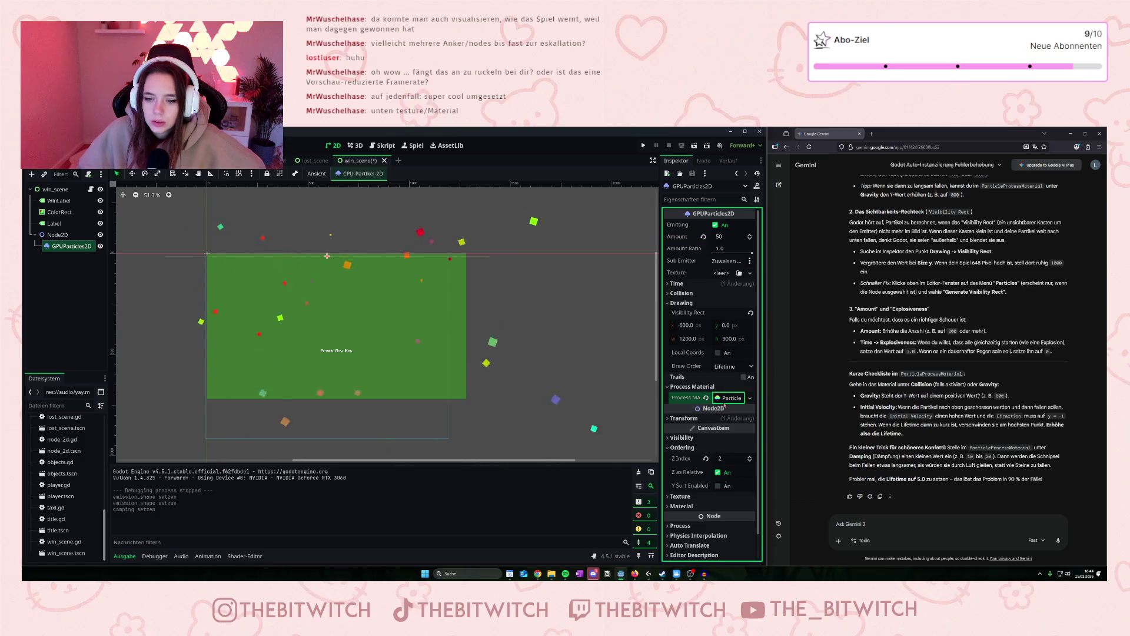
pyautogui.click(729, 399)
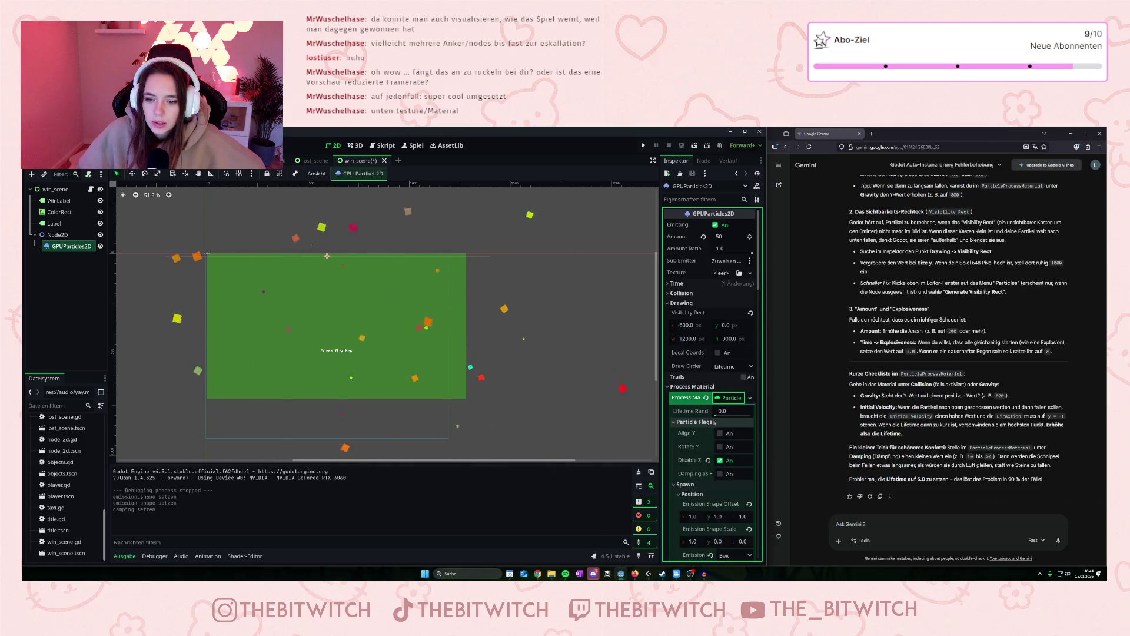
# Collapse Transform and expand the Texture, Material and Process sections of GPUParticles2D.
pyautogui.scroll(-5, 691, 429)
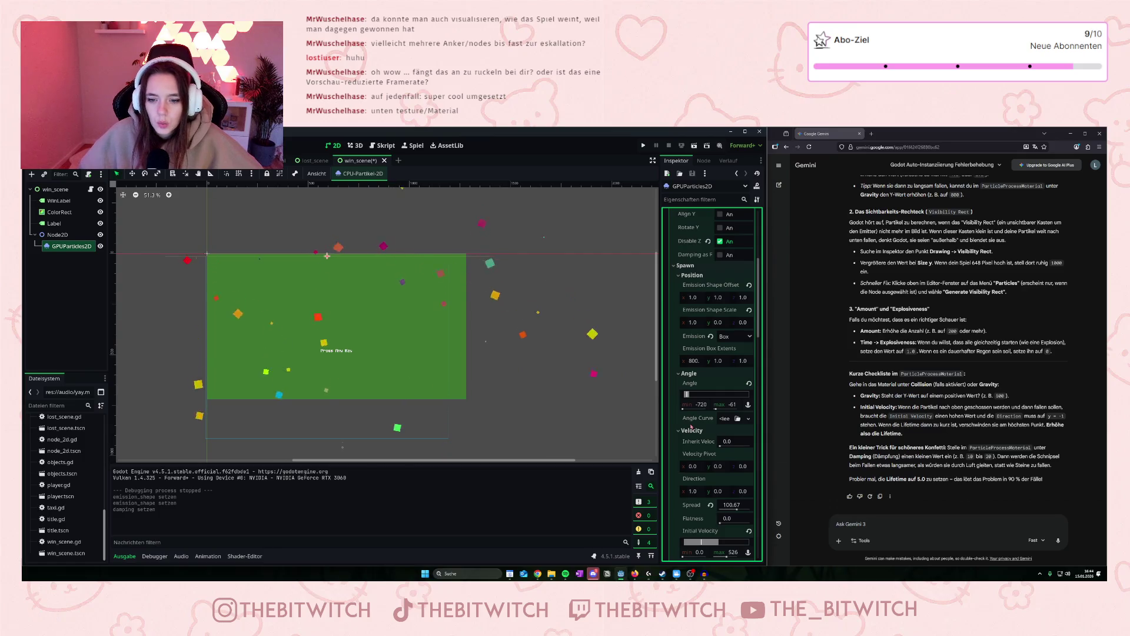
pyautogui.scroll(-10, 692, 427)
pyautogui.scroll(-8, 691, 425)
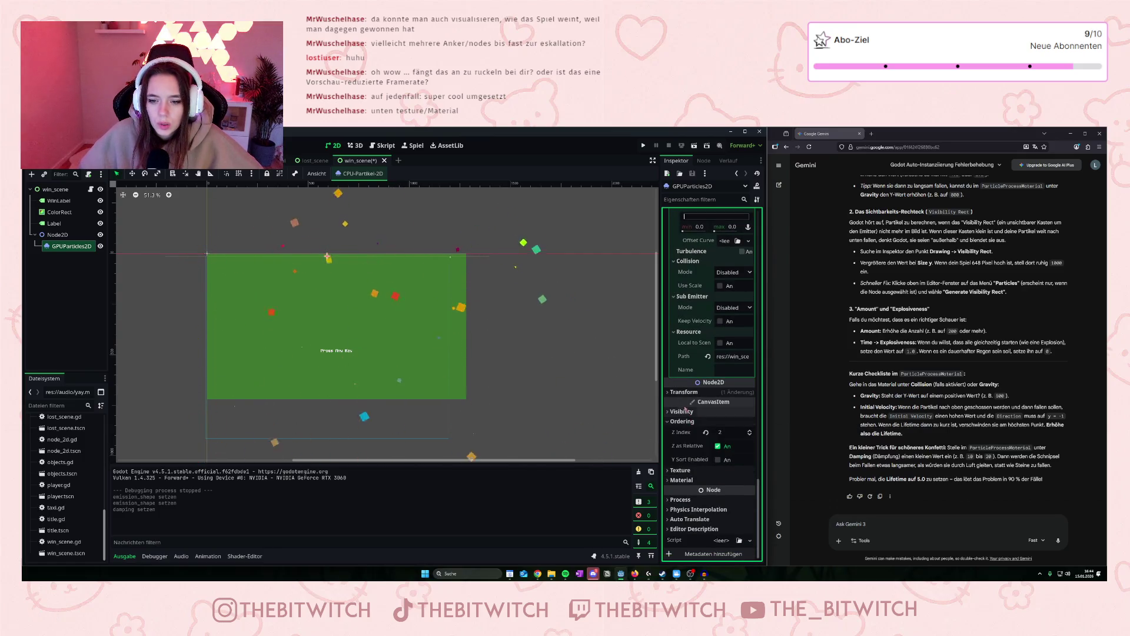
pyautogui.click(668, 393)
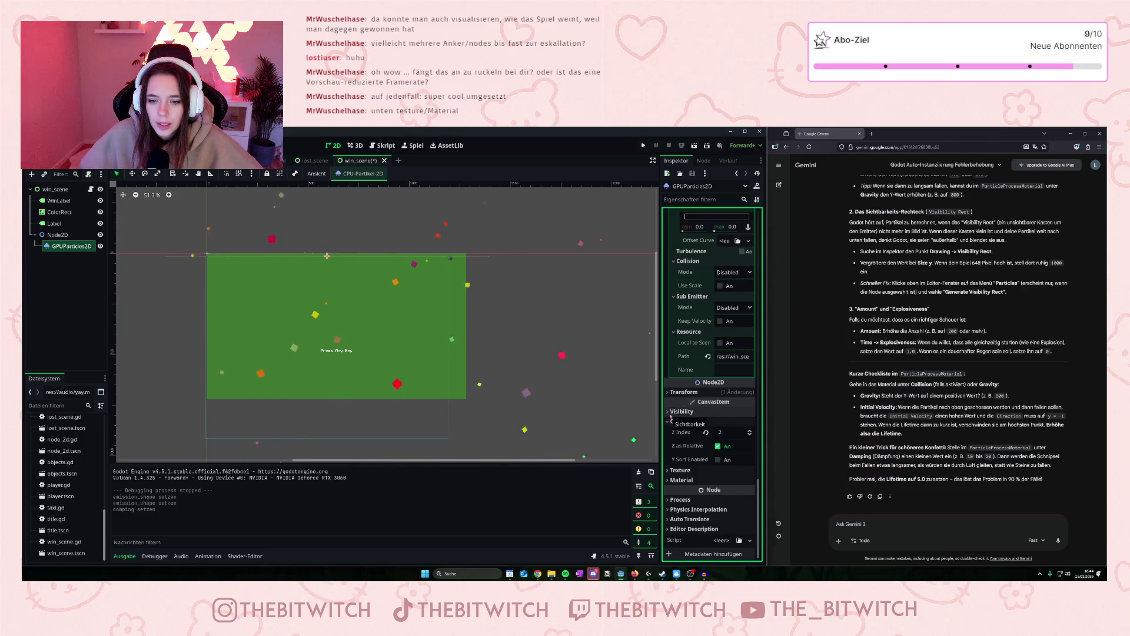
pyautogui.click(677, 470)
pyautogui.scroll(-1, 669, 477)
pyautogui.click(670, 479)
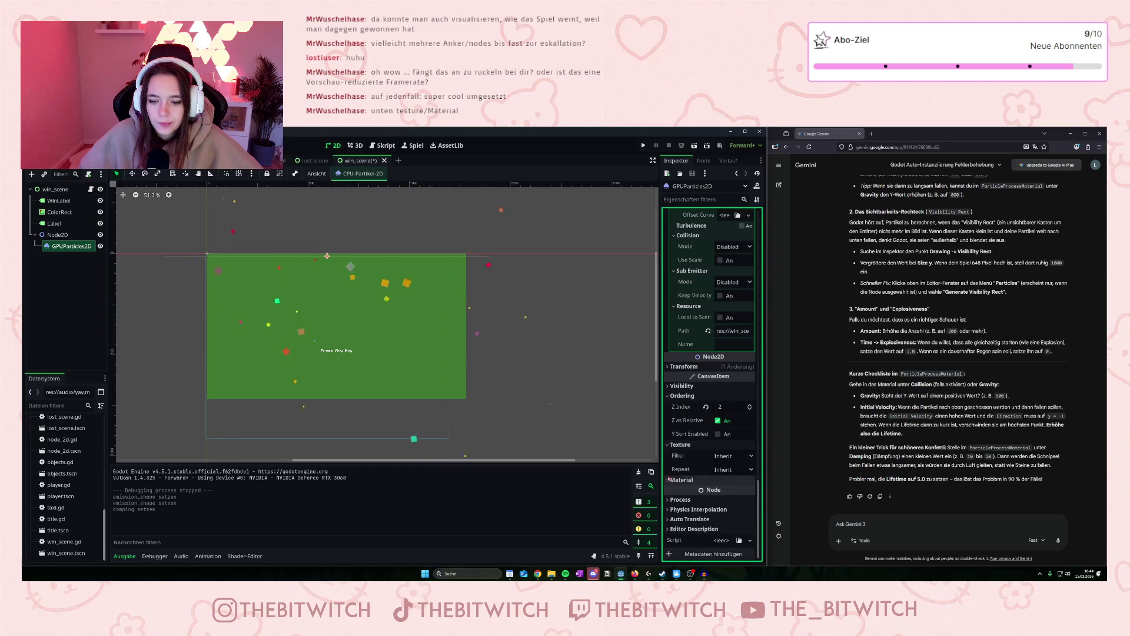
pyautogui.scroll(-1, 670, 478)
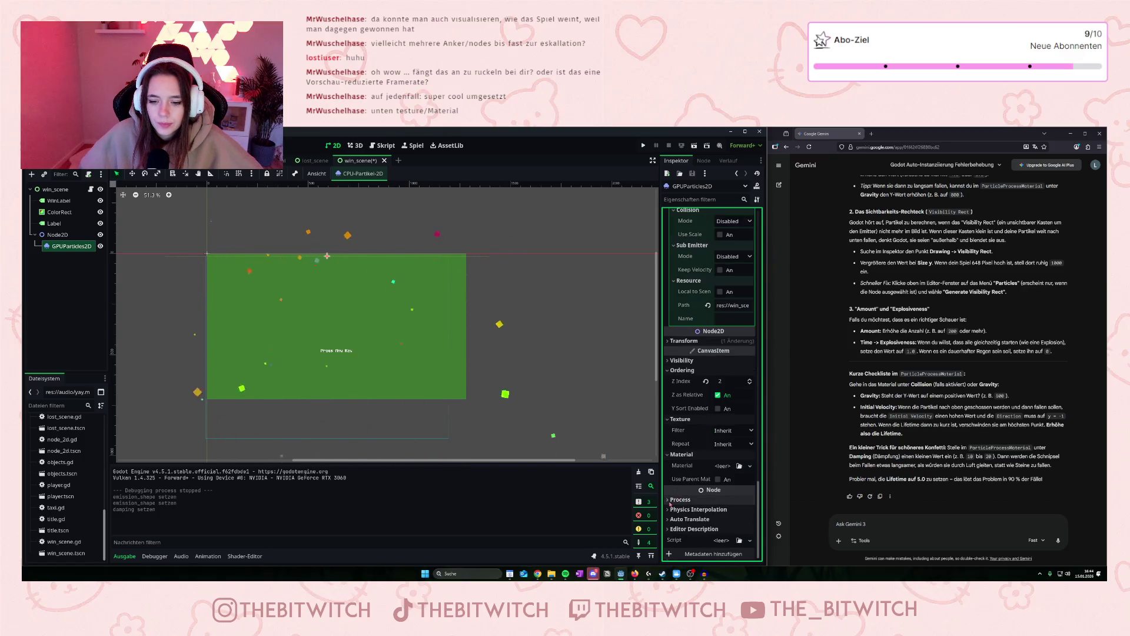
pyautogui.click(670, 500)
pyautogui.scroll(-2, 670, 504)
pyautogui.click(848, 524)
# Ask Gemini 'Kann man die form der confetti ändern?'.
pyautogui.write('Kann')
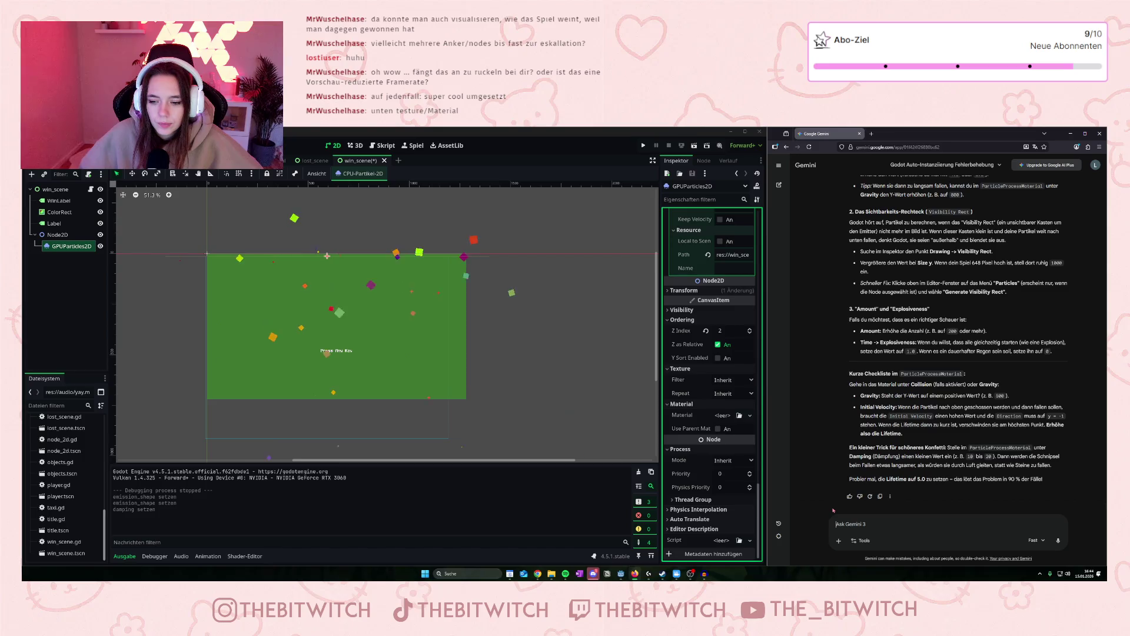
pyautogui.write(' man die form der')
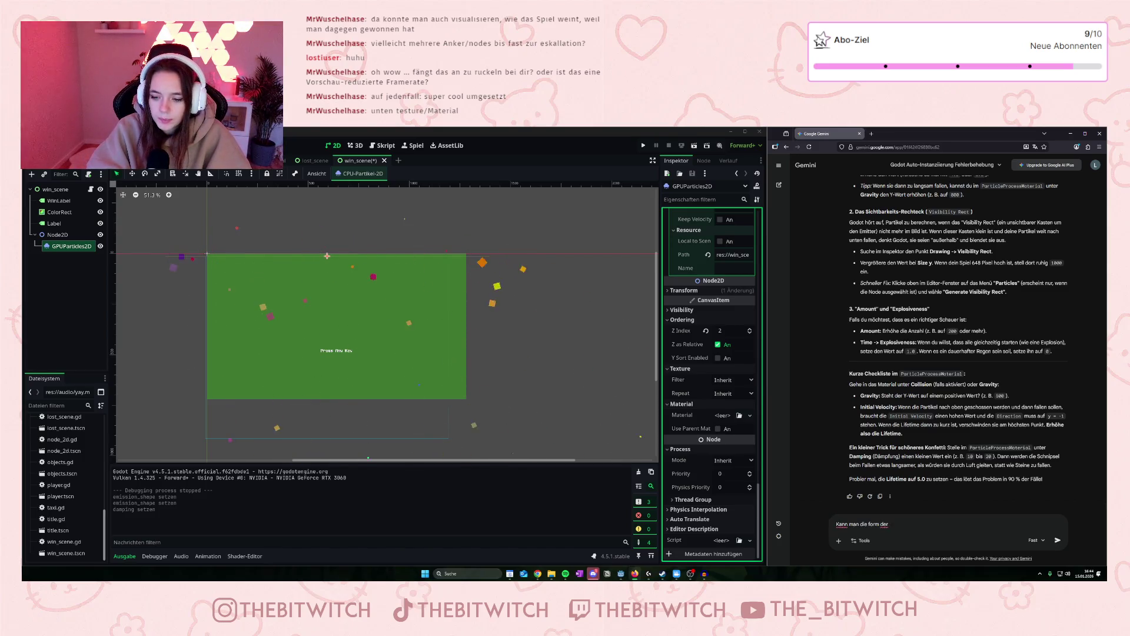
pyautogui.write(' confetti')
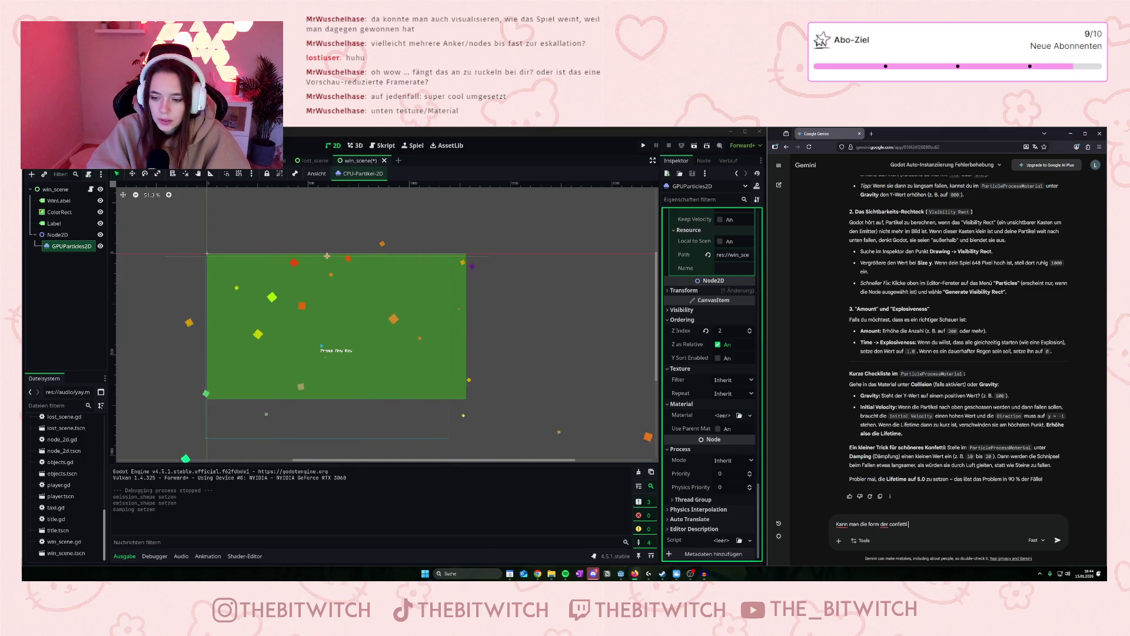
pyautogui.write(' ändern?')
pyautogui.press('Return')
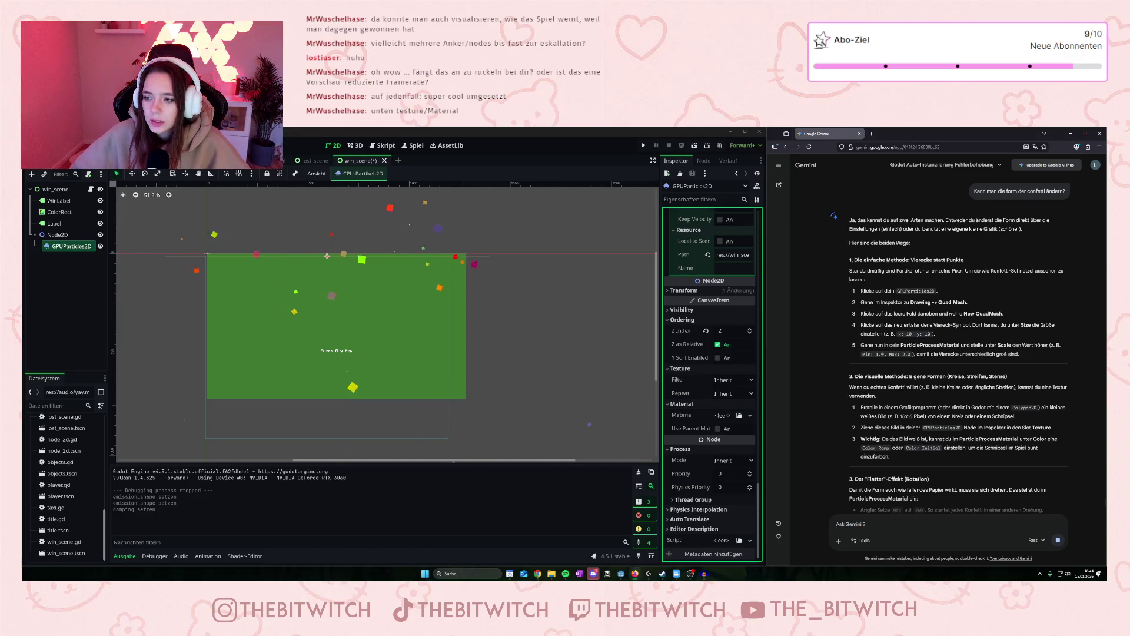
pyautogui.click(518, 375)
pyautogui.click(71, 246)
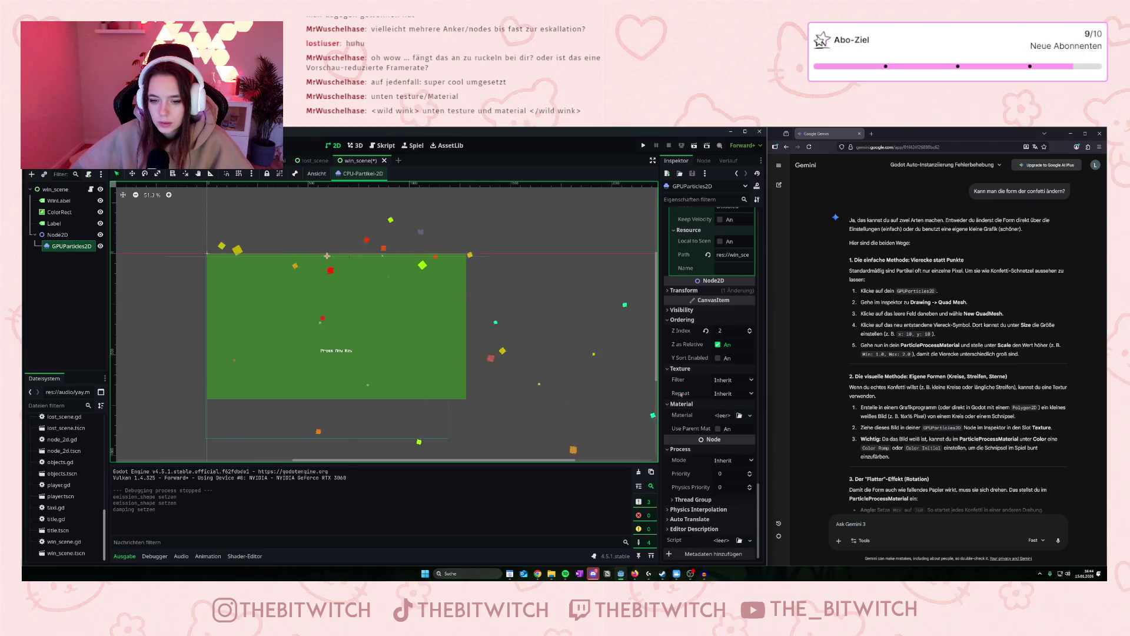
pyautogui.click(716, 416)
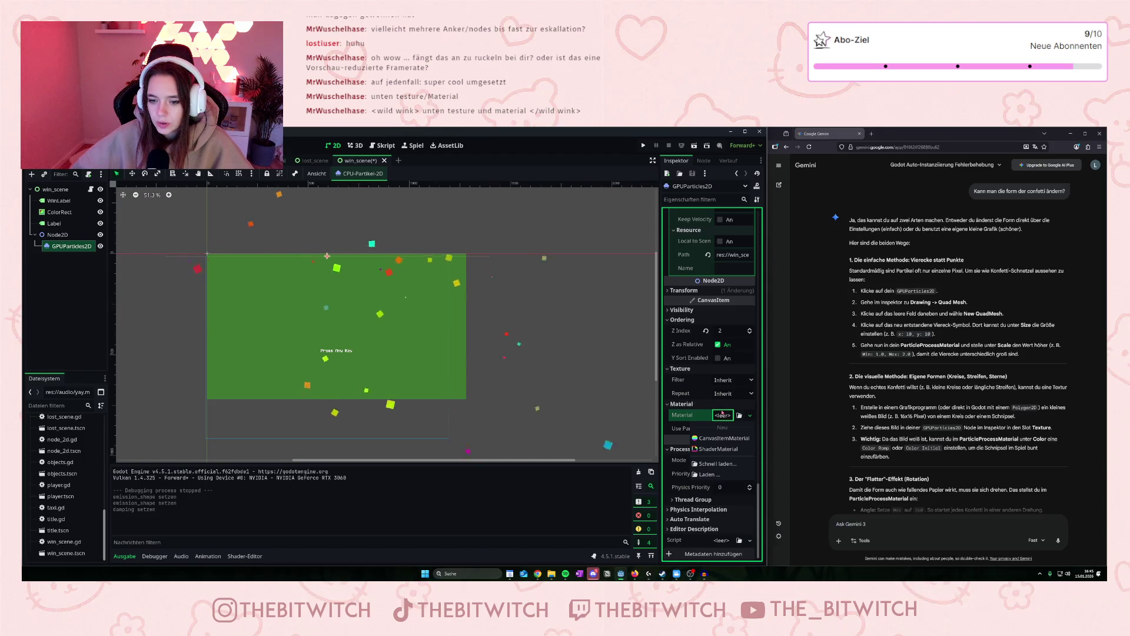
pyautogui.click(675, 434)
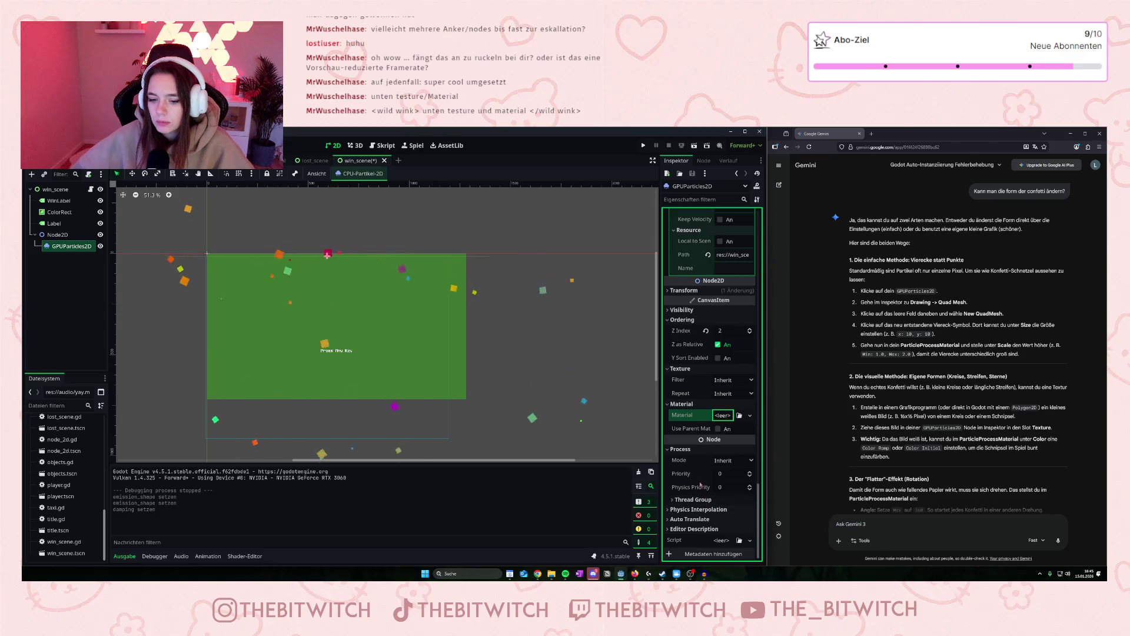
pyautogui.scroll(1, 704, 473)
pyautogui.scroll(1, 707, 424)
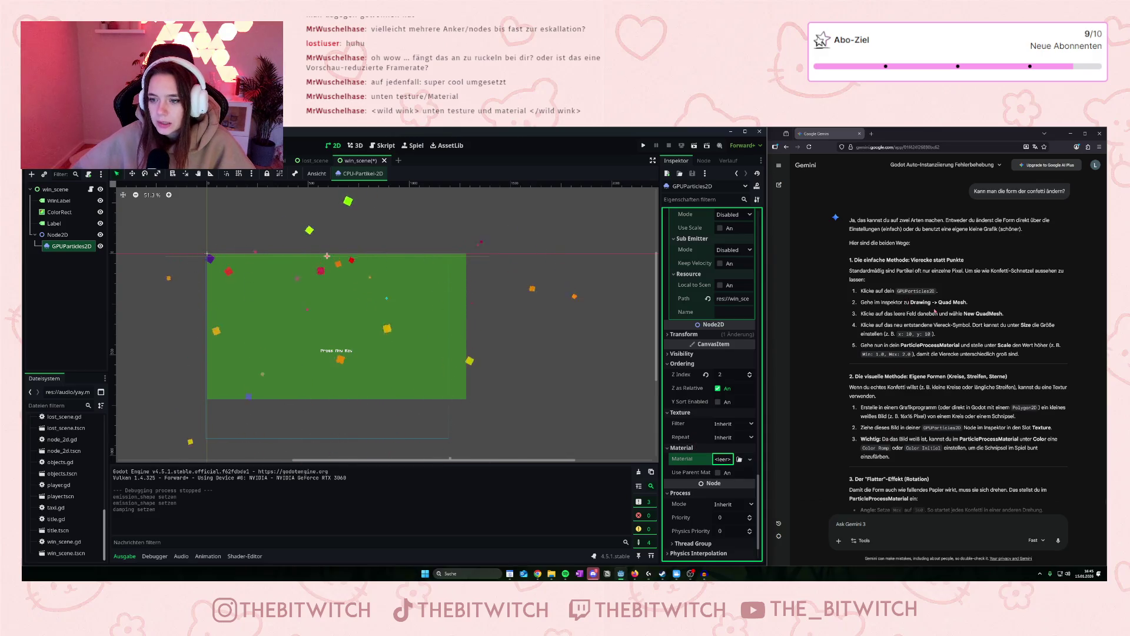
# Collapse the Particle Flags, Spawn and Animated Velocity groups of the process material.
pyautogui.scroll(15, 669, 381)
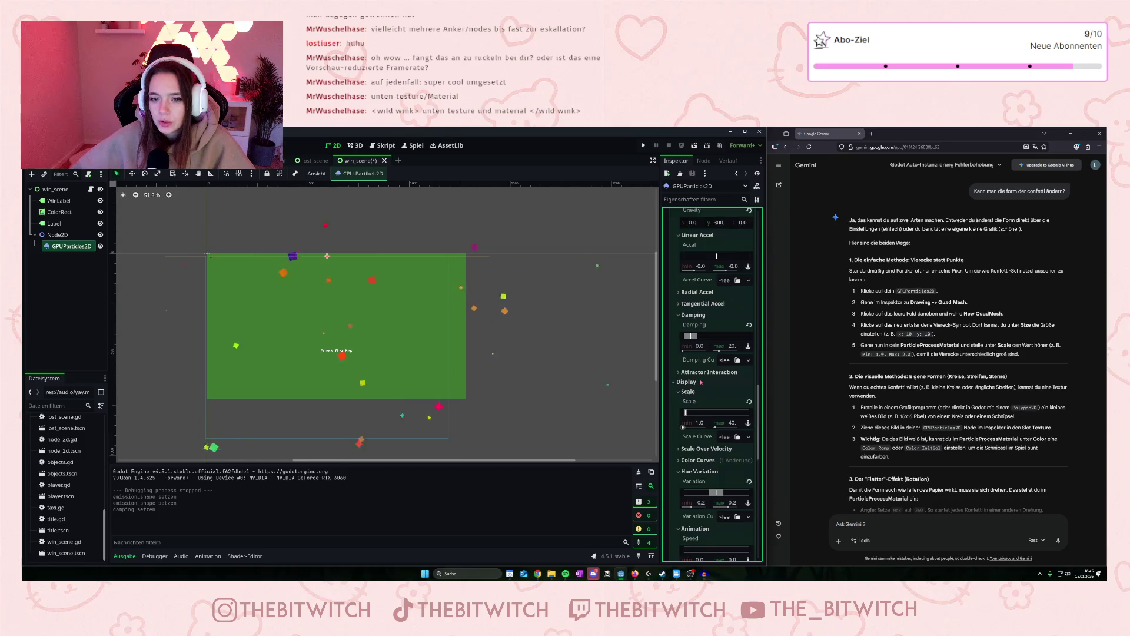
pyautogui.scroll(10, 694, 375)
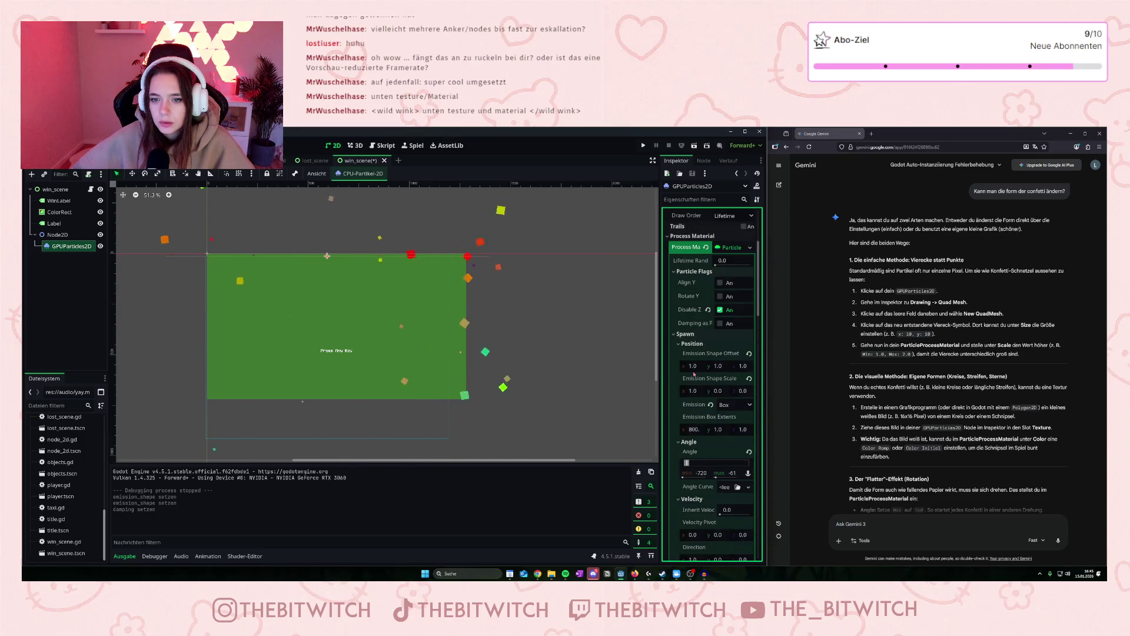
pyautogui.scroll(-10, 695, 370)
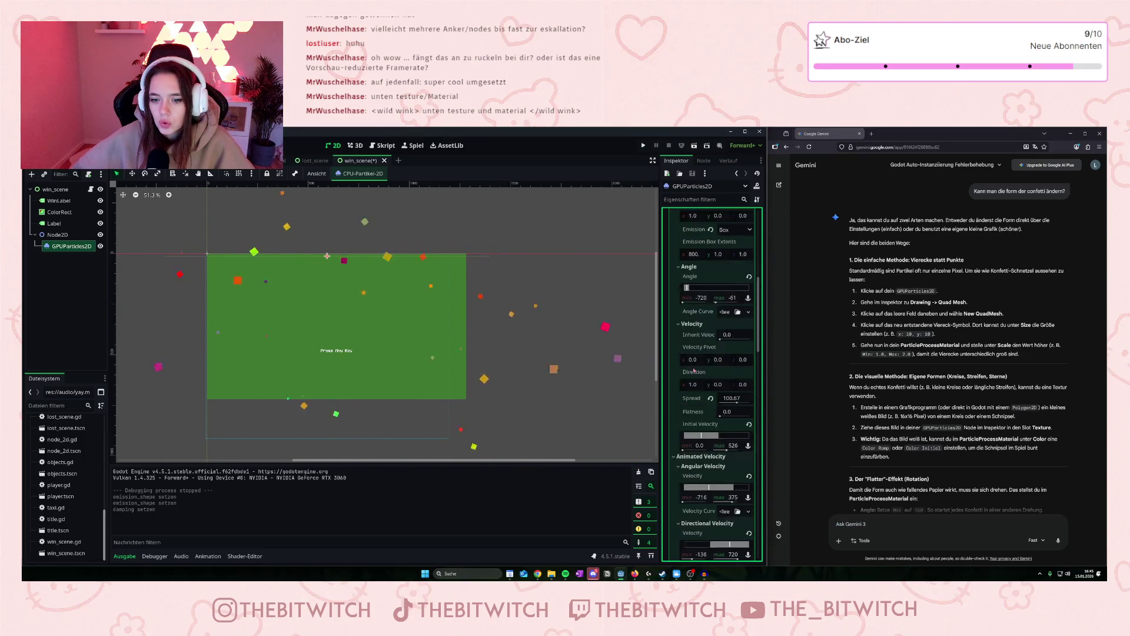
pyautogui.scroll(-10, 695, 370)
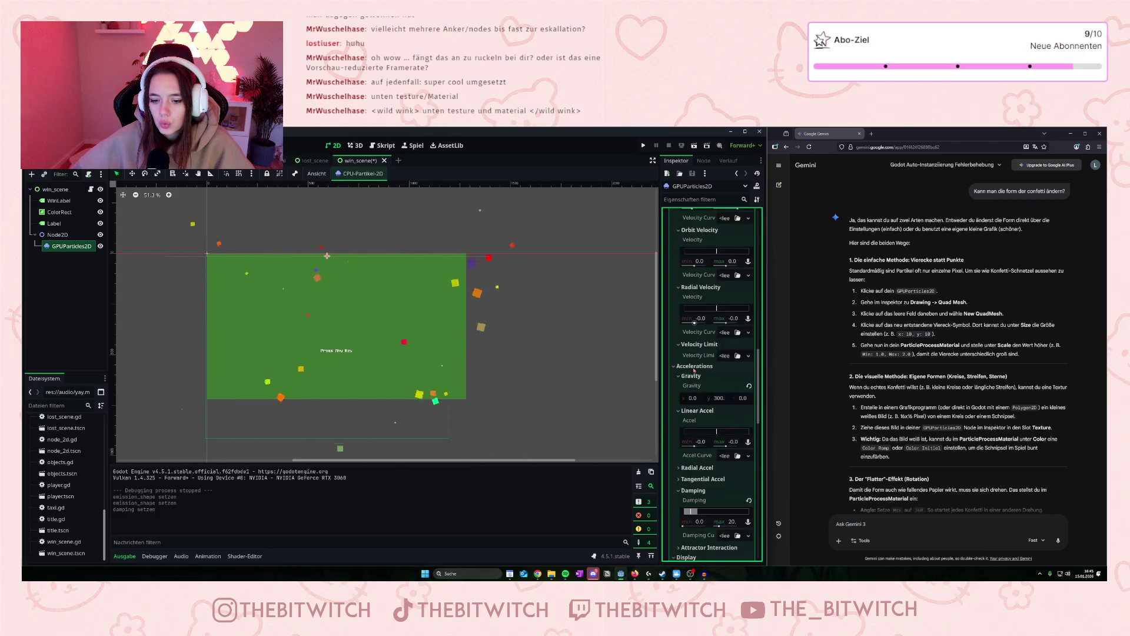
pyautogui.scroll(-10, 694, 371)
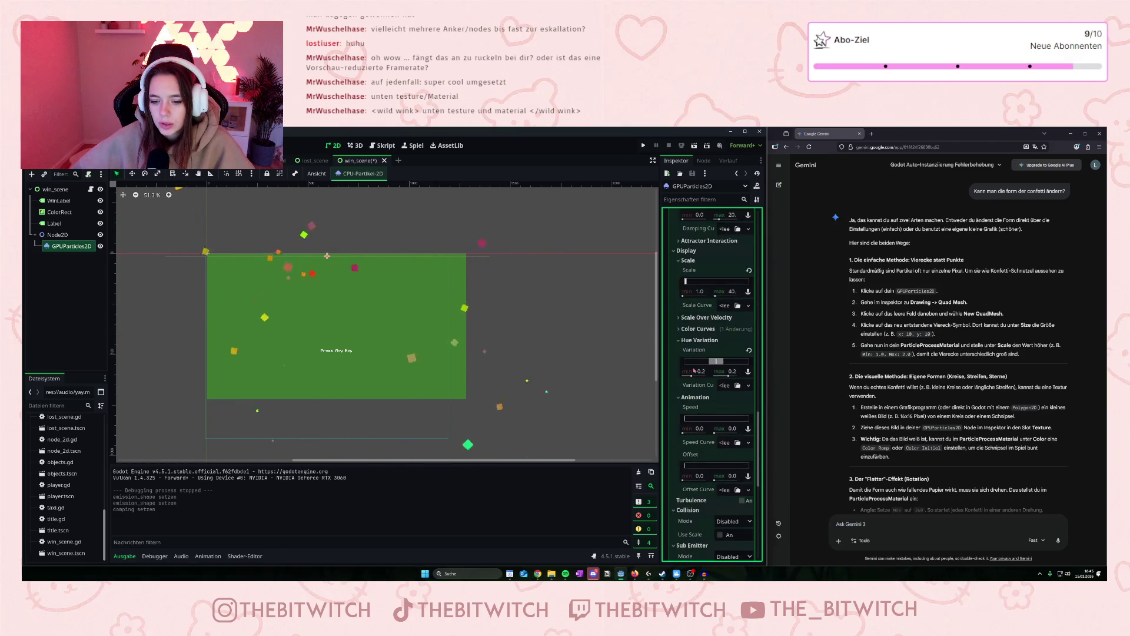
pyautogui.scroll(5, 695, 370)
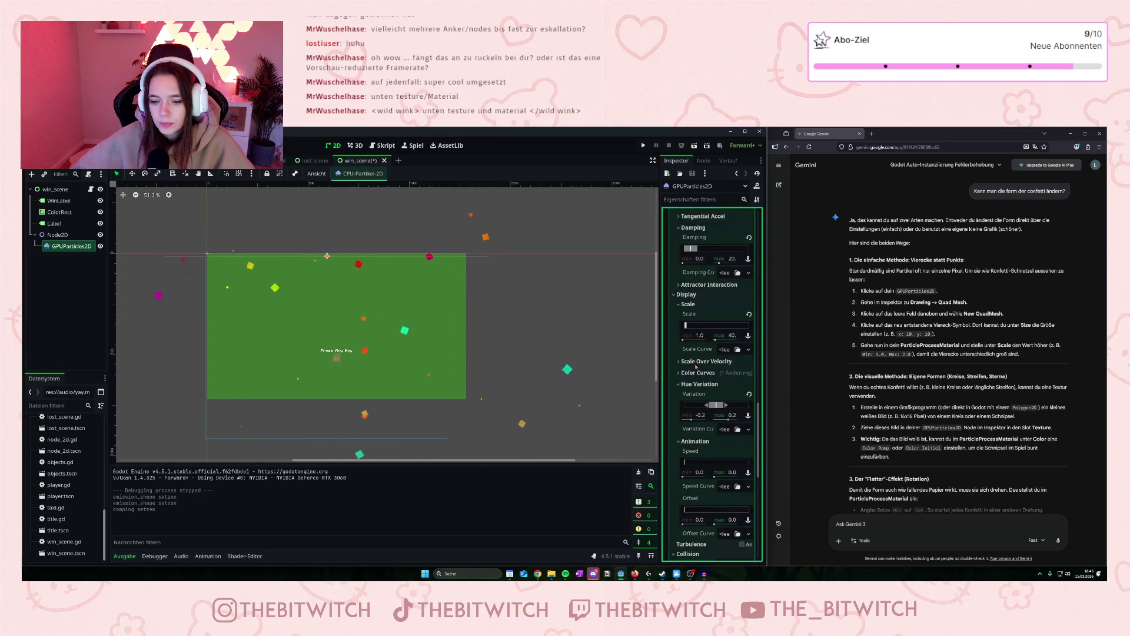
pyautogui.scroll(4, 697, 366)
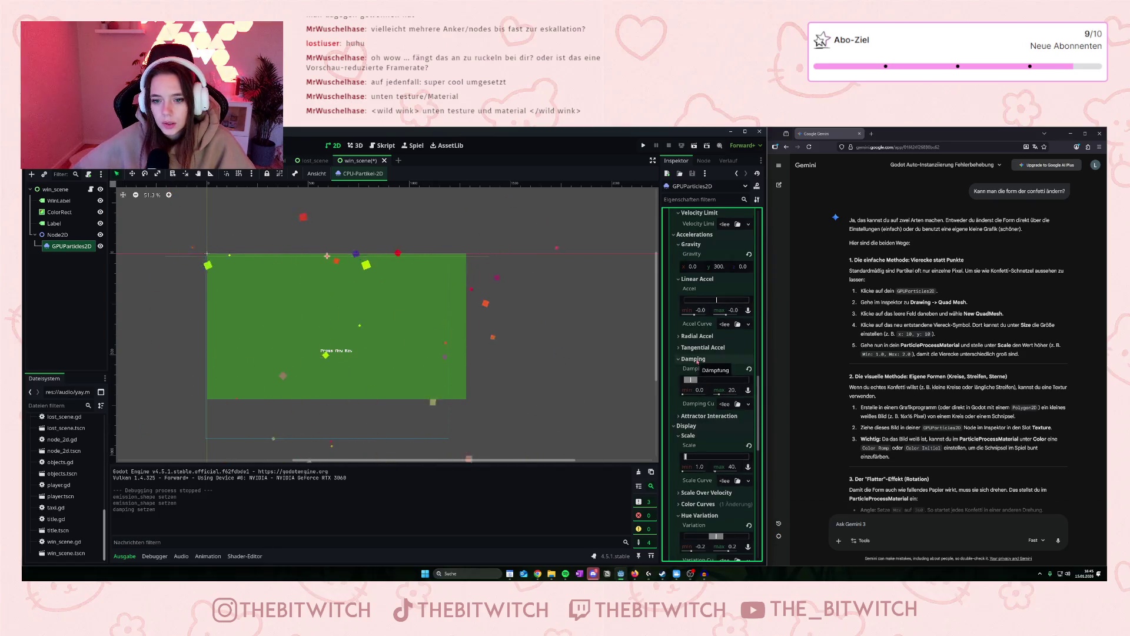
pyautogui.scroll(12, 698, 361)
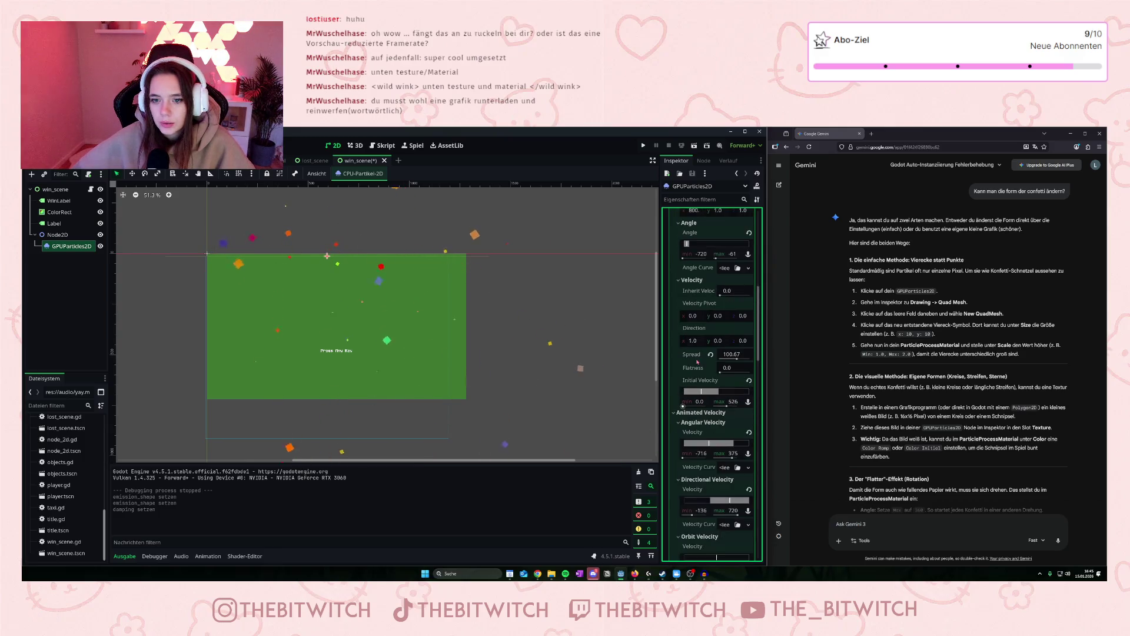
pyautogui.scroll(8, 697, 361)
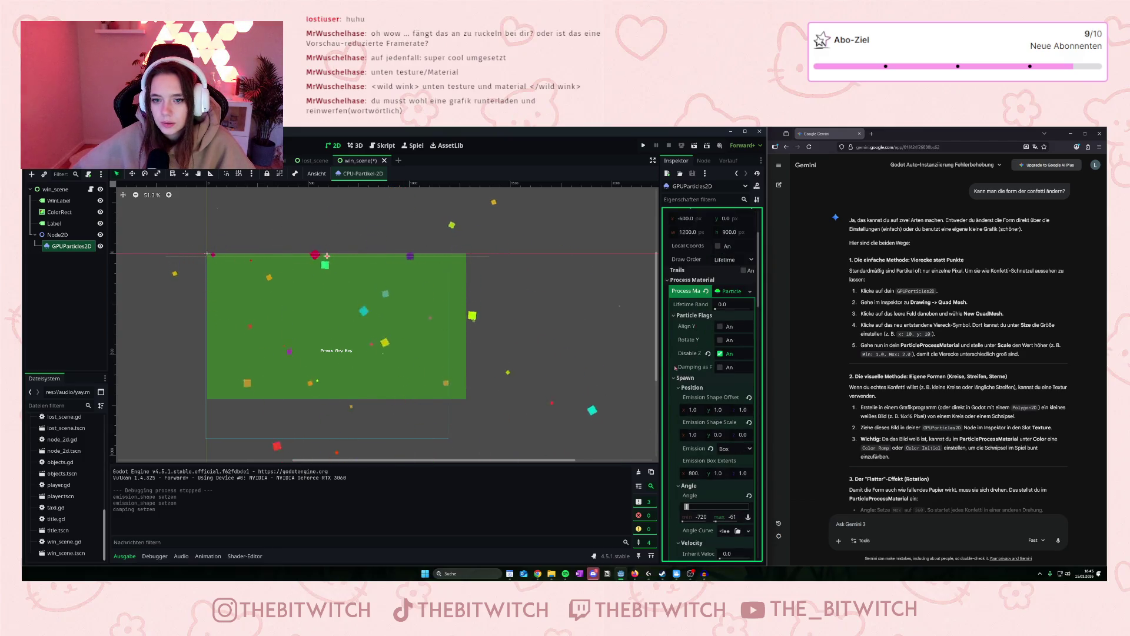
pyautogui.click(675, 315)
pyautogui.click(674, 325)
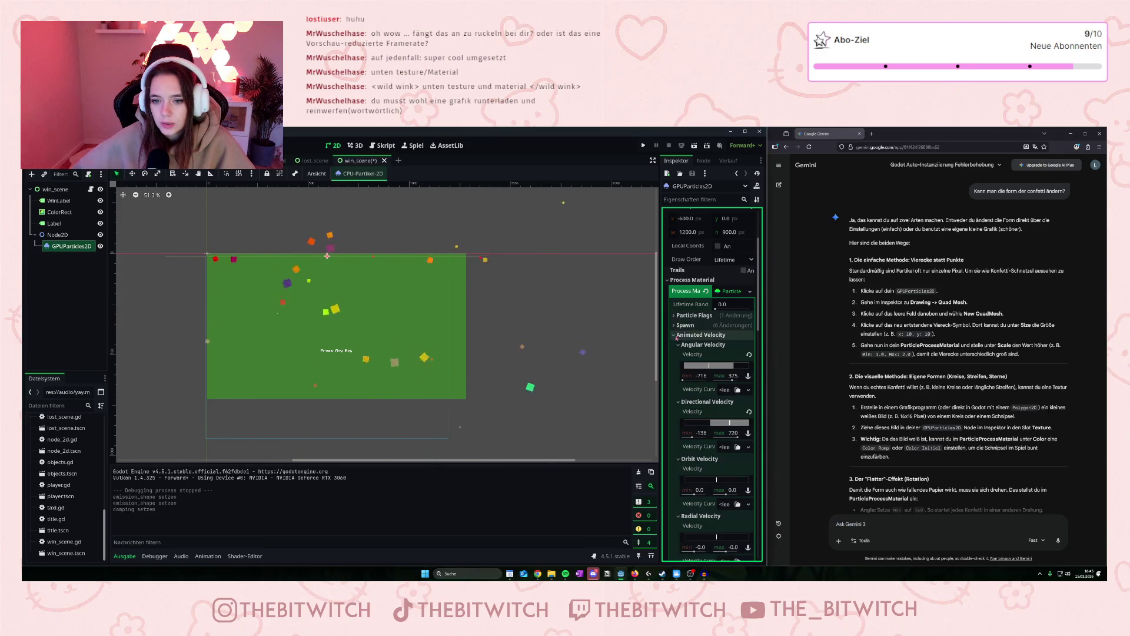
pyautogui.click(674, 334)
# Collapse Accelerations, Display, Collision and Sub Emitter, then return to the Inspector's top.
pyautogui.click(674, 345)
pyautogui.click(674, 355)
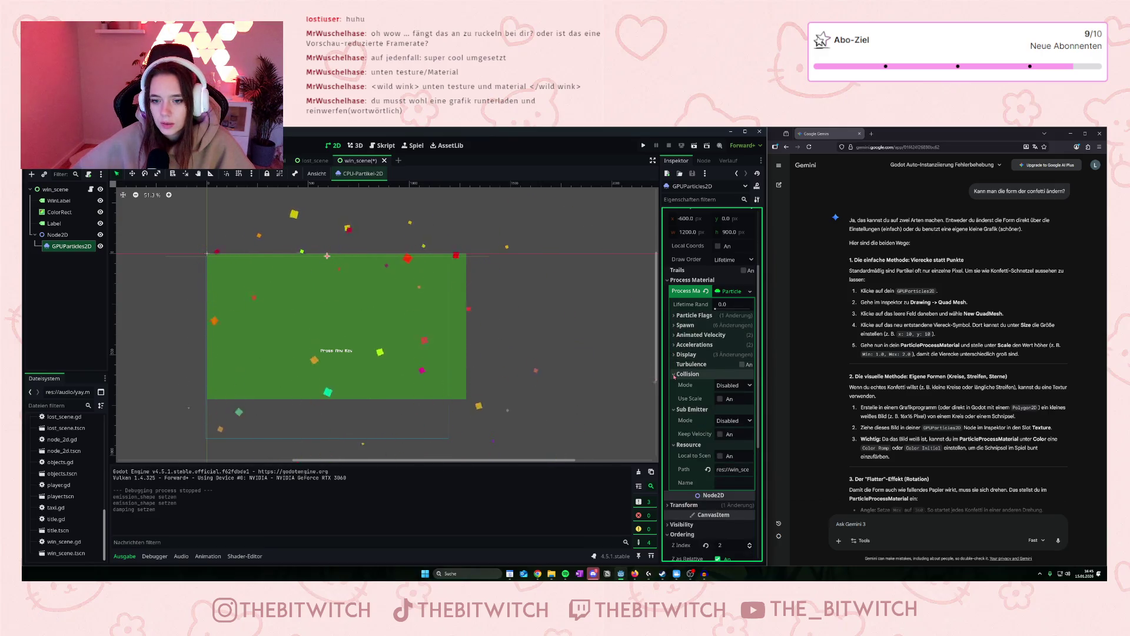
pyautogui.click(675, 374)
pyautogui.click(674, 383)
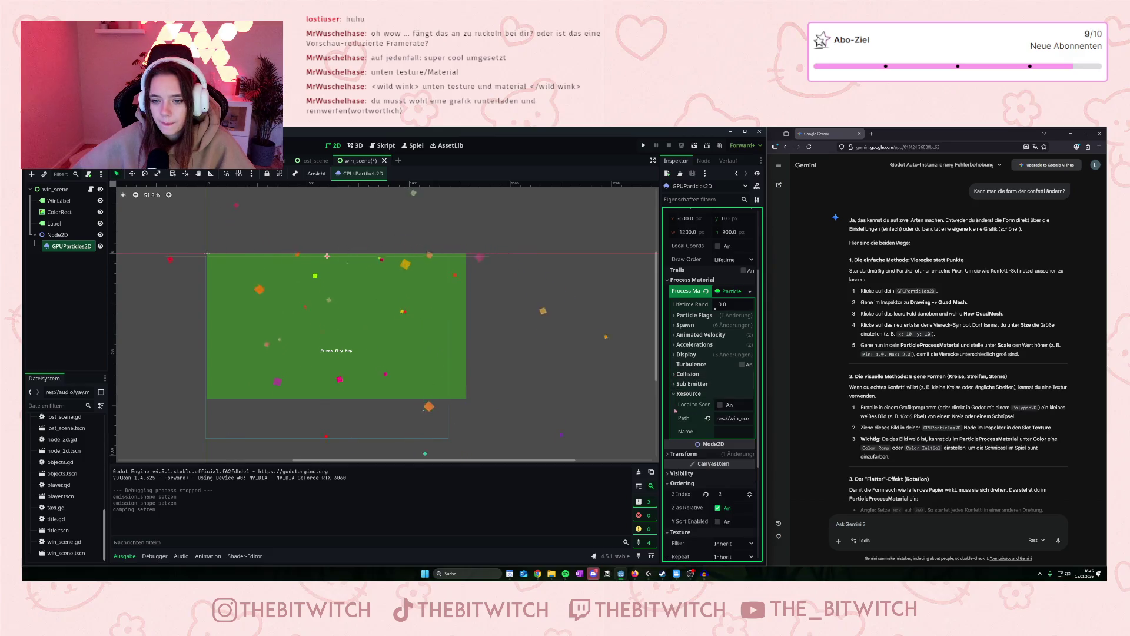
pyautogui.scroll(3, 682, 363)
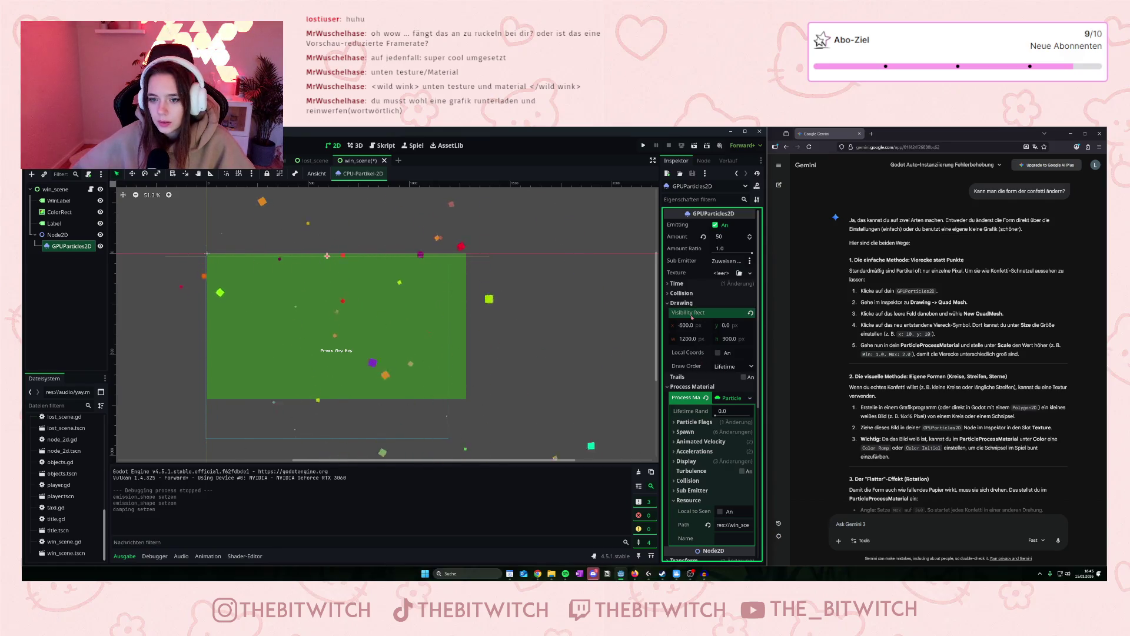
pyautogui.moveTo(692, 318)
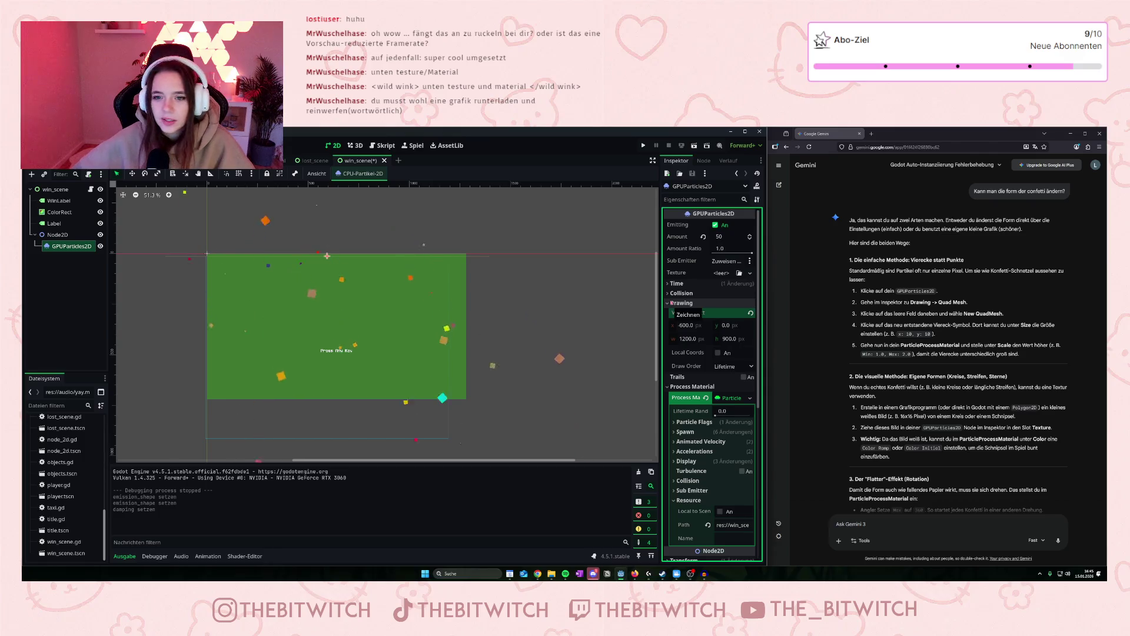
pyautogui.click(722, 273)
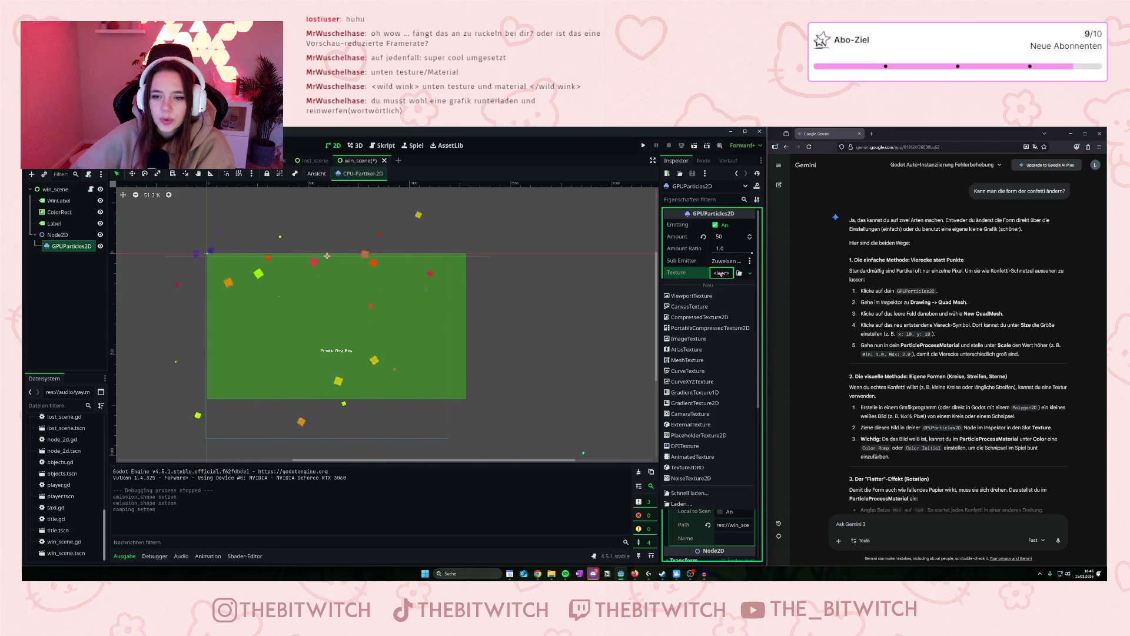
pyautogui.click(721, 274)
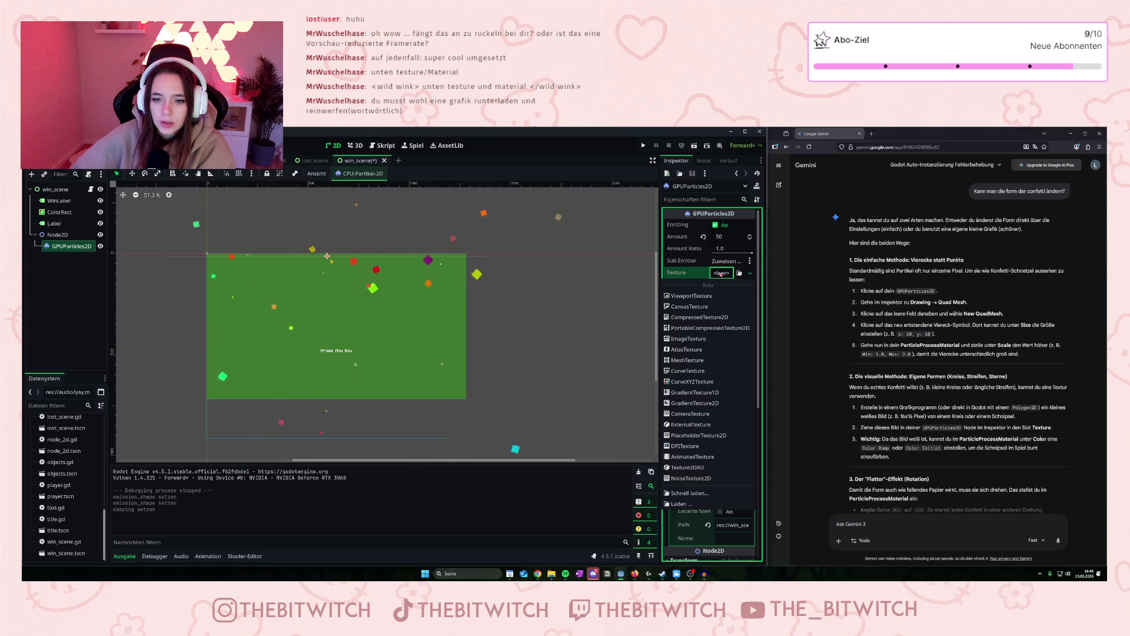
pyautogui.click(721, 275)
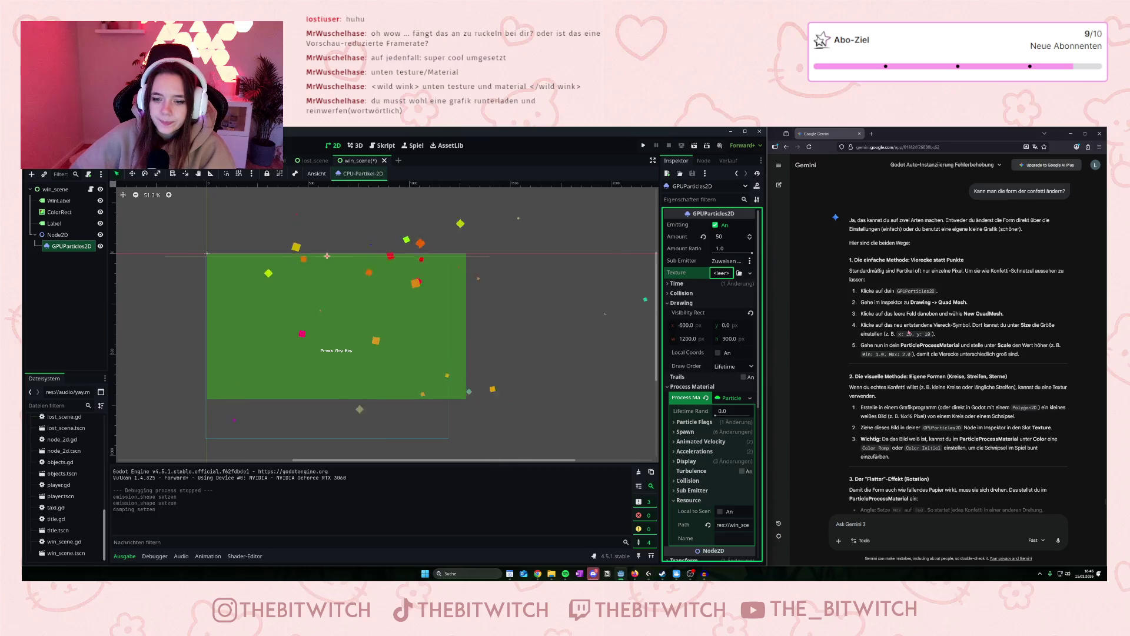
pyautogui.scroll(-3, 919, 363)
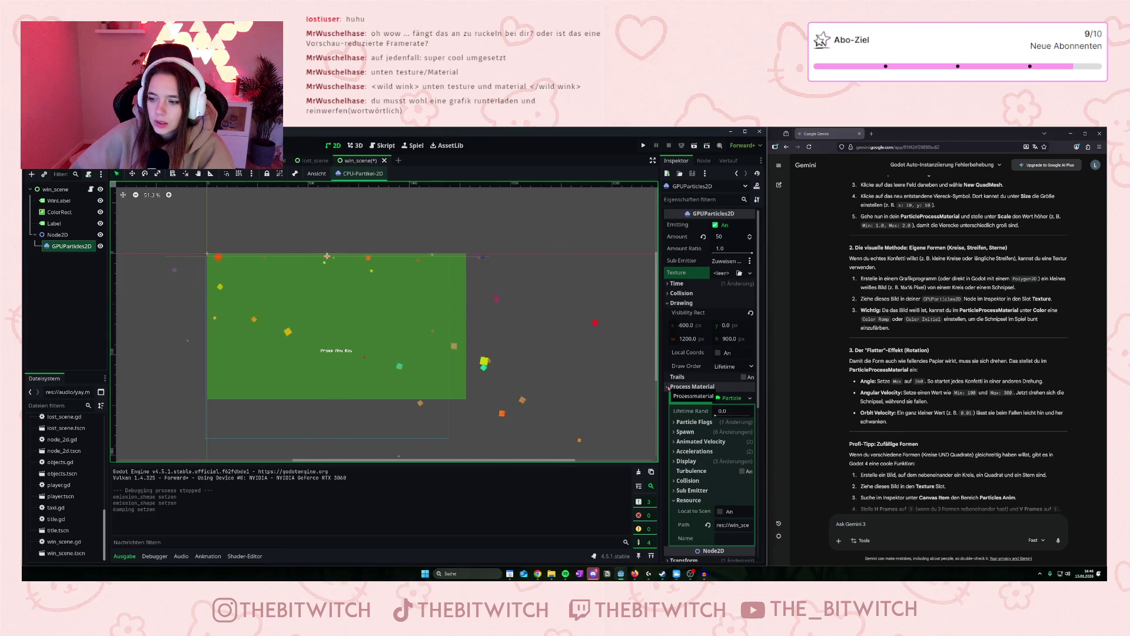
# Re-expand Process Material and open Accelerations, showing gravity of 300 on Y.
pyautogui.click(668, 387)
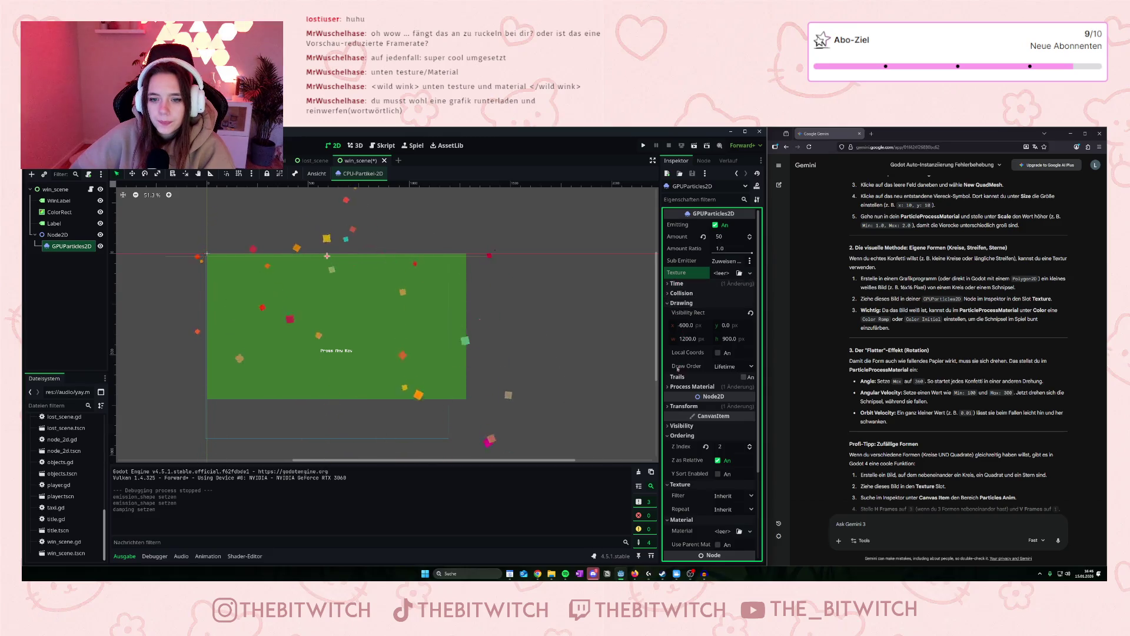
pyautogui.click(669, 387)
pyautogui.scroll(-3, 669, 388)
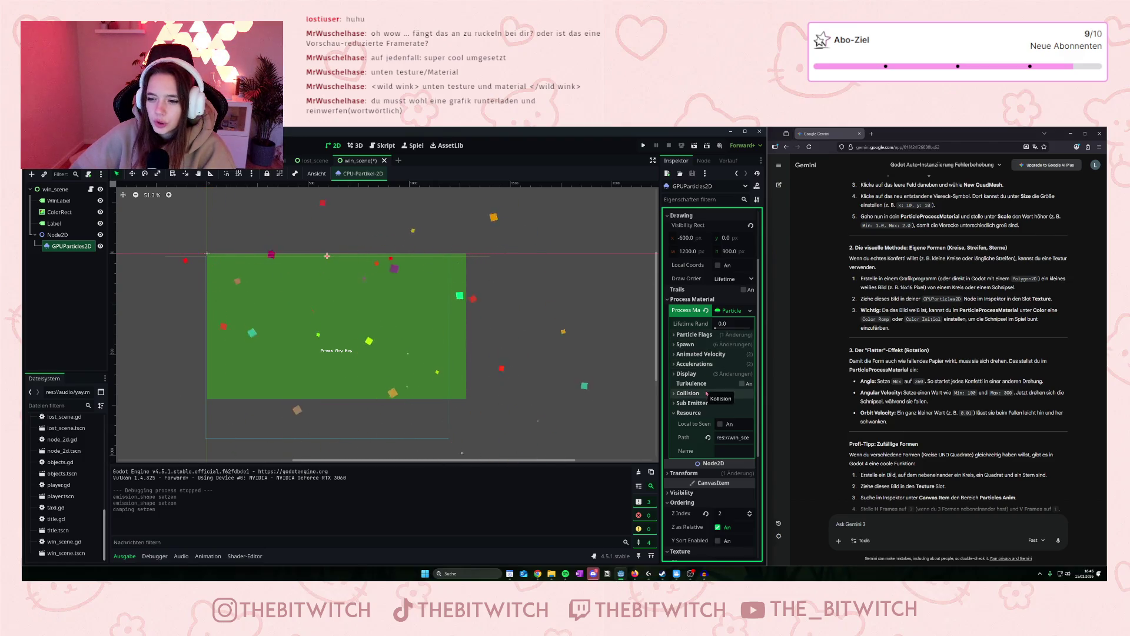
pyautogui.click(673, 365)
pyautogui.scroll(-3, 723, 409)
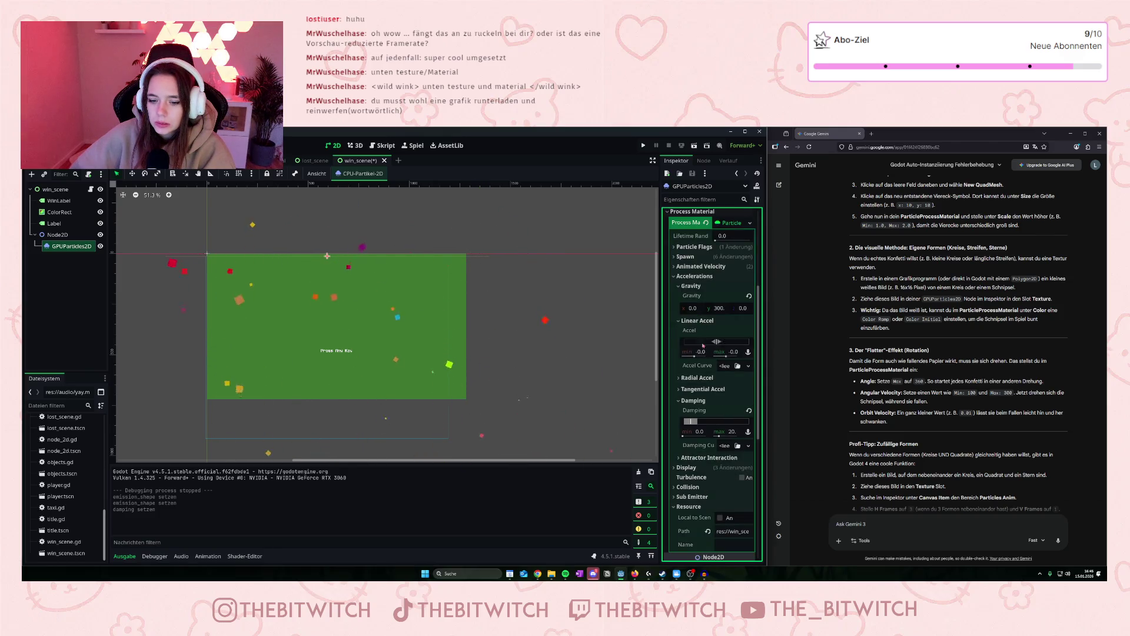
pyautogui.click(675, 278)
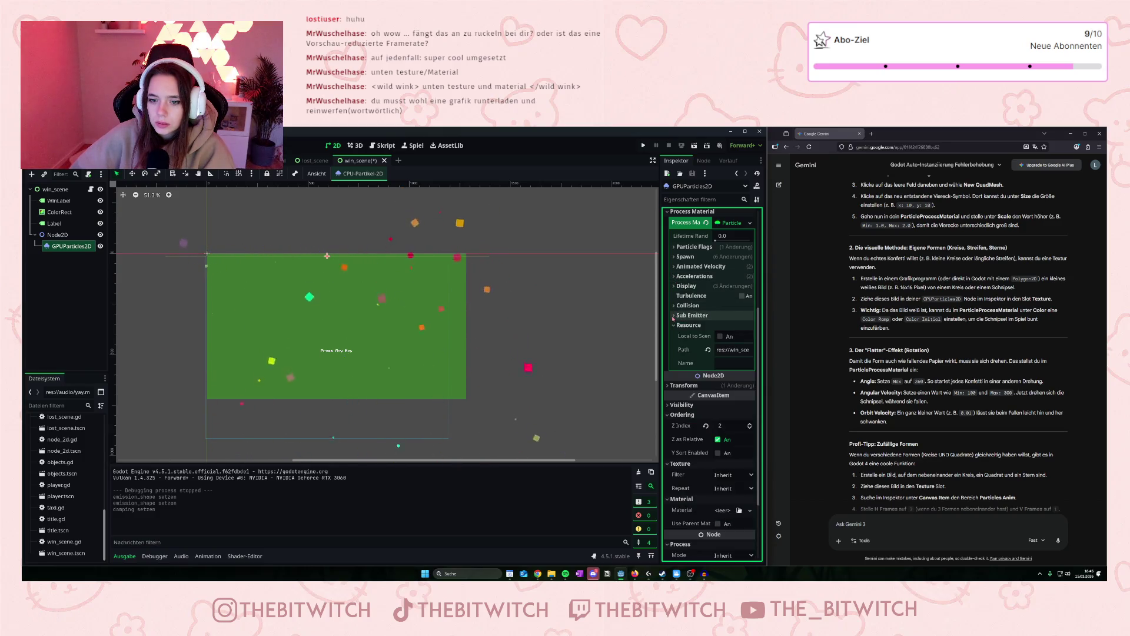
pyautogui.click(675, 276)
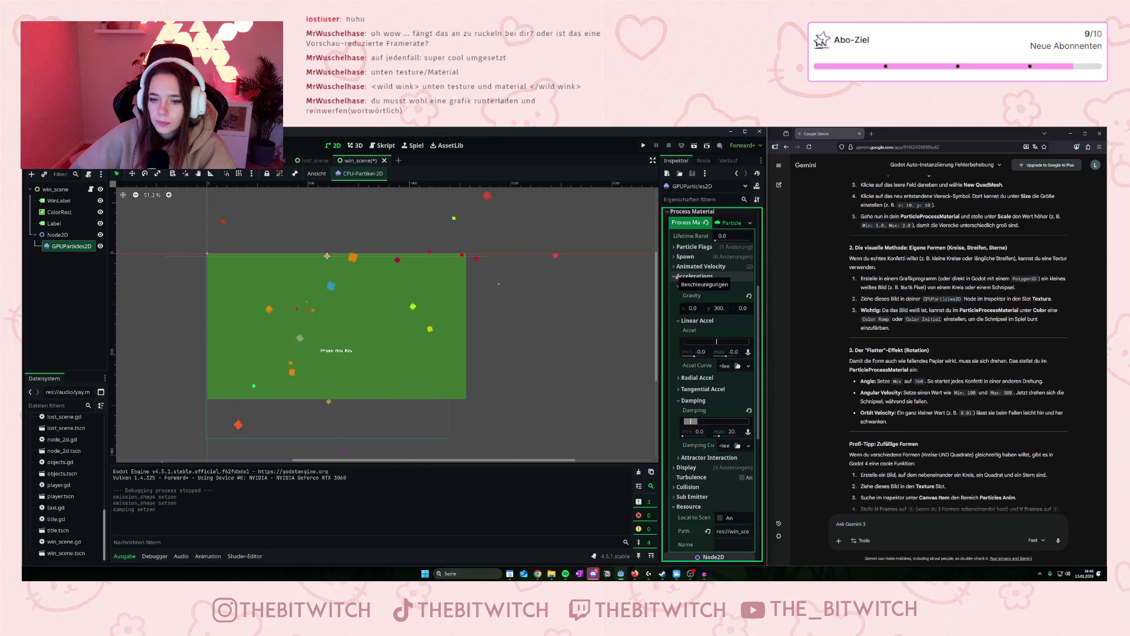
# Collapse Accelerations and open Animated Velocity to adjust the Orbit Velocity range.
pyautogui.click(676, 276)
pyautogui.click(694, 266)
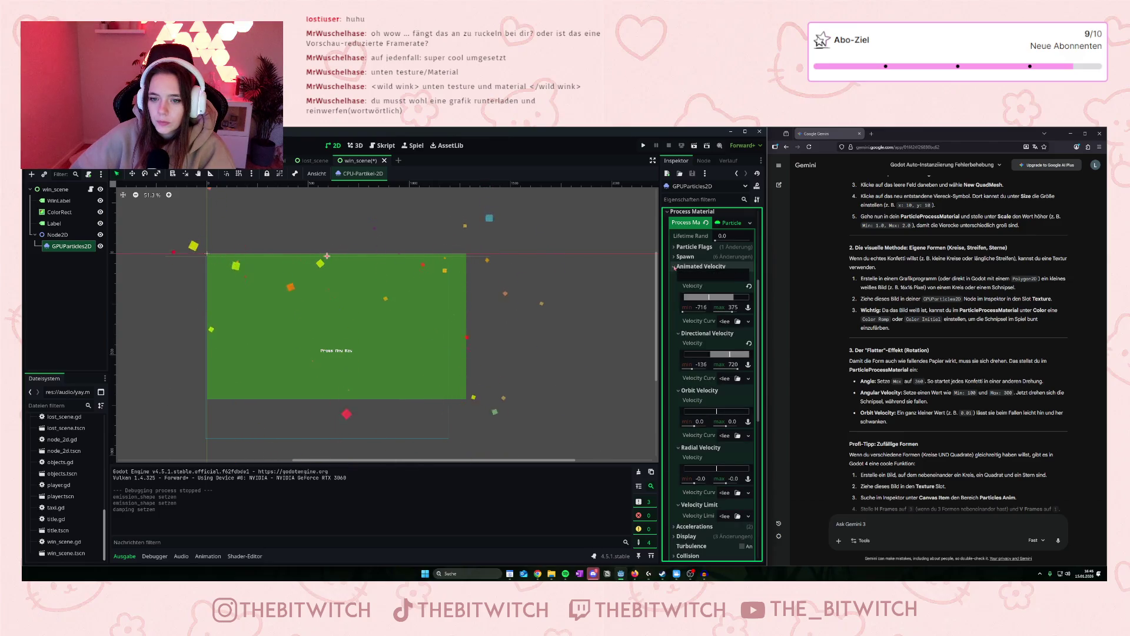
pyautogui.click(719, 411)
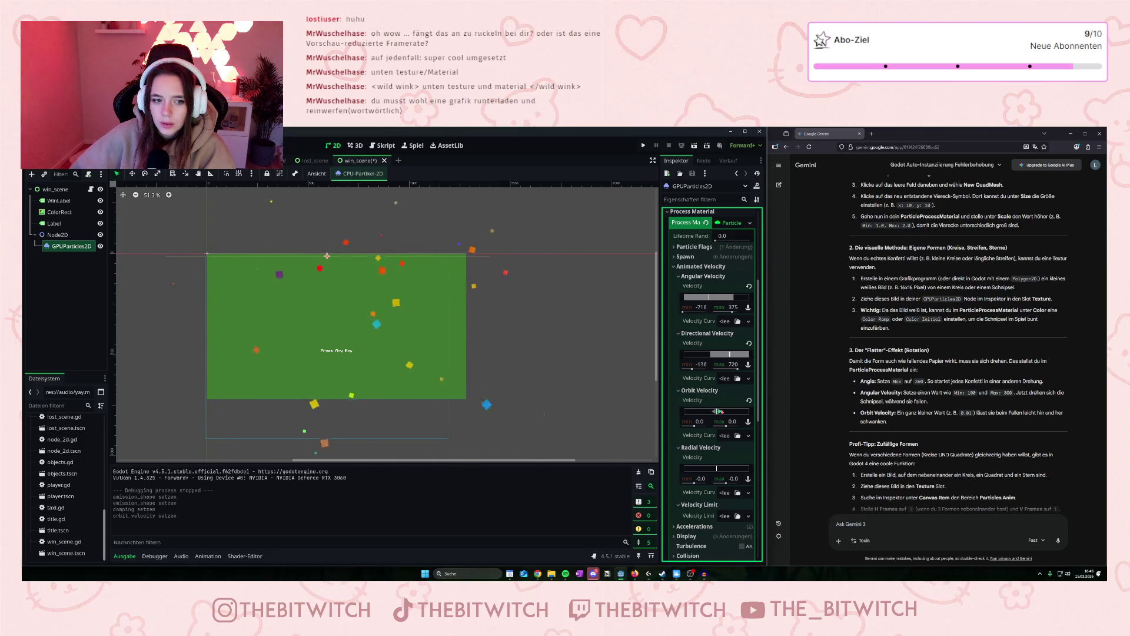
pyautogui.moveTo(719, 411); pyautogui.dragTo(723, 415)
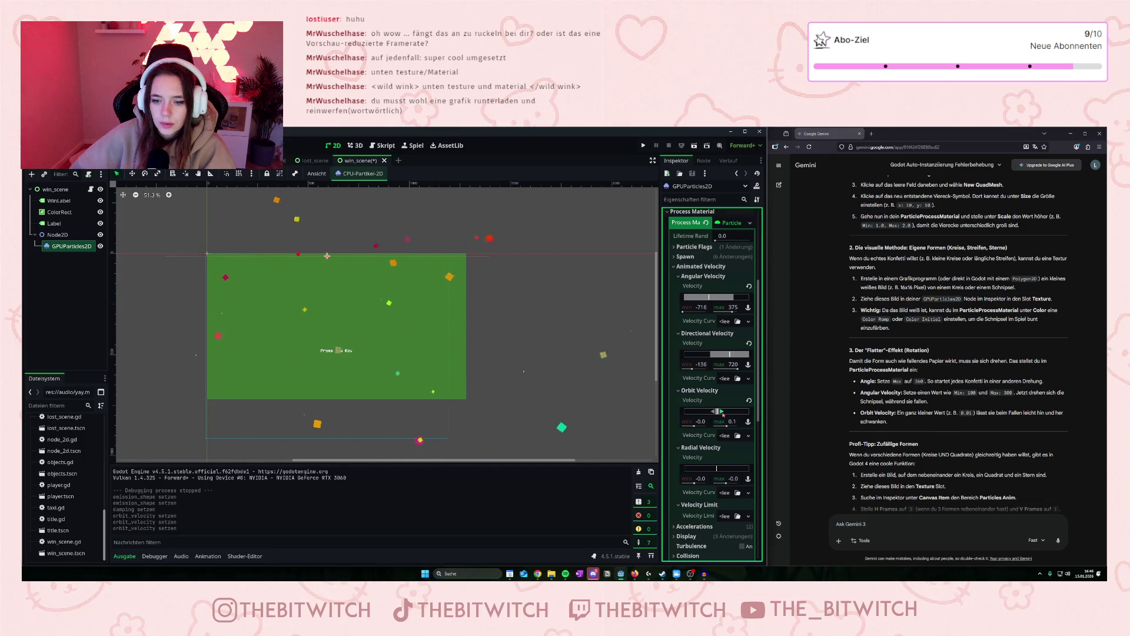
# Try 0.1 as orbit velocity minimum, then reset it to zero and collapse Orbit Velocity.
pyautogui.click(695, 424)
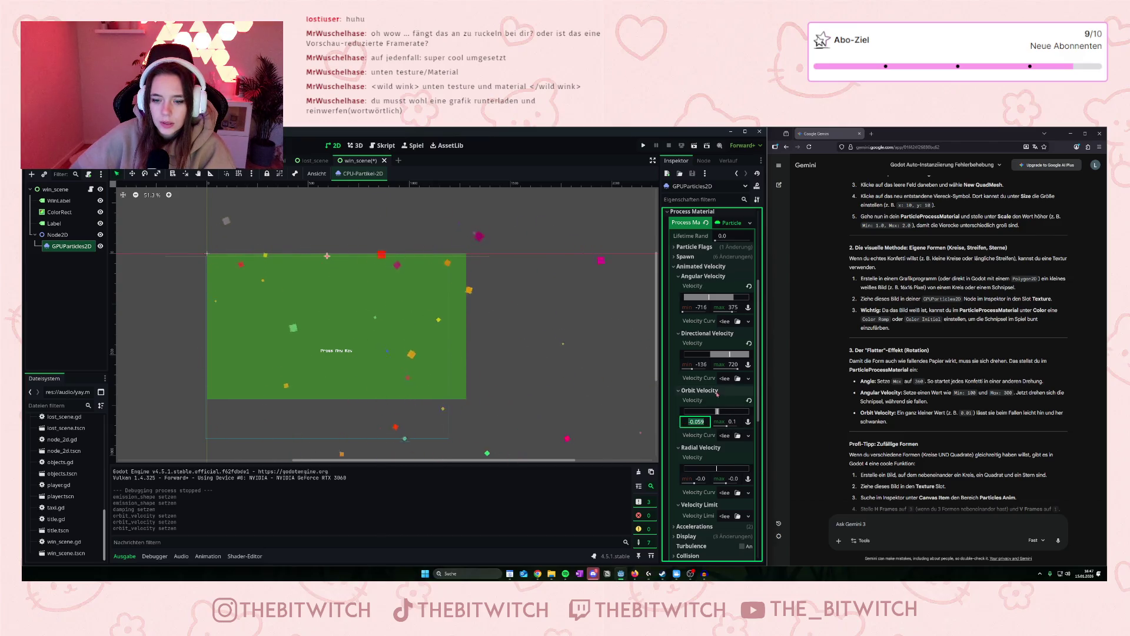
pyautogui.write('0.')
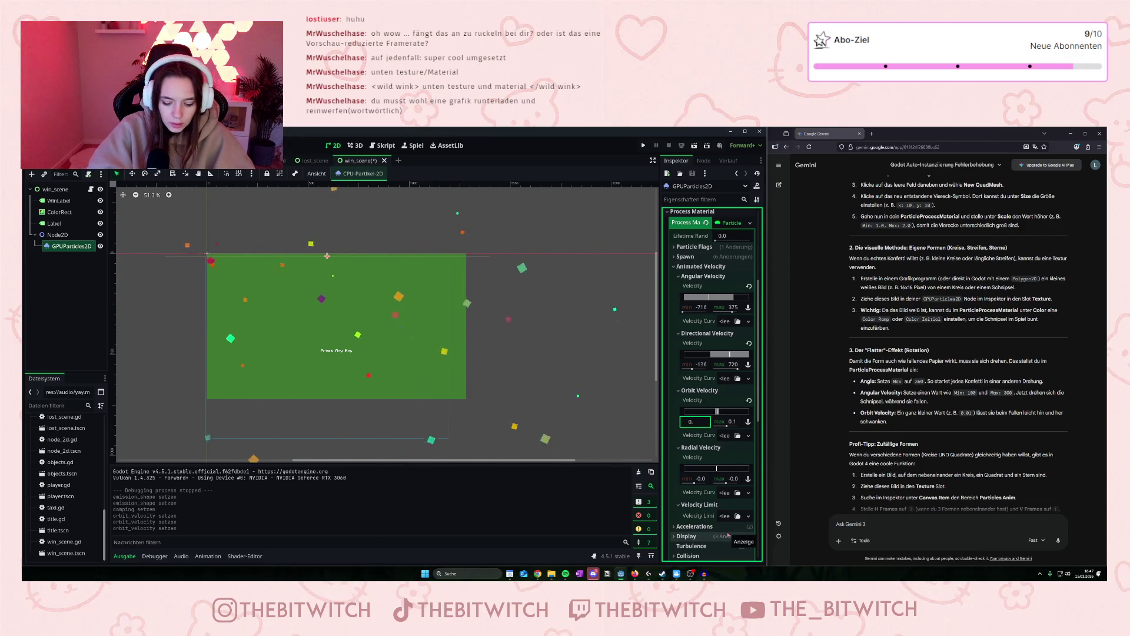
pyautogui.write('1')
pyautogui.press('Return')
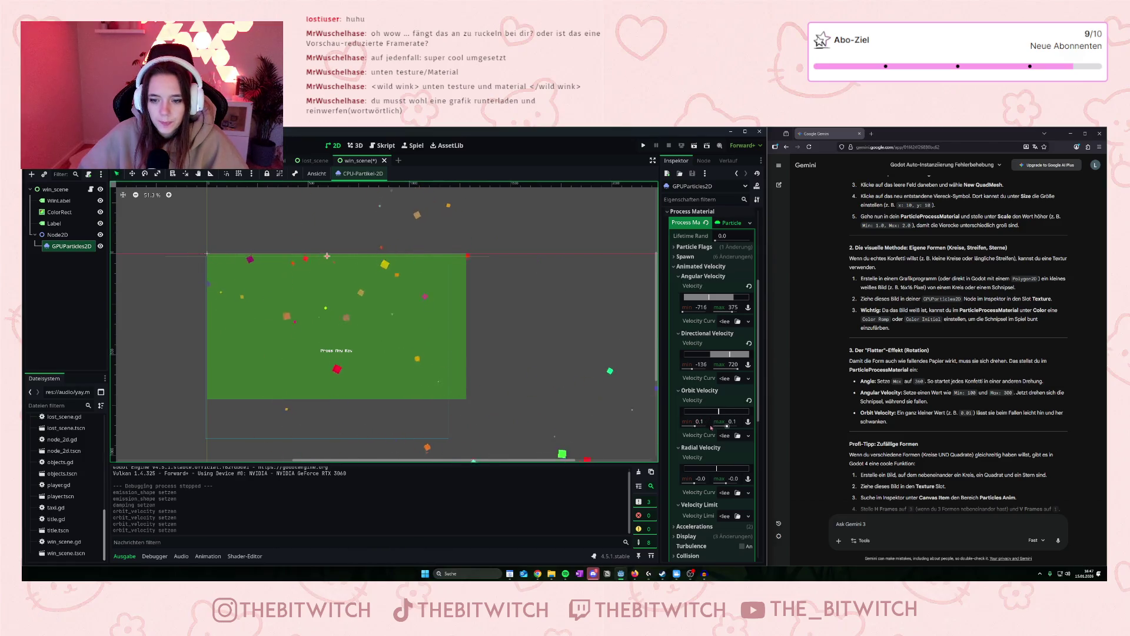
pyautogui.click(749, 401)
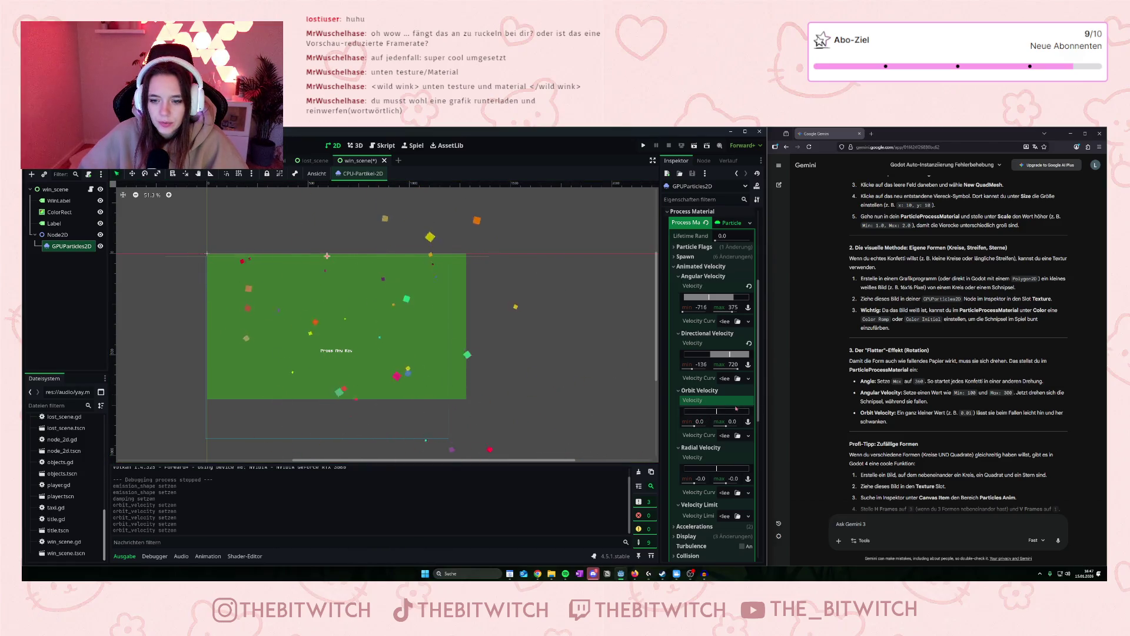
pyautogui.click(681, 392)
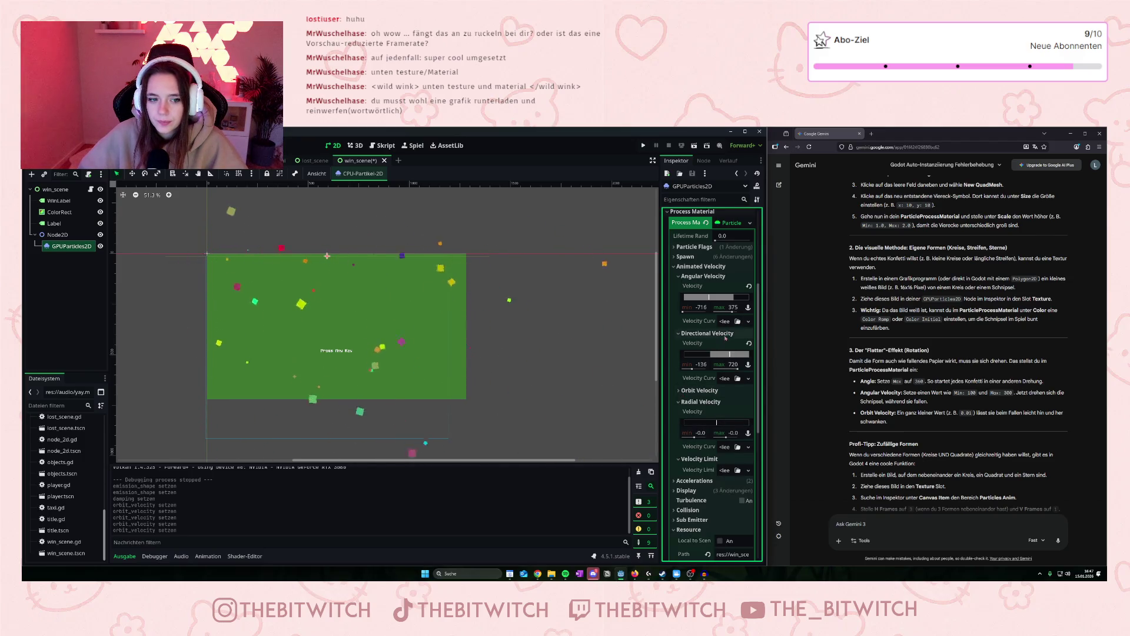
pyautogui.moveTo(724, 354); pyautogui.dragTo(745, 358)
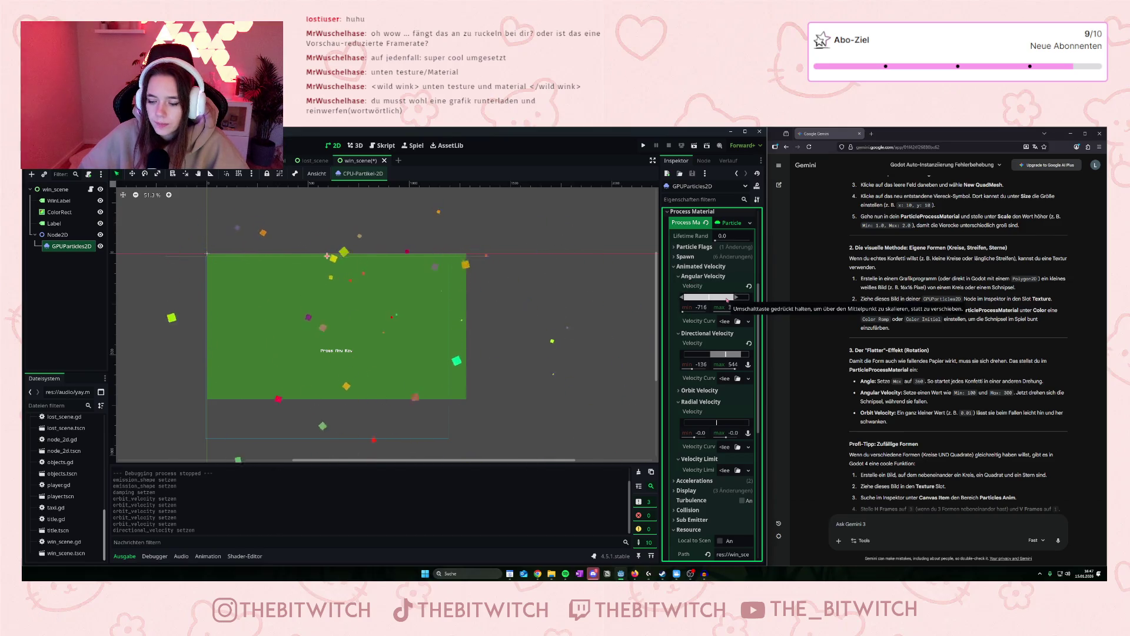
# Drag the Angular Velocity minimum to about -189, keeping the maximum at 375.
pyautogui.moveTo(729, 299)
pyautogui.mouseDown()
pyautogui.moveTo(690, 297)
pyautogui.moveTo(705, 300)
pyautogui.mouseUp()
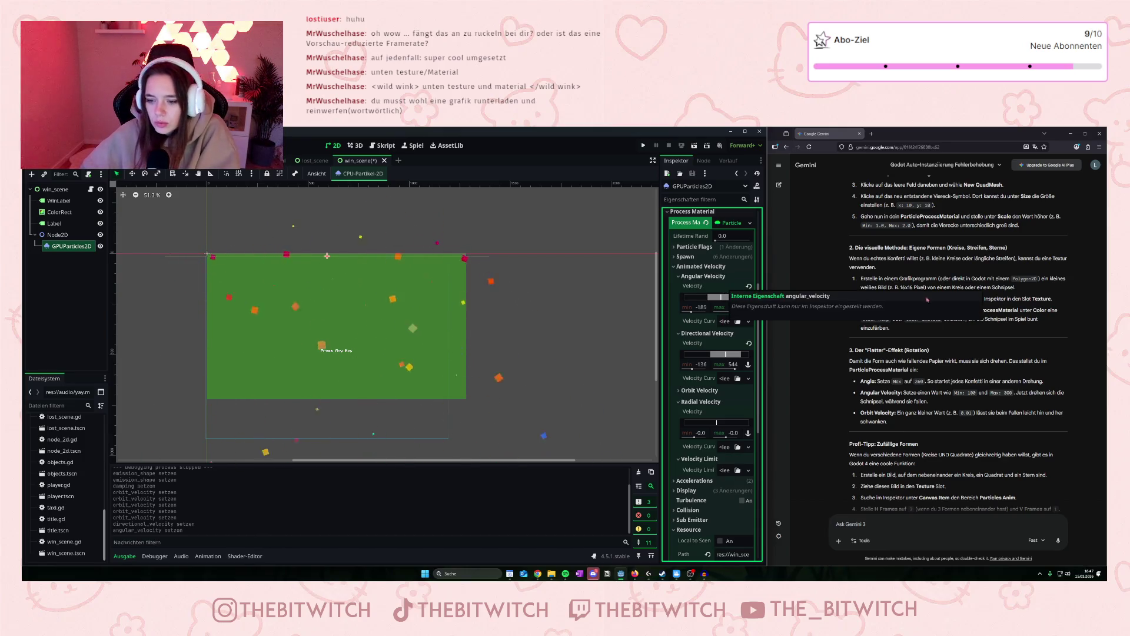
pyautogui.scroll(-1, 927, 353)
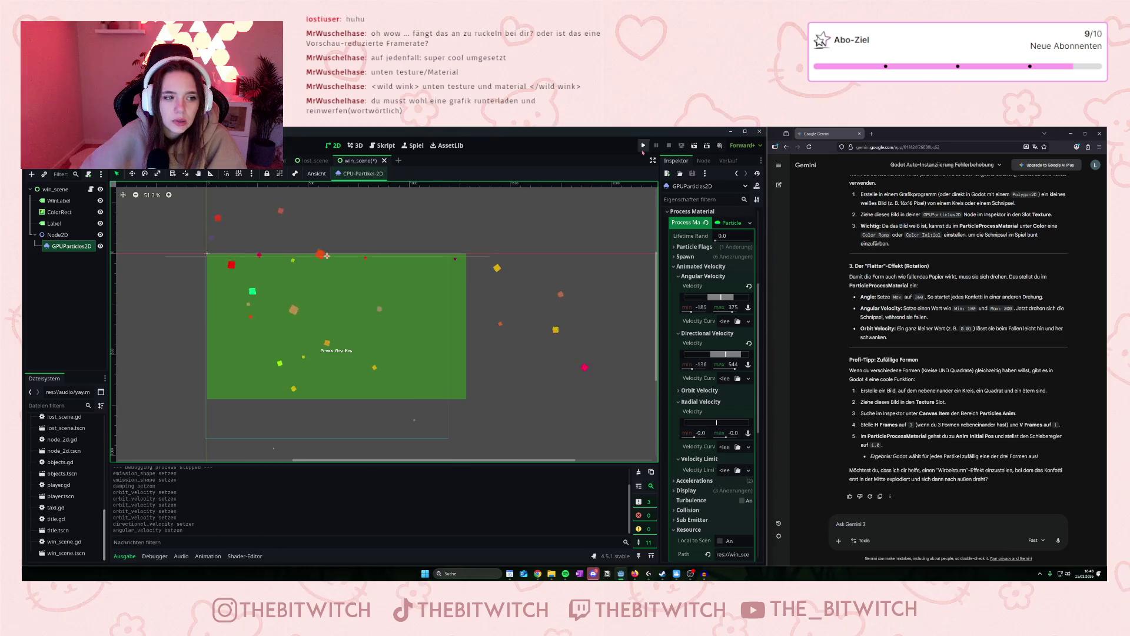
# Switch to the Game scene, open game.gd, and place the cursor on line 17's car connect call.
pyautogui.click(643, 147)
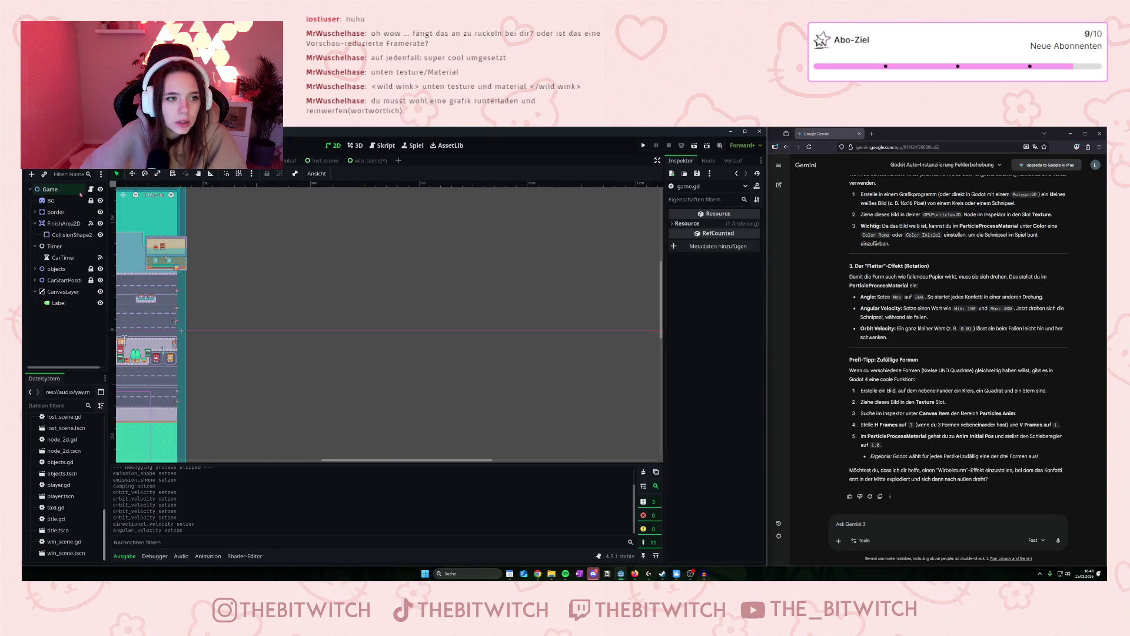
pyautogui.click(92, 192)
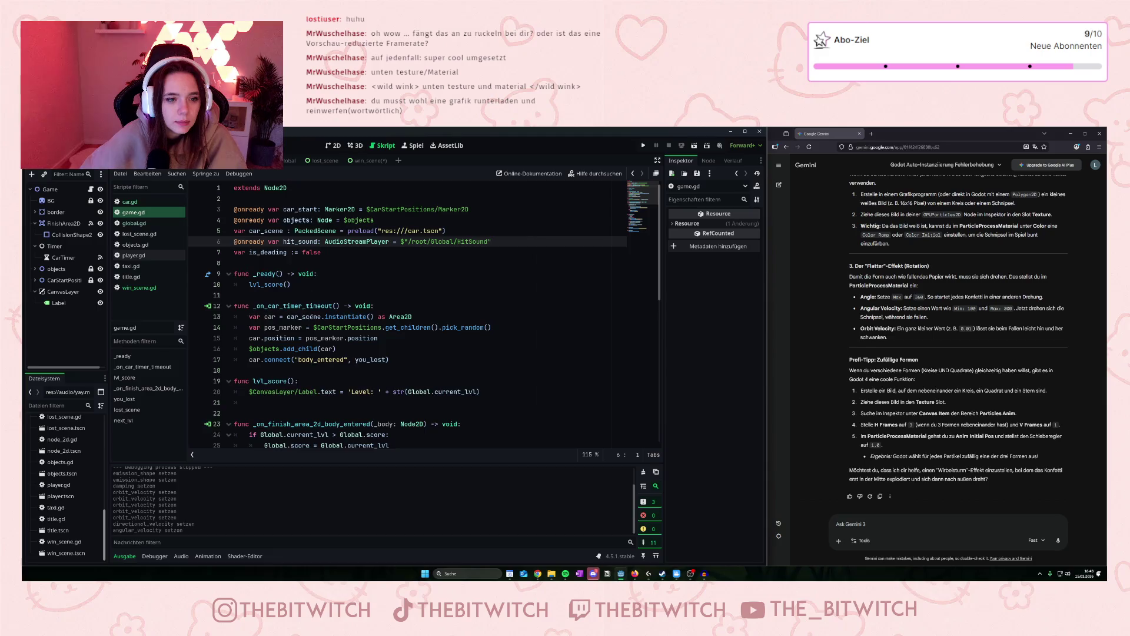
pyautogui.scroll(-9, 311, 316)
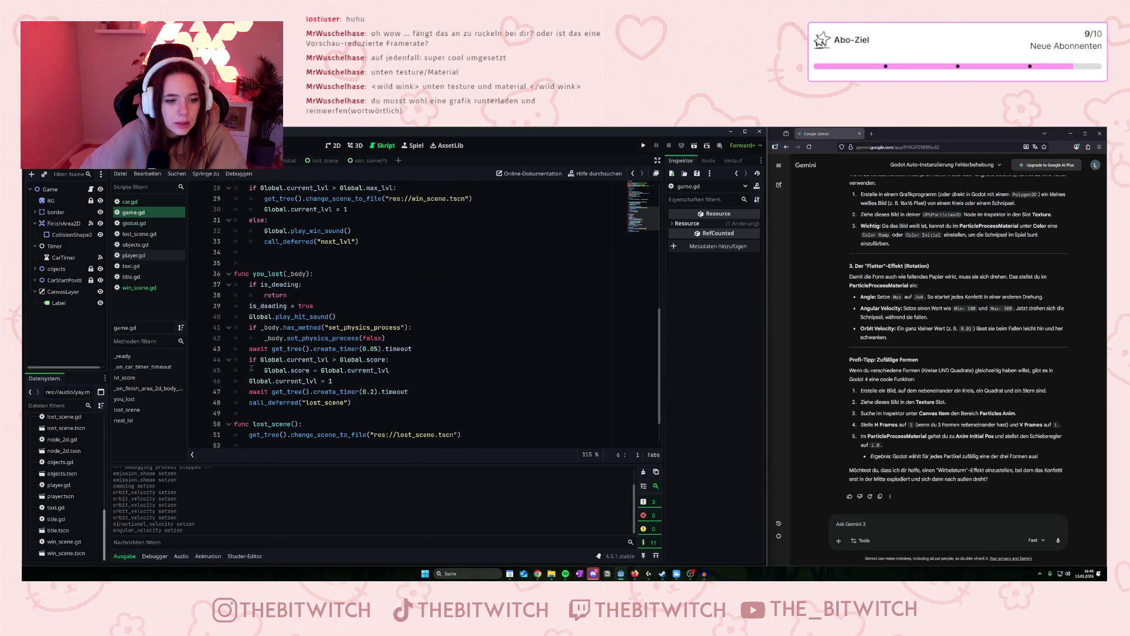
pyautogui.scroll(-2, 261, 308)
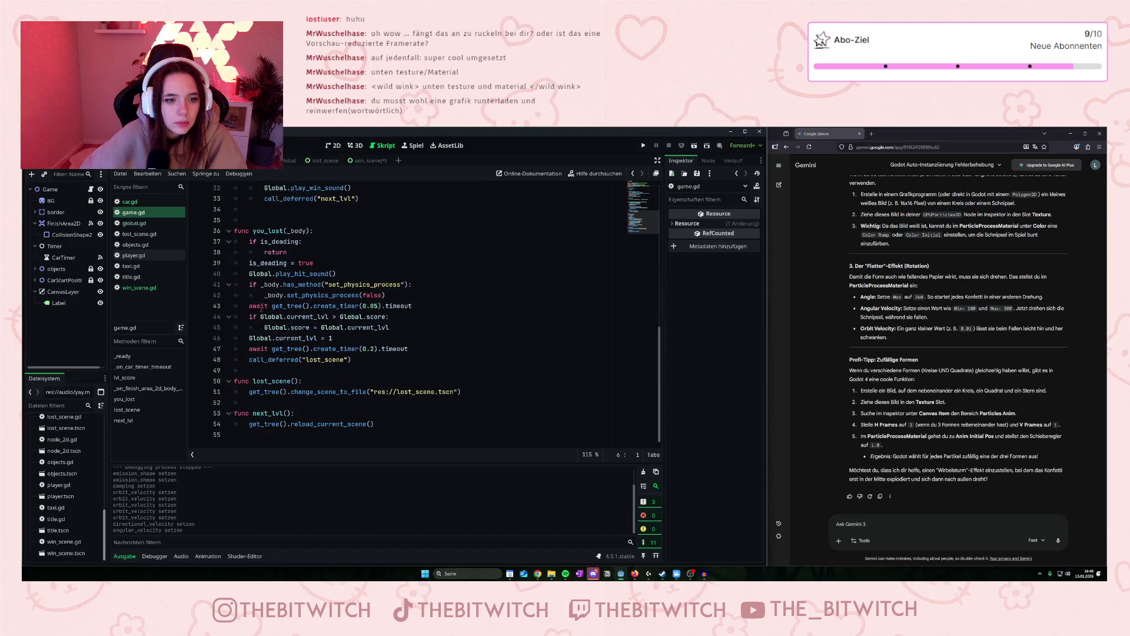
pyautogui.scroll(2, 261, 308)
pyautogui.scroll(8, 244, 392)
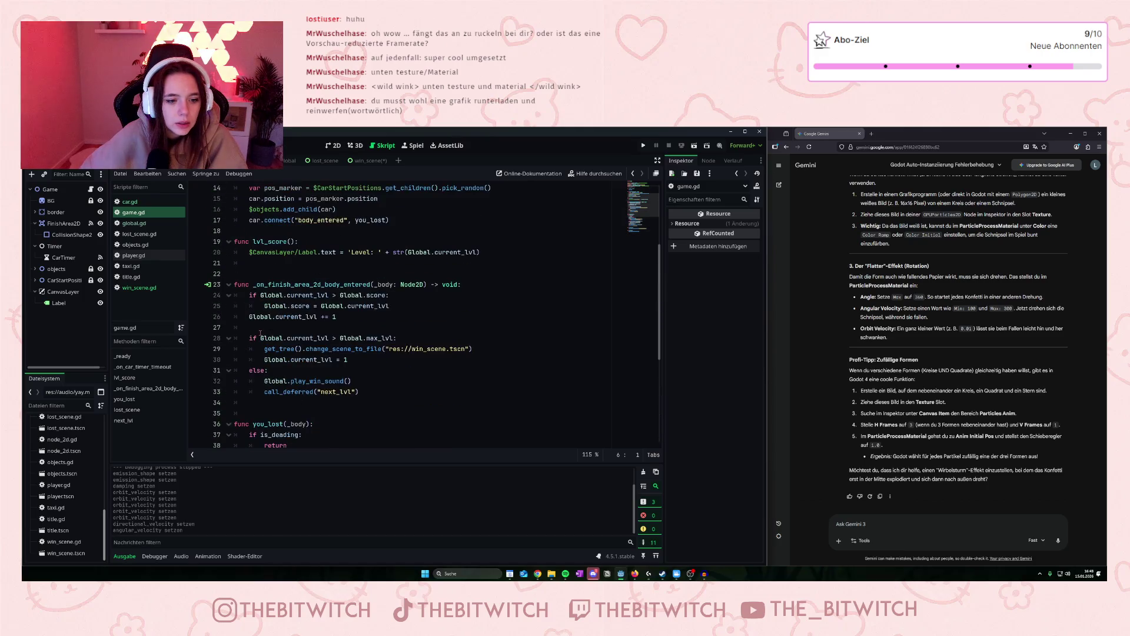
pyautogui.click(249, 349)
pyautogui.write('#')
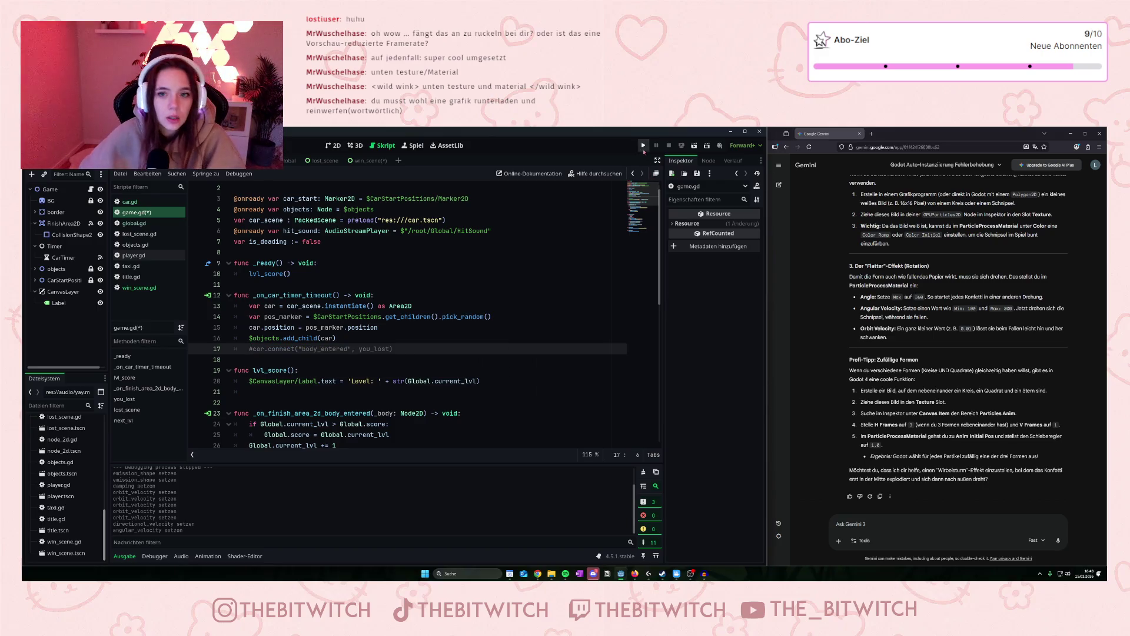
# Run the game and move the player up and right through the traffic, then stop it.
pyautogui.press('F5')
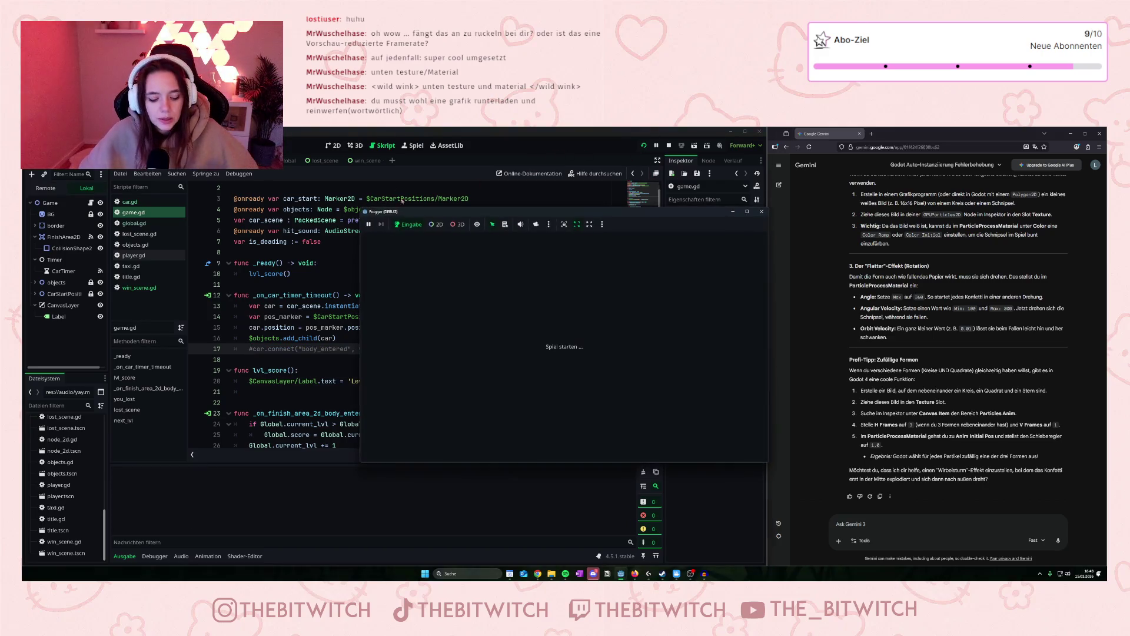
pyautogui.press('Up')
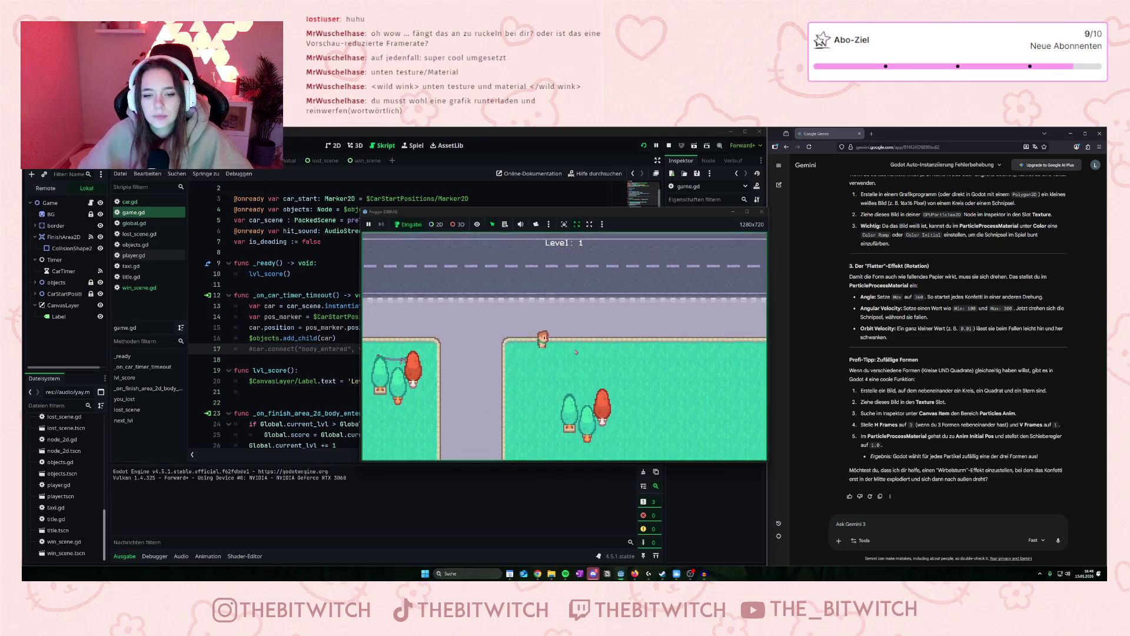
pyautogui.press('Right')
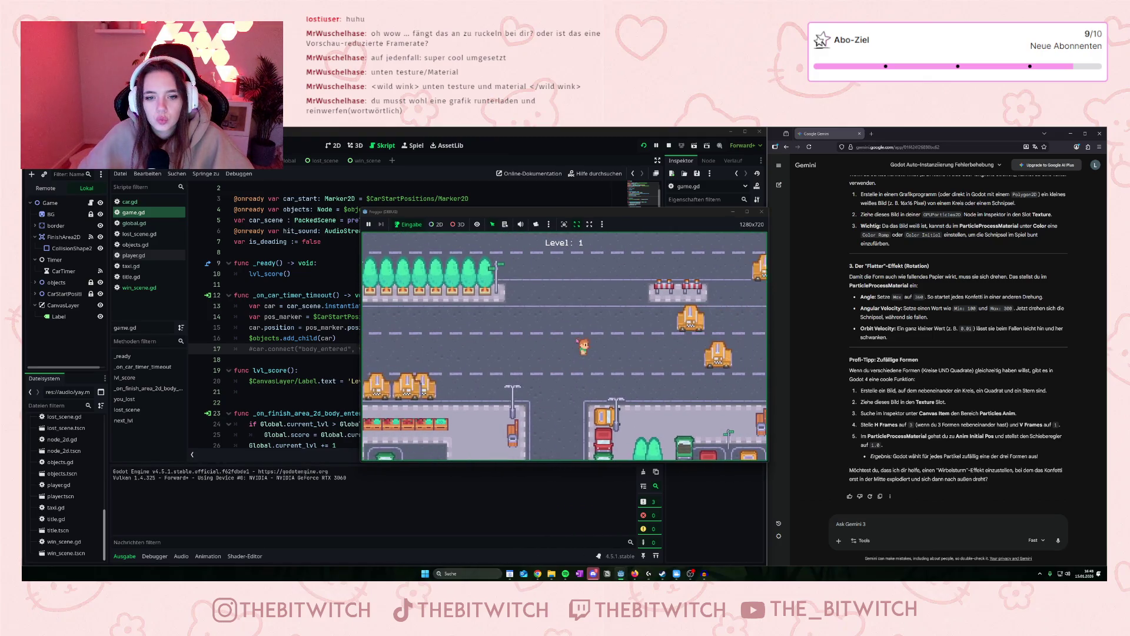
pyautogui.press('Up')
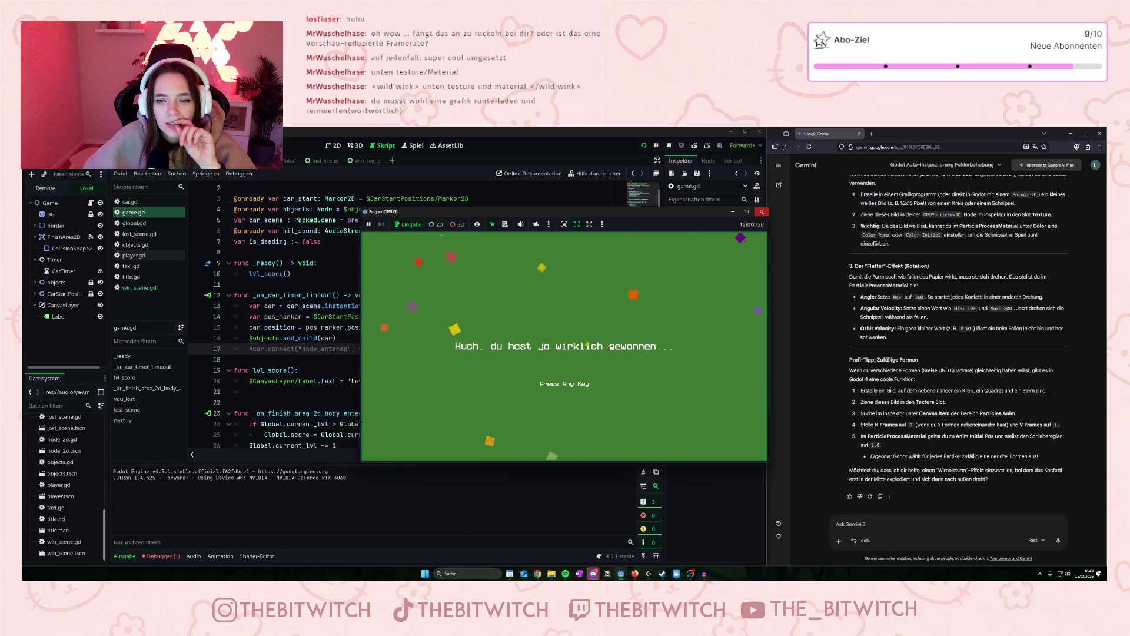
pyautogui.click(748, 304)
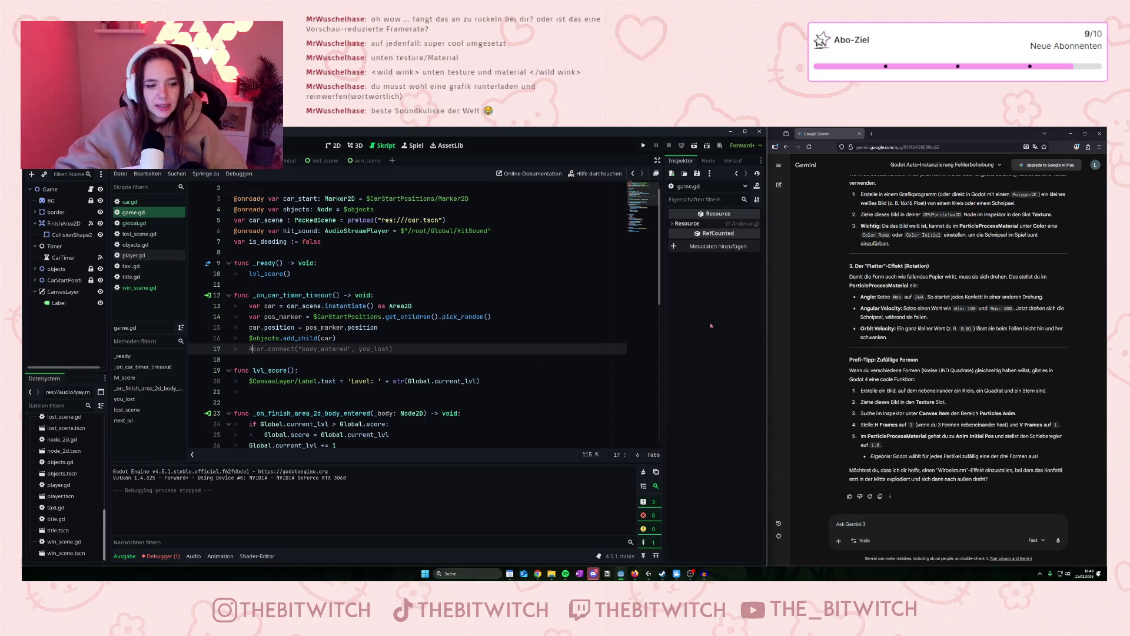
# Remove the # to re-enable the car body_entered connection on line 17.
pyautogui.press('BackSpace')
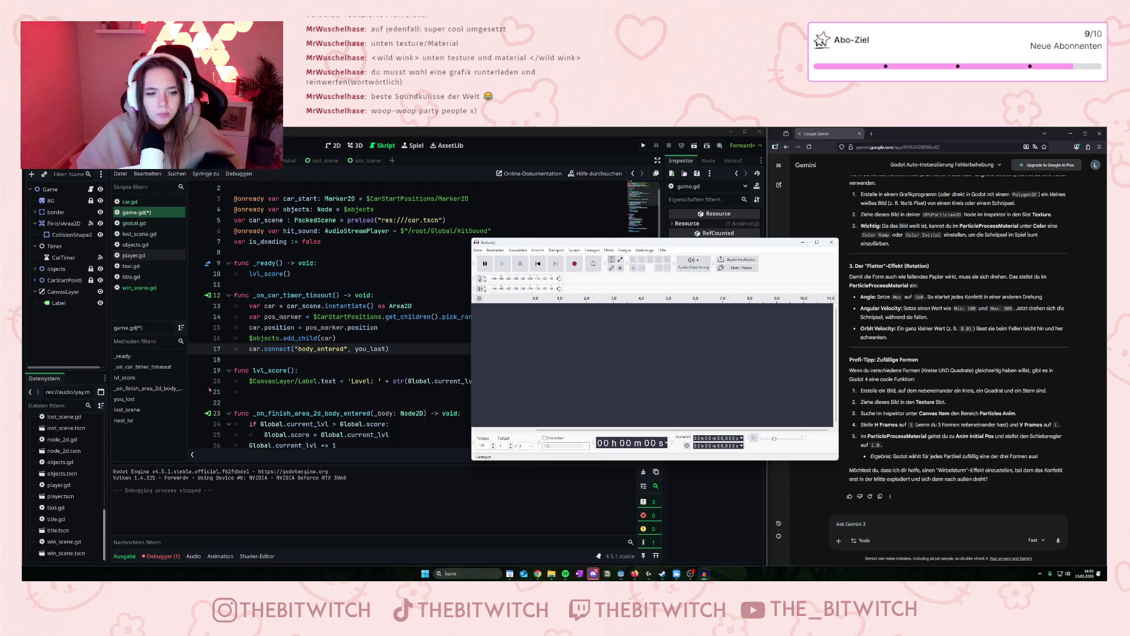
# Save the edited game.gd in Godot and bring Audacity back in front.
pyautogui.click(288, 349)
pyautogui.hotkey('ctrl', 's')
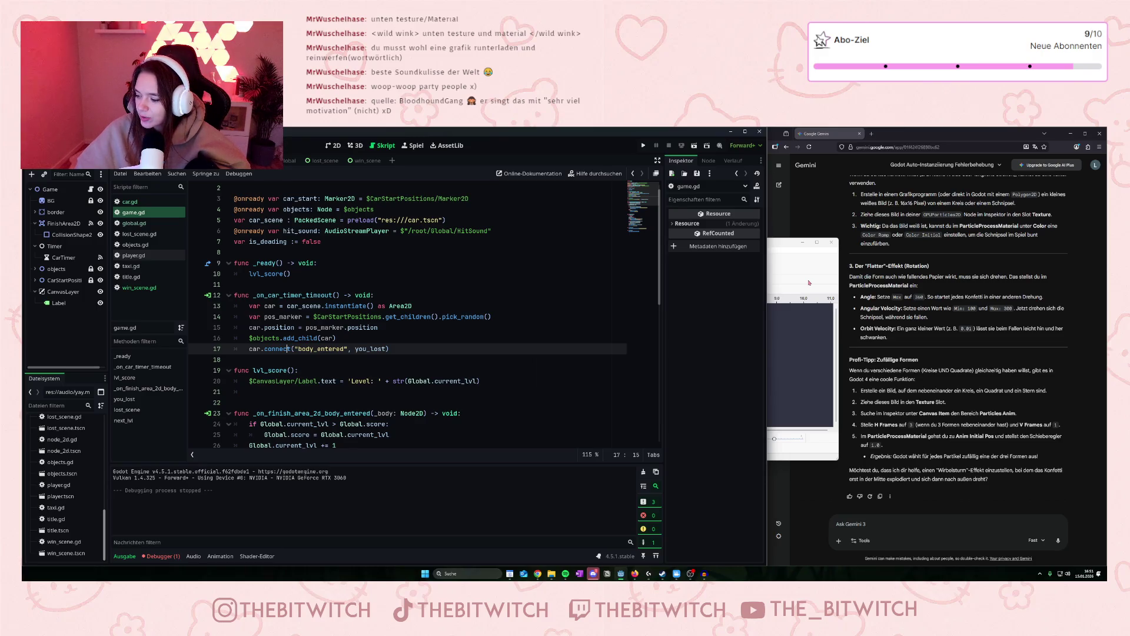
pyautogui.click(809, 283)
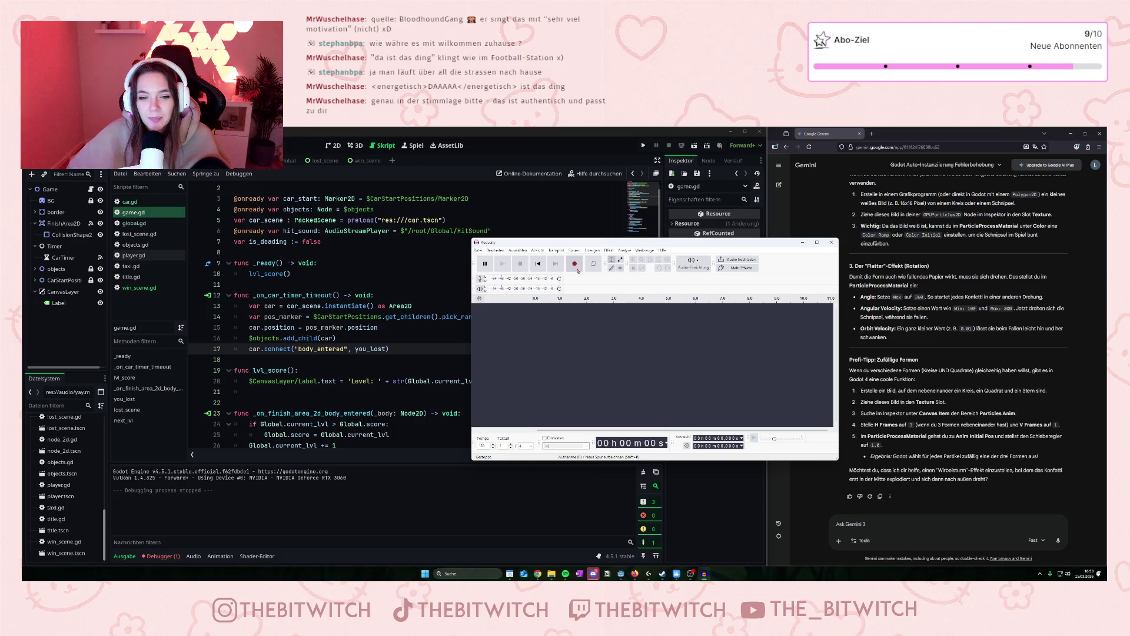
# Record a short voice hit take and play it back twice.
pyautogui.click(577, 266)
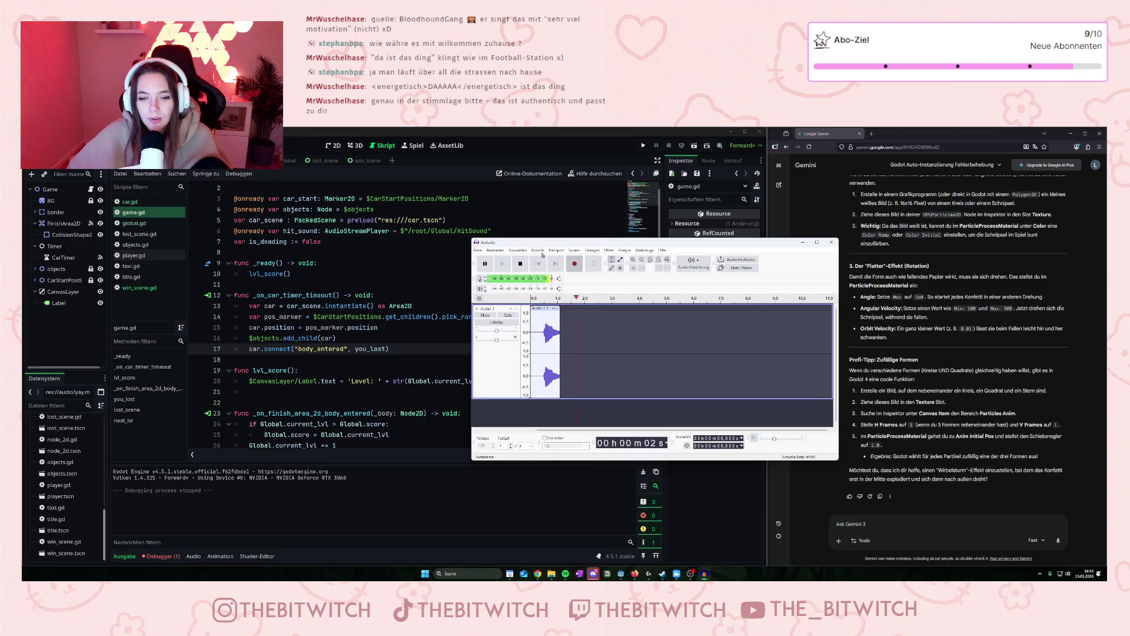
pyautogui.click(521, 263)
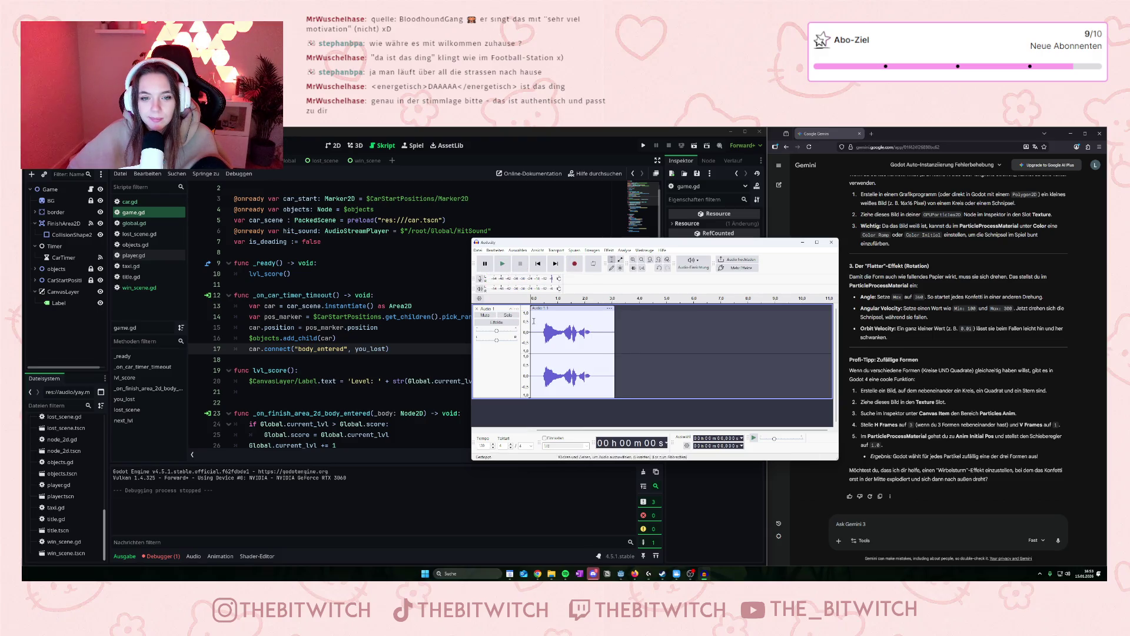
pyautogui.press('space')
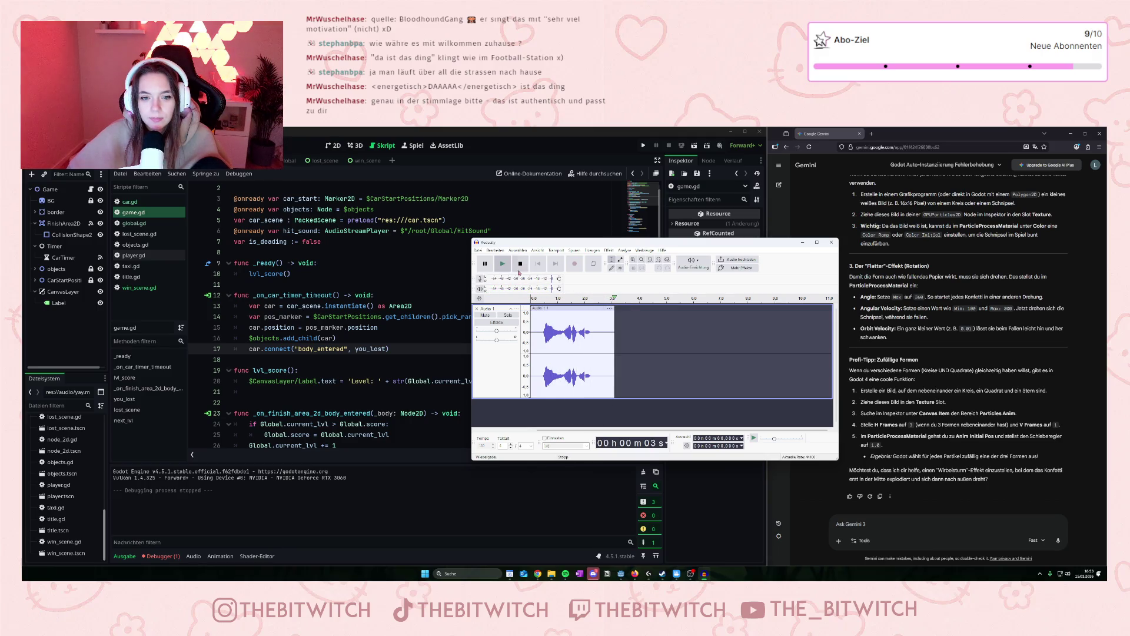
pyautogui.click(504, 268)
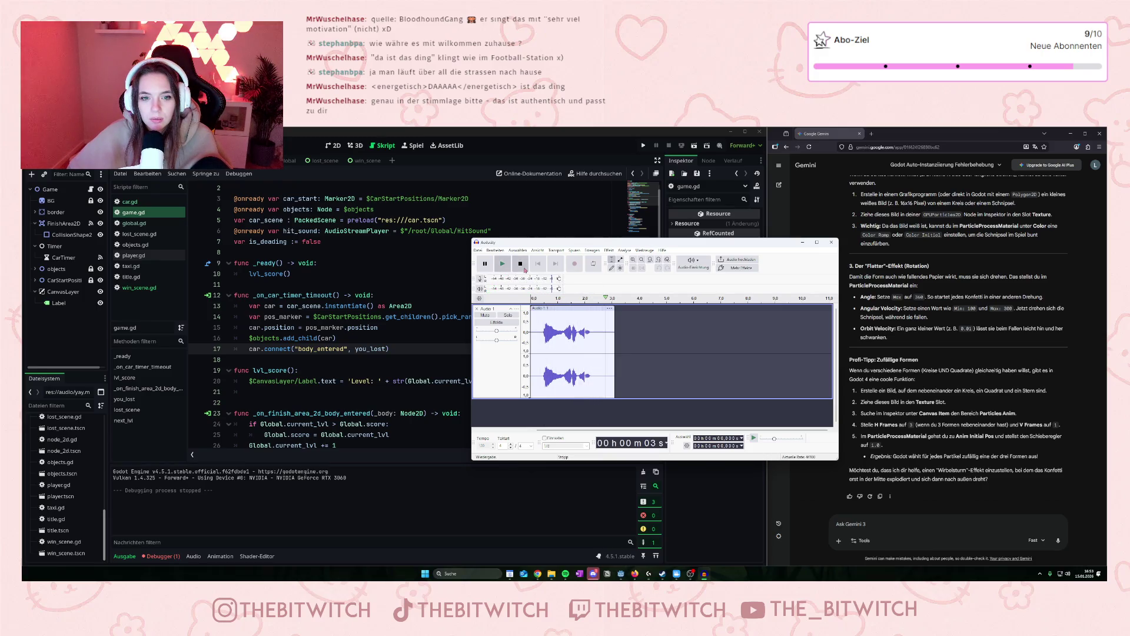
pyautogui.click(566, 349)
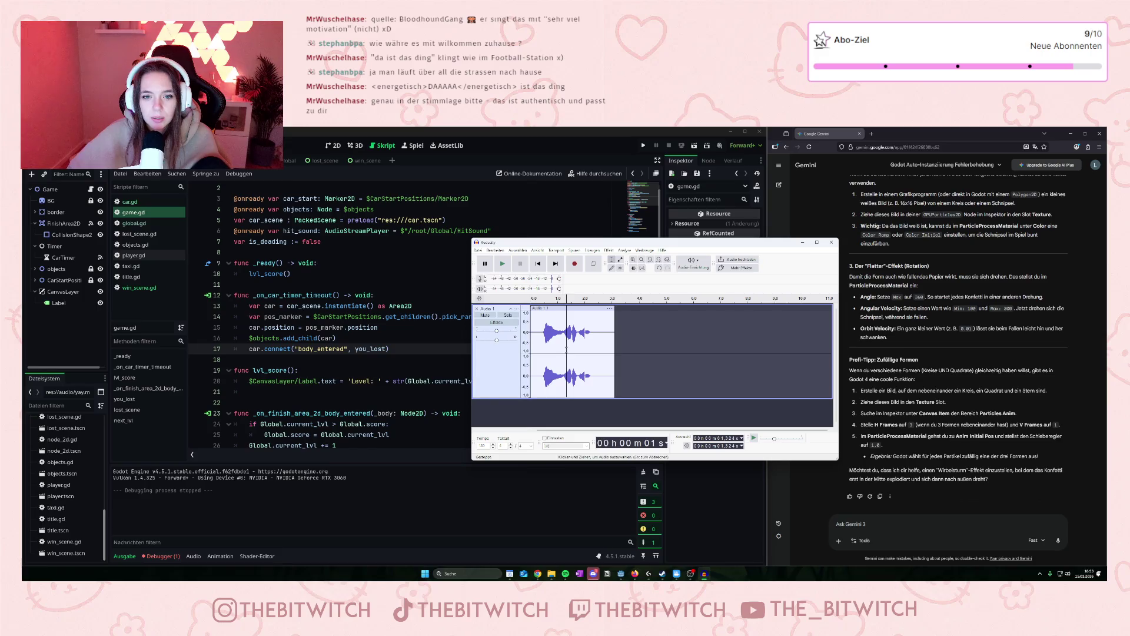
# Delete that take, record a new one of about 2.8 seconds, and listen to it three times.
pyautogui.hotkey('ctrl', 'a')
pyautogui.press('Delete')
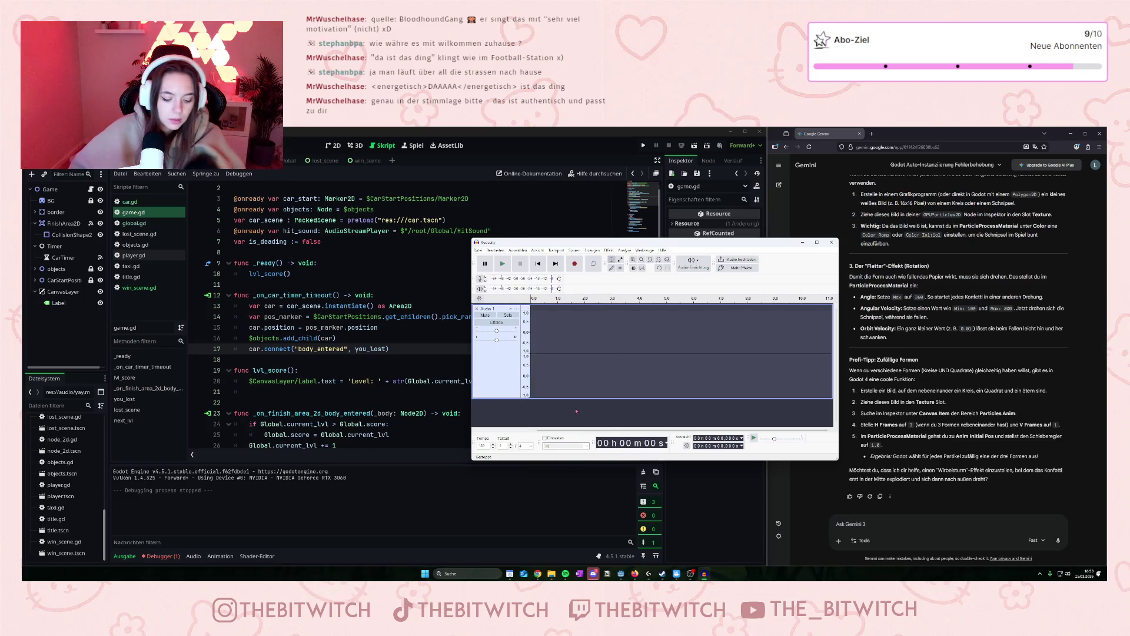
pyautogui.click(576, 266)
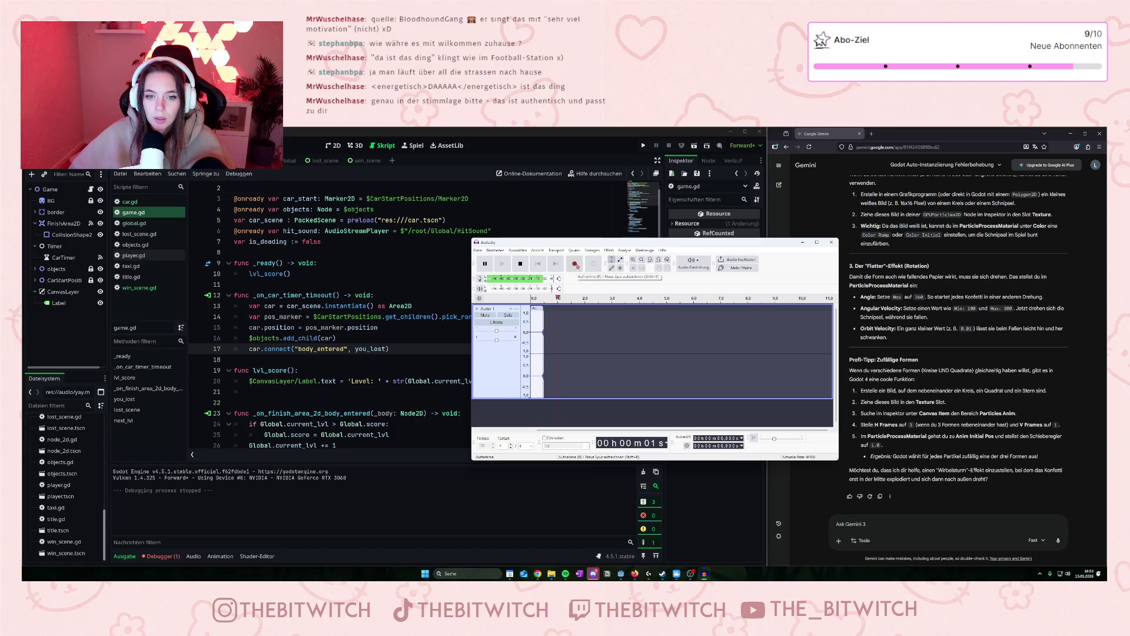
pyautogui.click(521, 263)
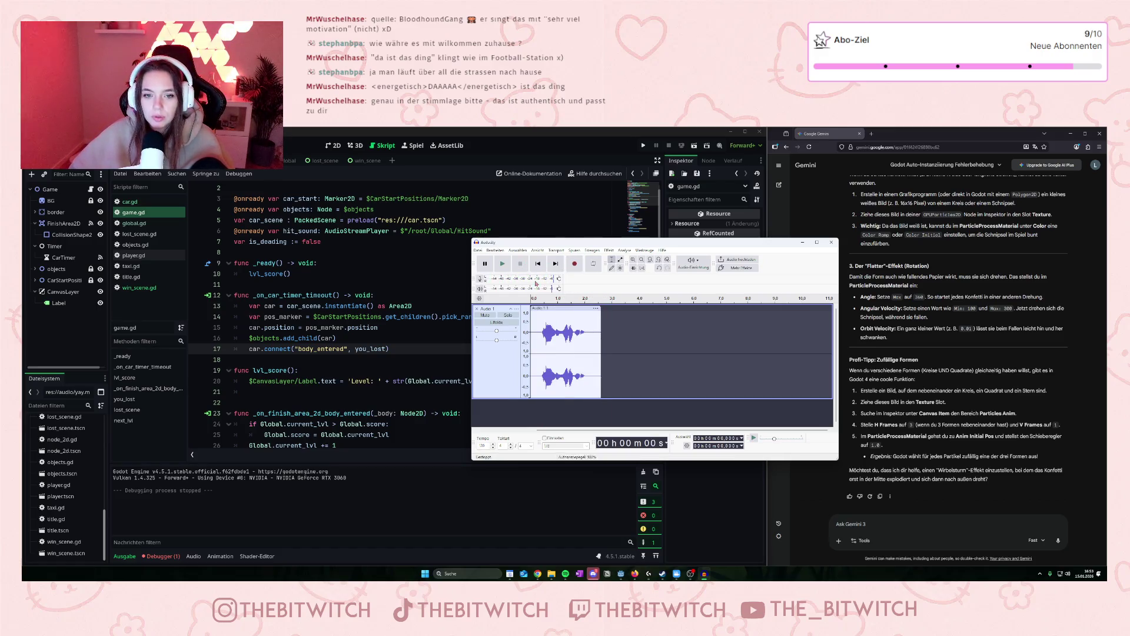
pyautogui.click(503, 264)
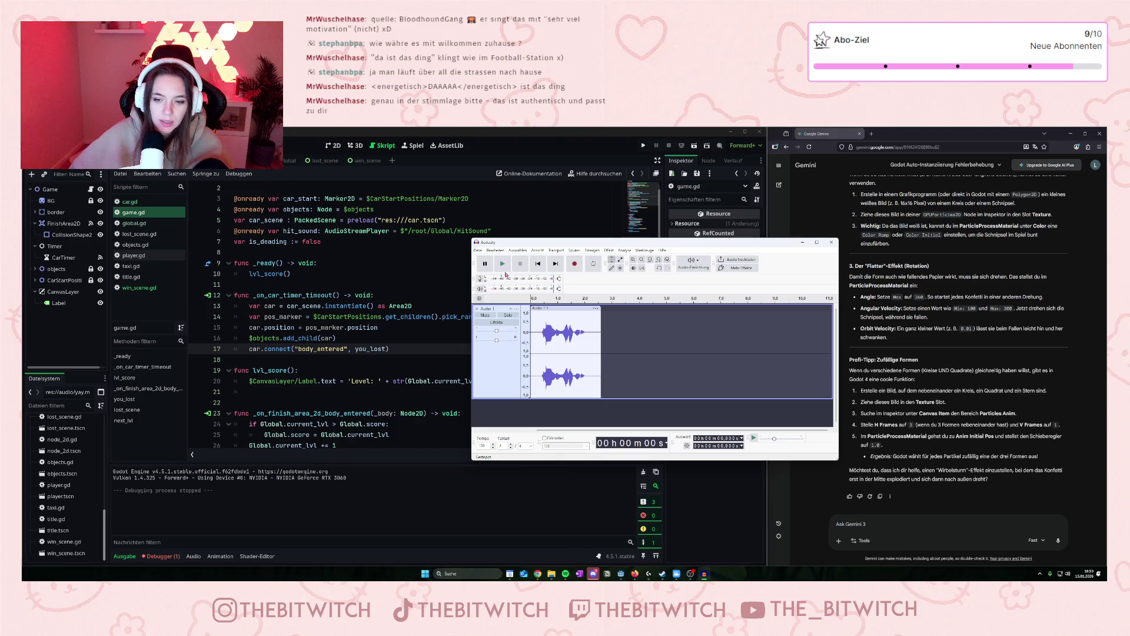
pyautogui.click(505, 271)
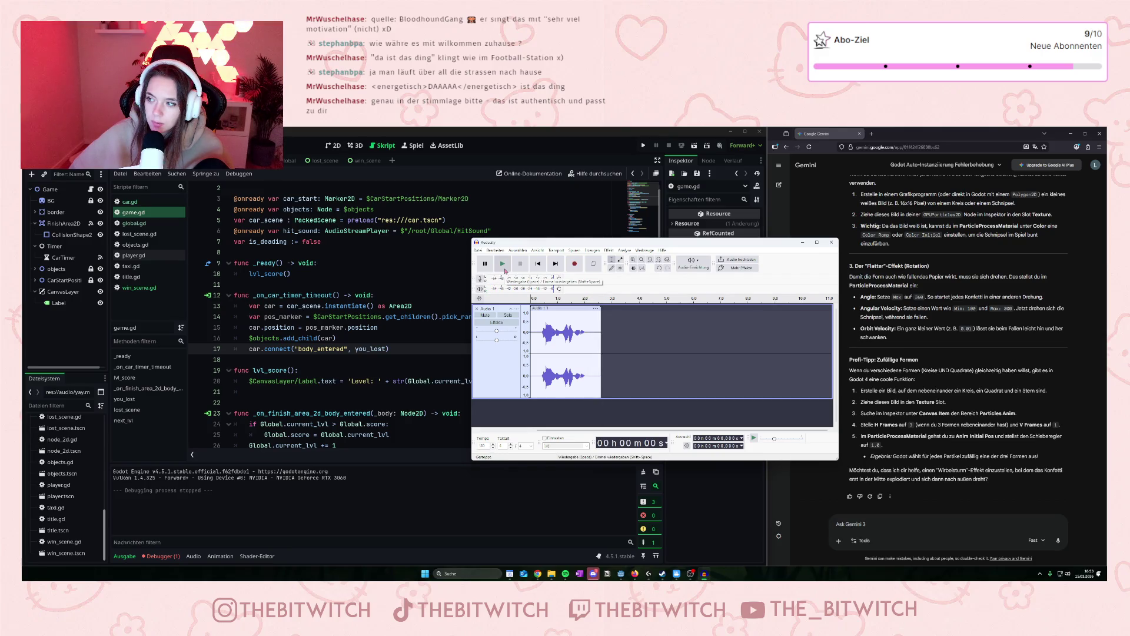
pyautogui.click(505, 272)
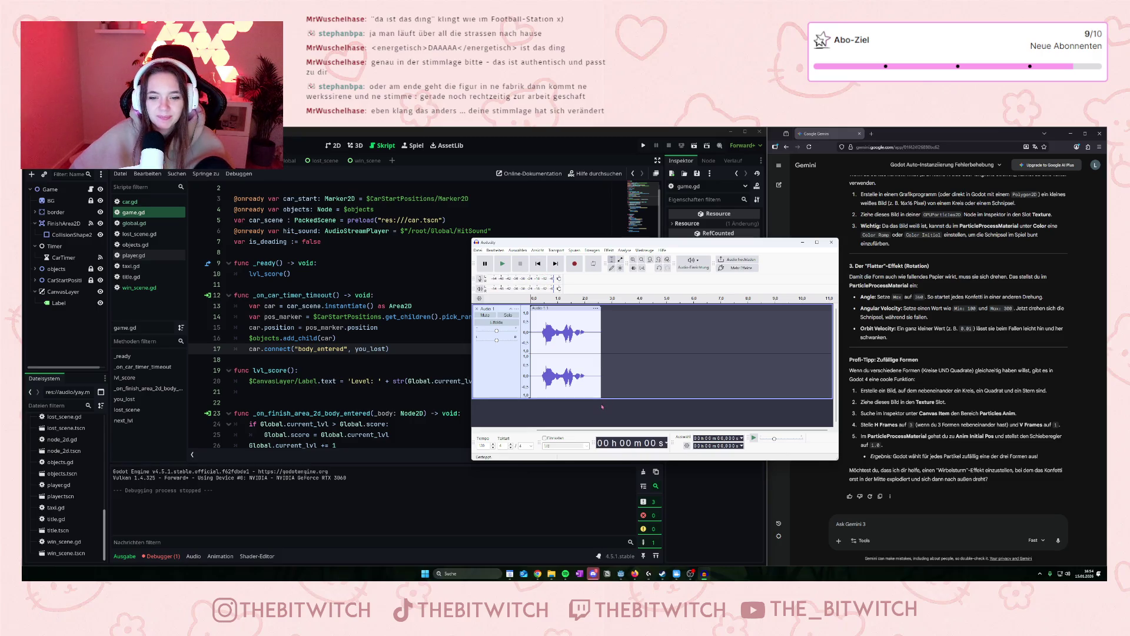
# Bring up the save options, close them without saving, and try deleting the recording.
pyautogui.hotkey('ctrl', 's')
pyautogui.click(783, 256)
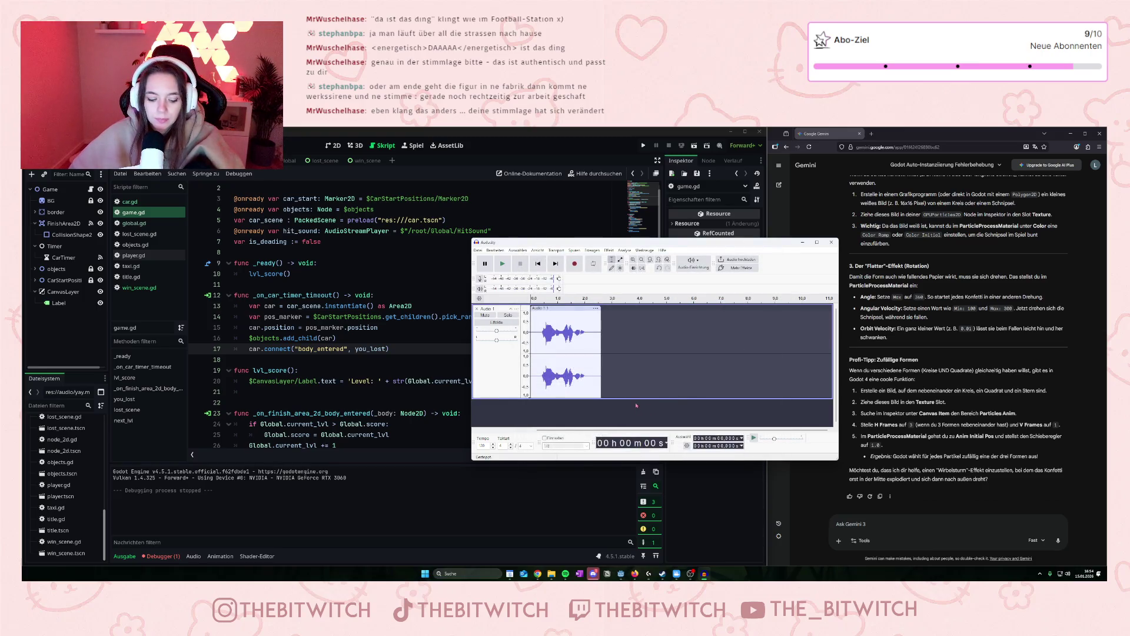
pyautogui.press('Delete')
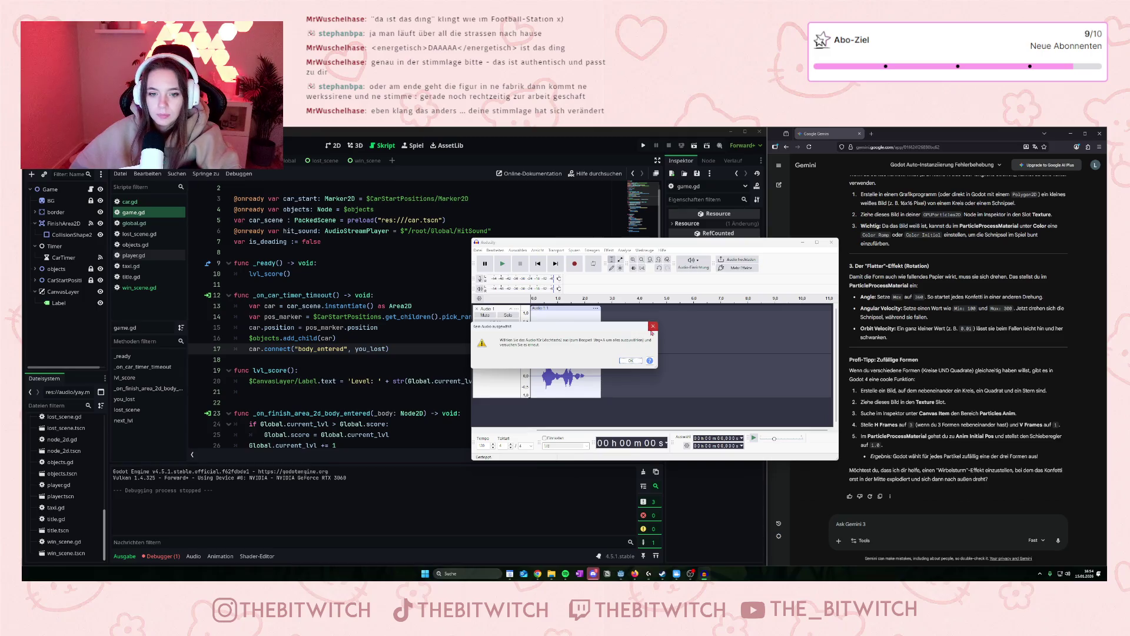
# Dismiss the warning, record another voice take, and delete it.
pyautogui.press('Return')
pyautogui.press('Delete')
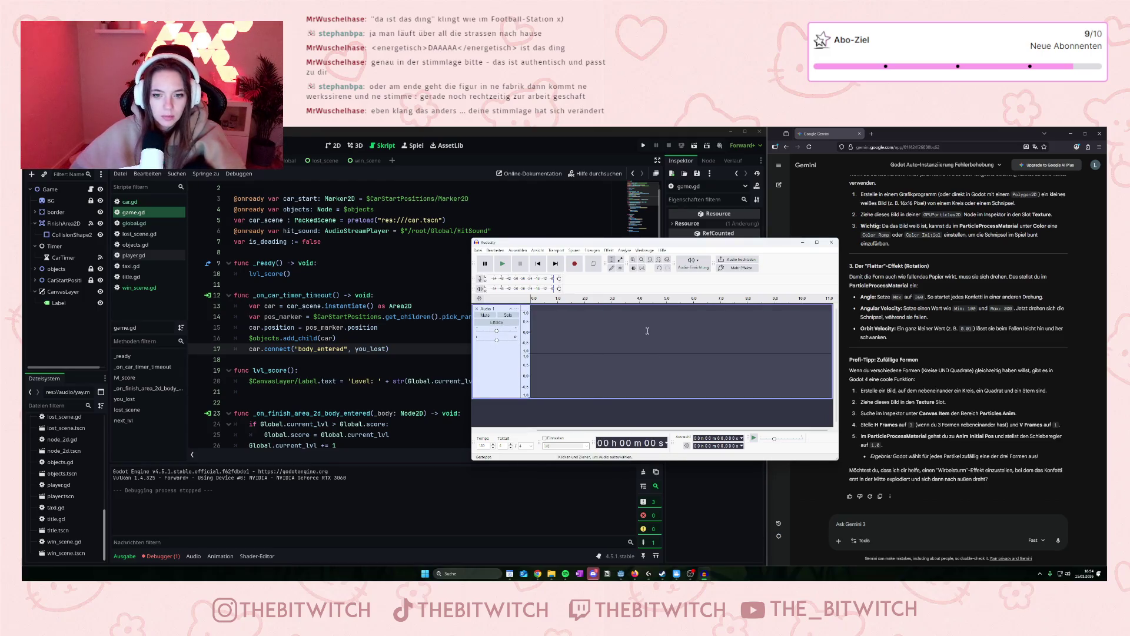
pyautogui.click(575, 264)
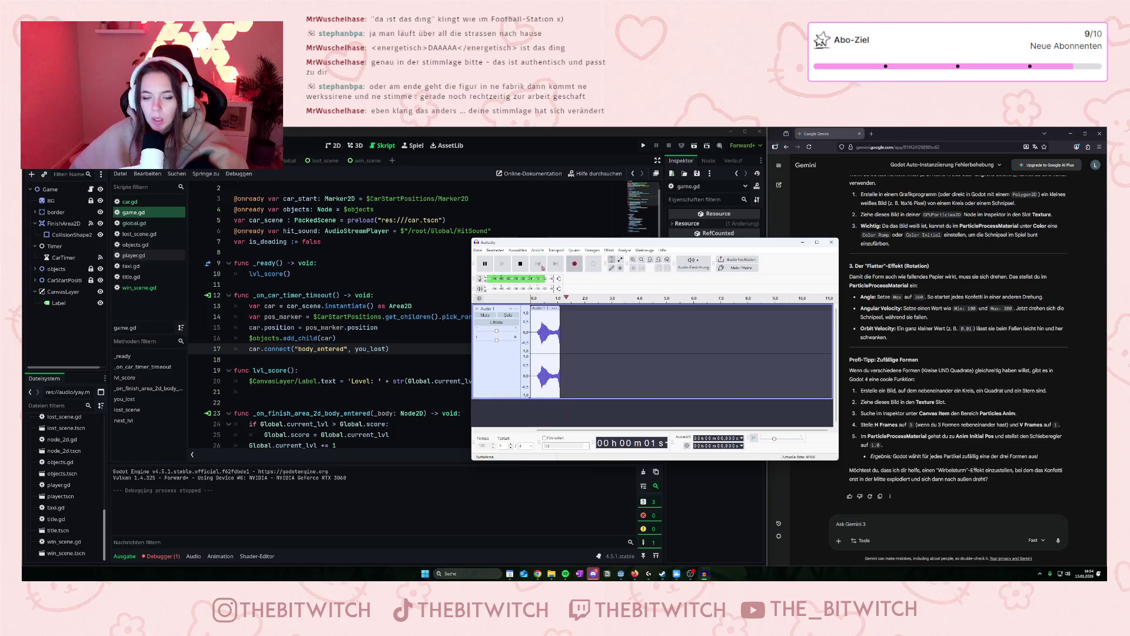
pyautogui.click(521, 264)
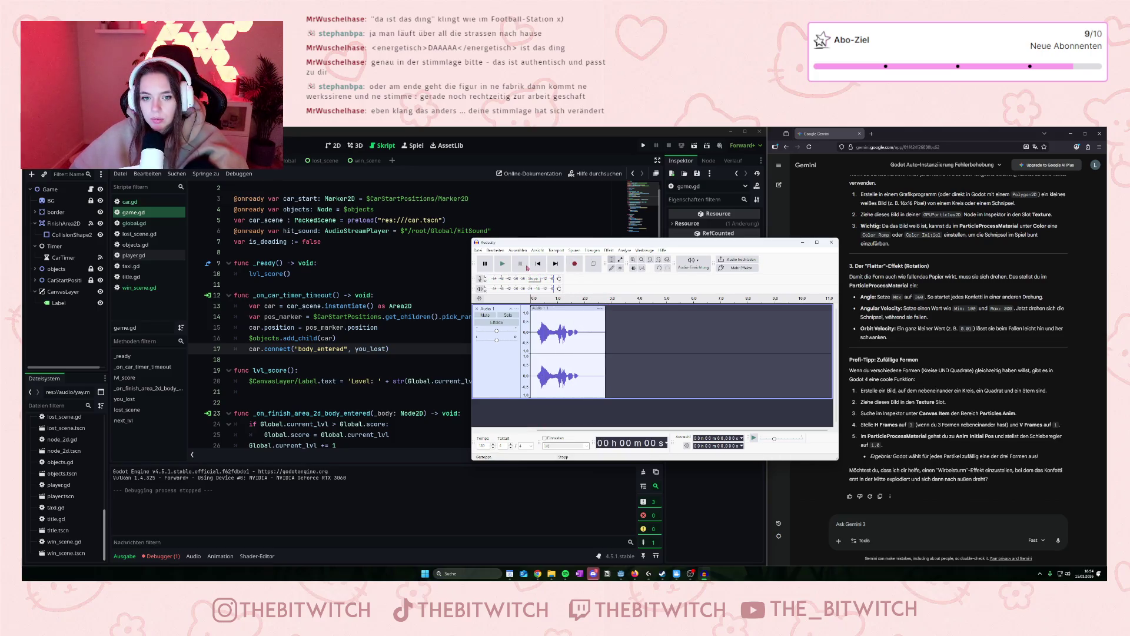
pyautogui.doubleClick(595, 384)
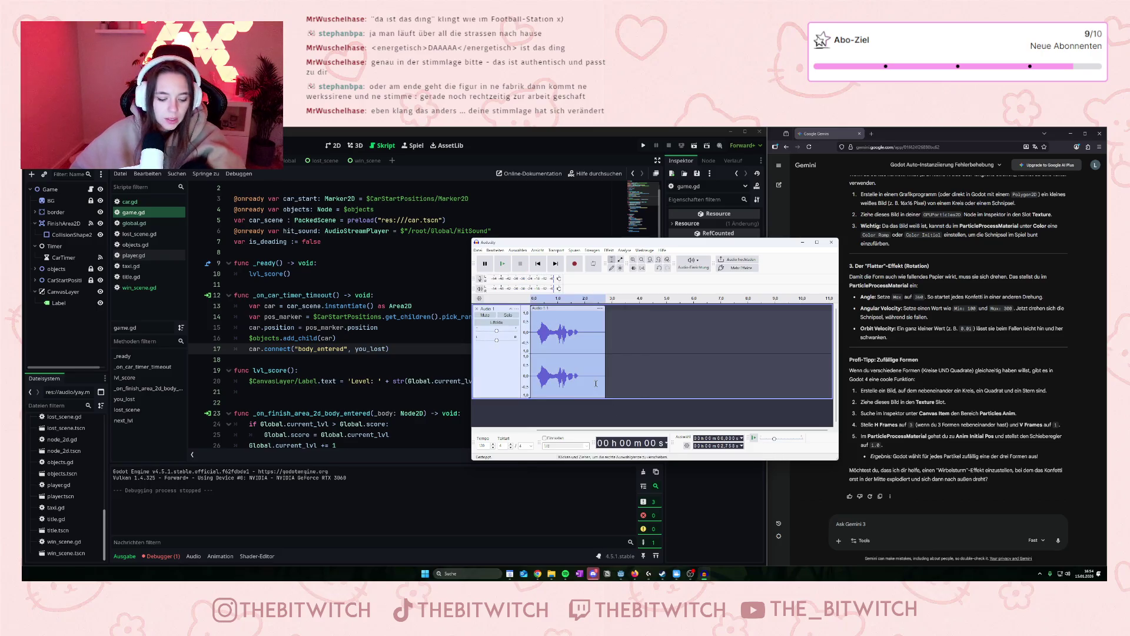
pyautogui.press('Delete')
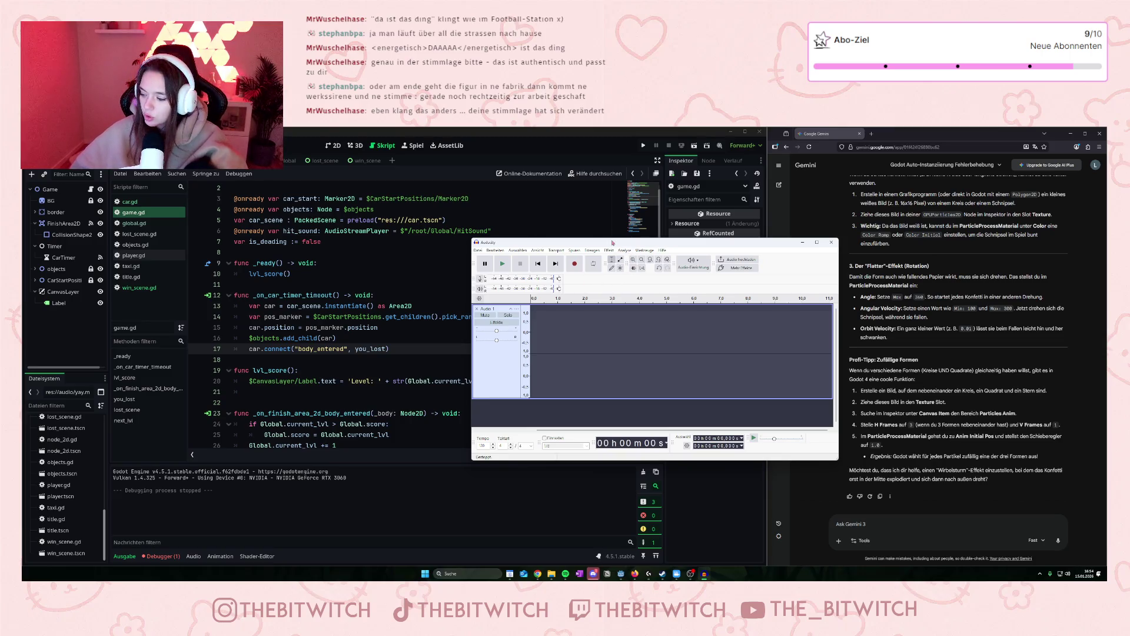
# Record one more take, listen to it, and delete it, leaving Audio 1 empty.
pyautogui.click(575, 264)
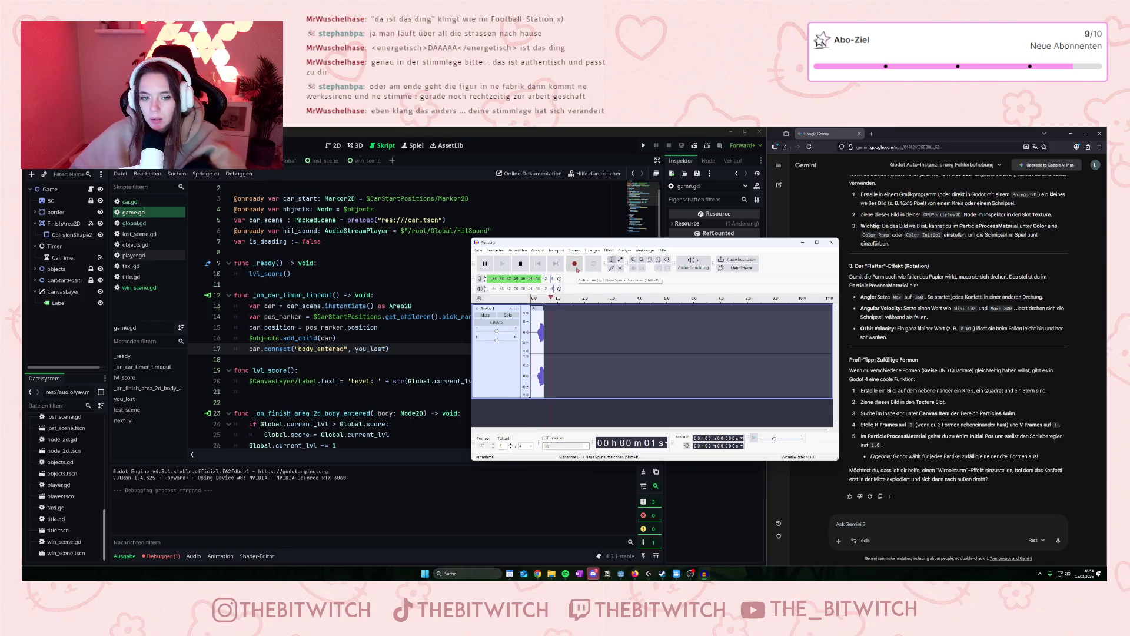
pyautogui.click(520, 264)
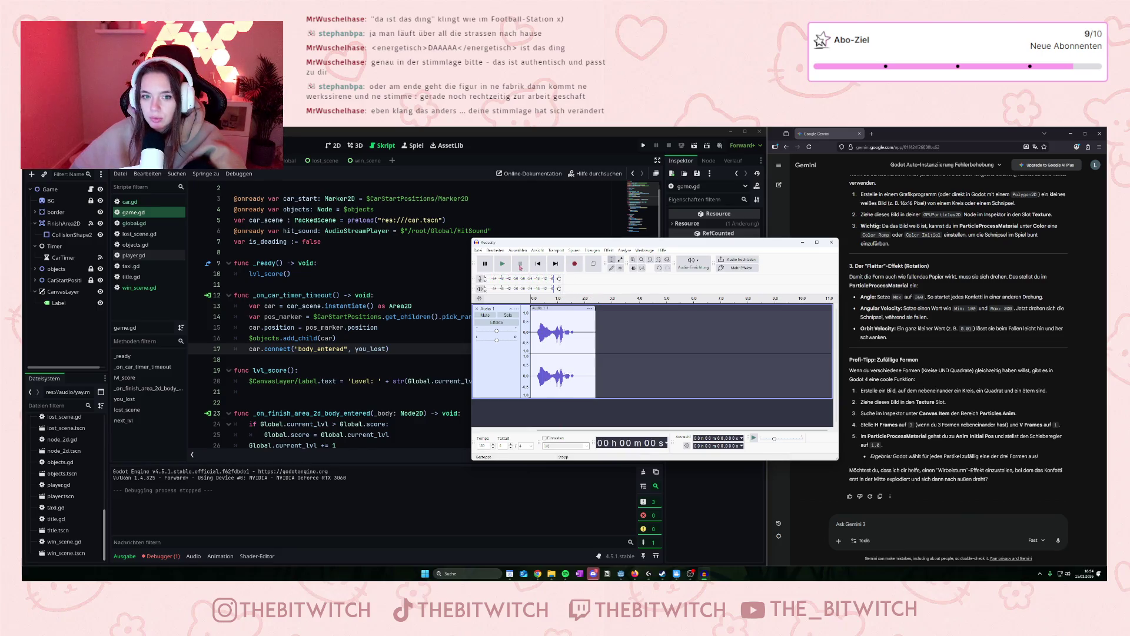
pyautogui.click(505, 268)
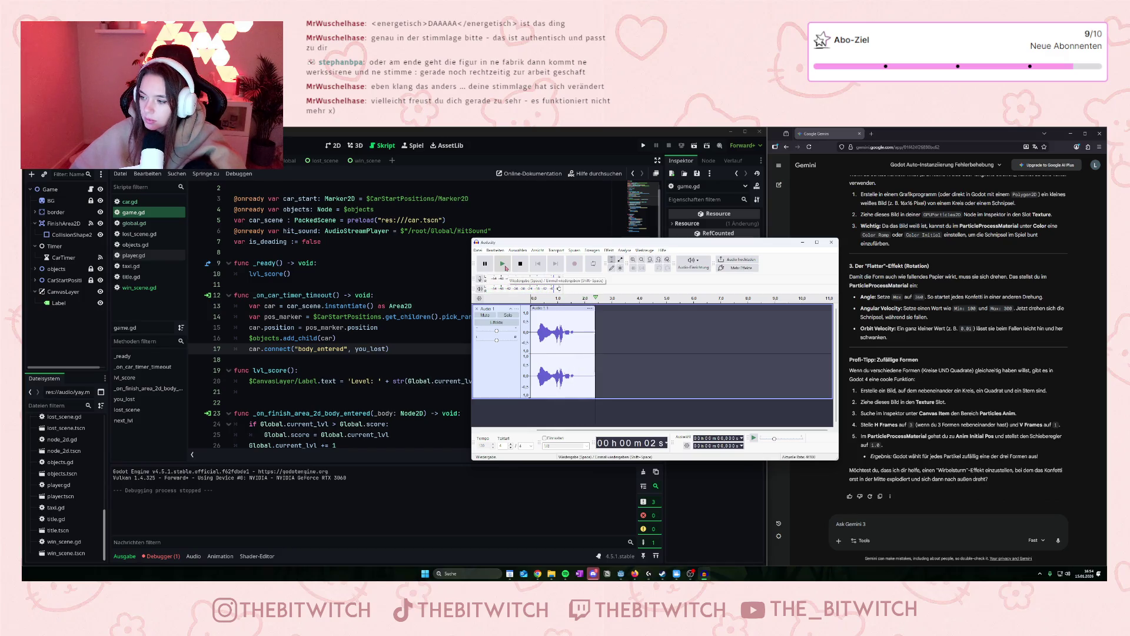
pyautogui.doubleClick(570, 384)
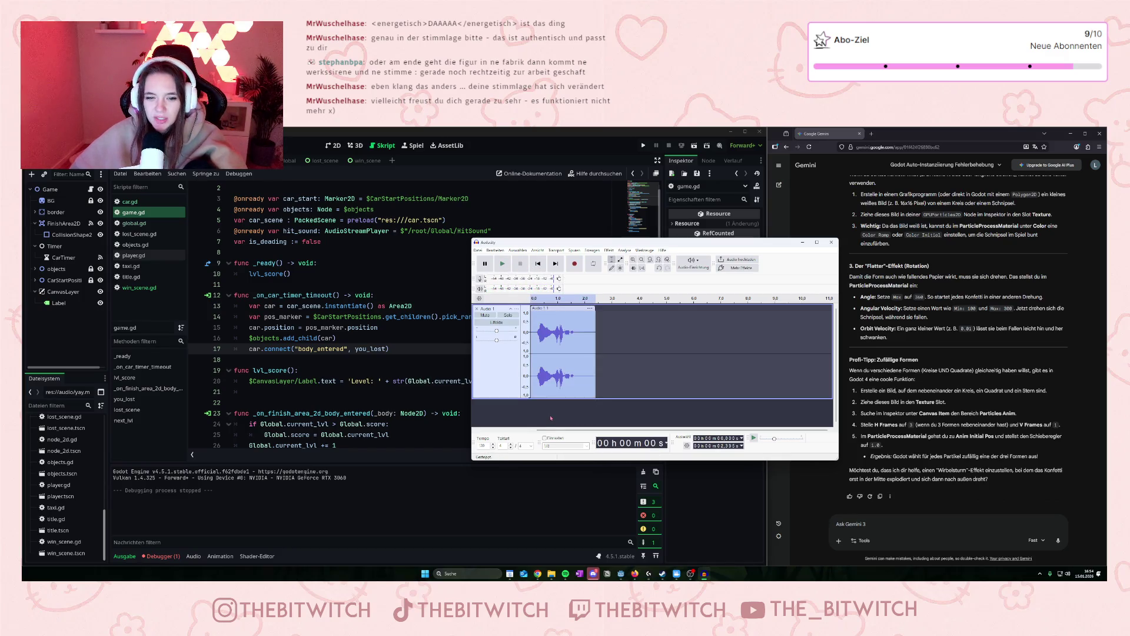
pyautogui.press('Delete')
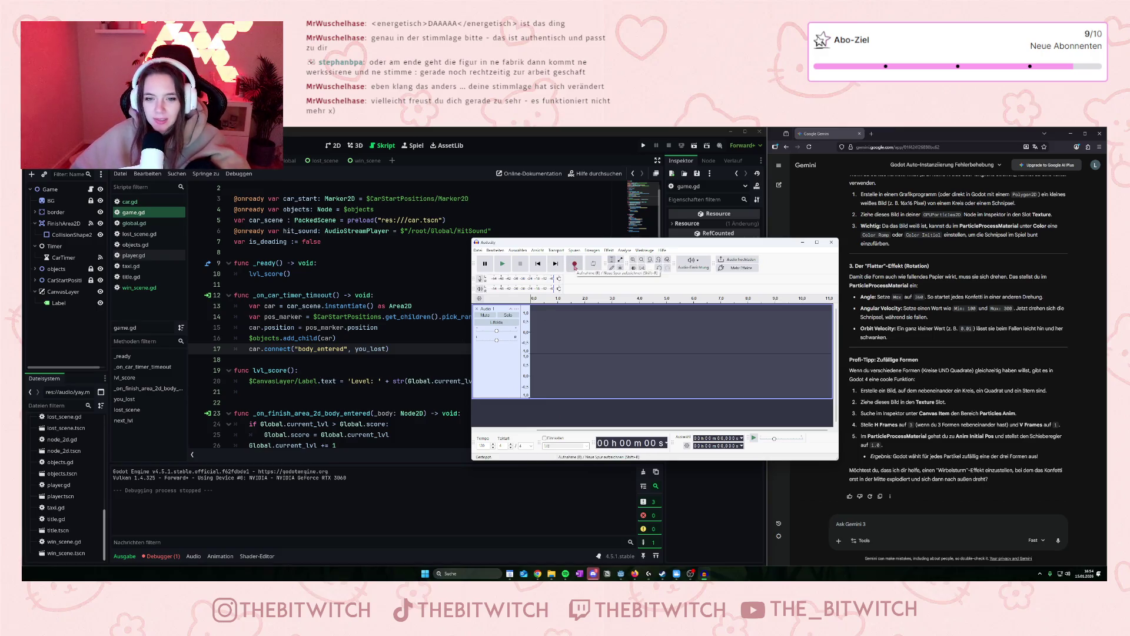
# Record a roughly 3-second voice hit on Audio 1, stopping with Space, and play it back.
pyautogui.click(575, 265)
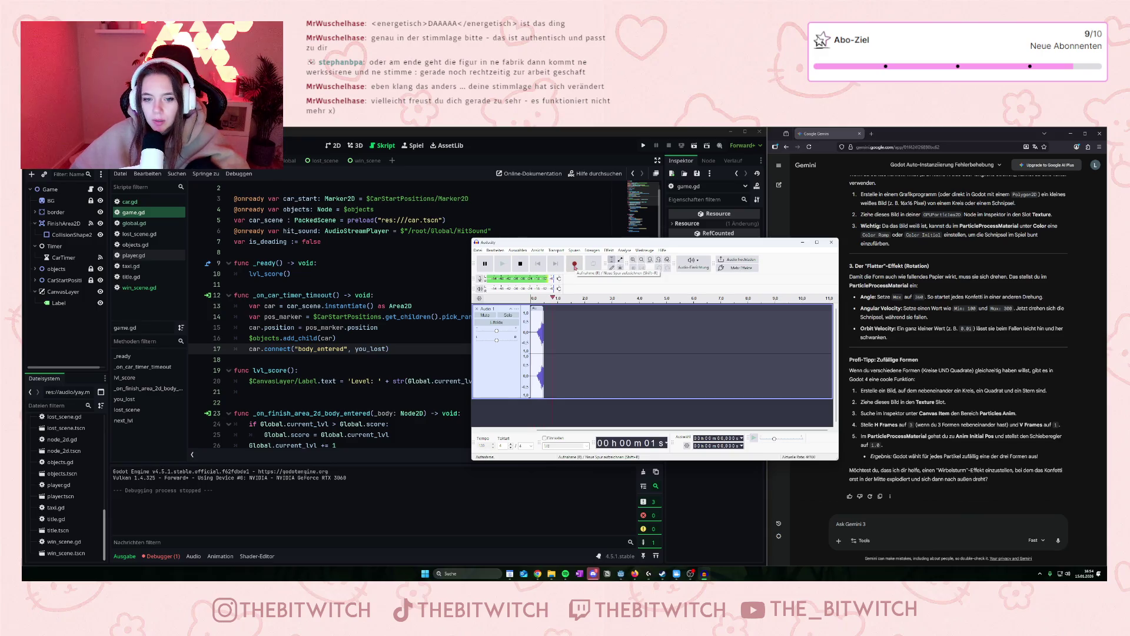
pyautogui.press('space')
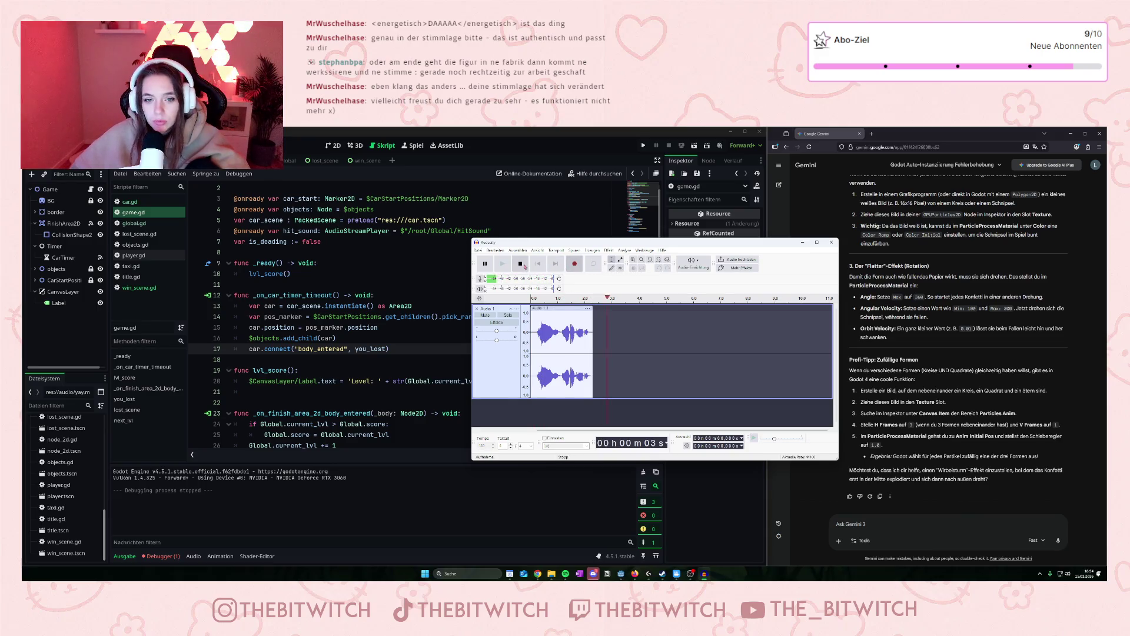
pyautogui.click(510, 268)
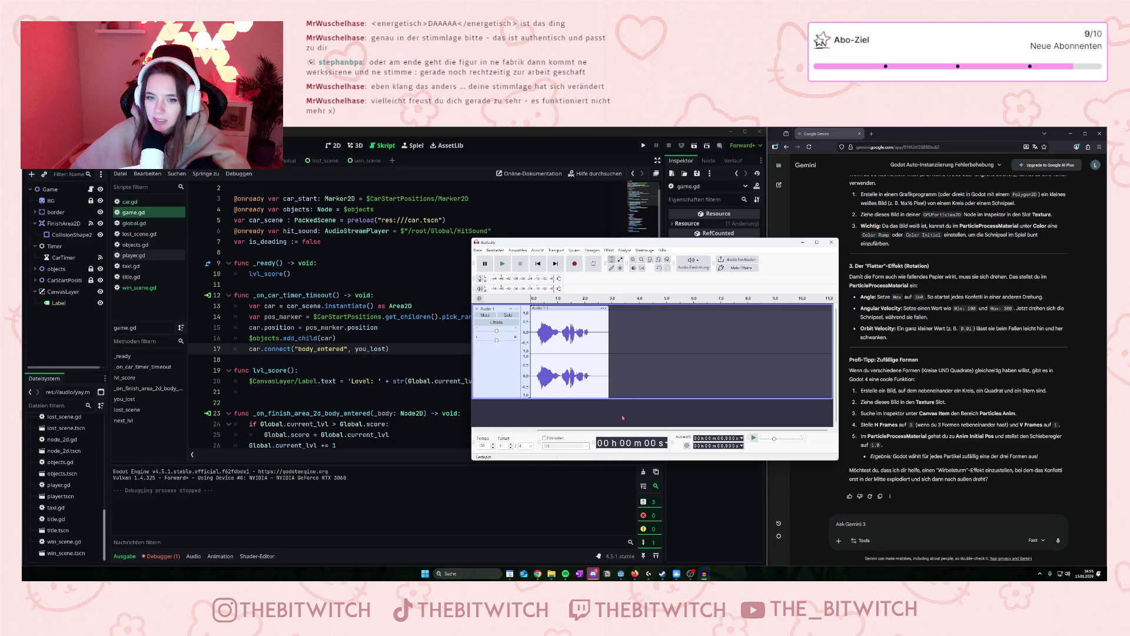
pyautogui.hotkey('ctrl', 's')
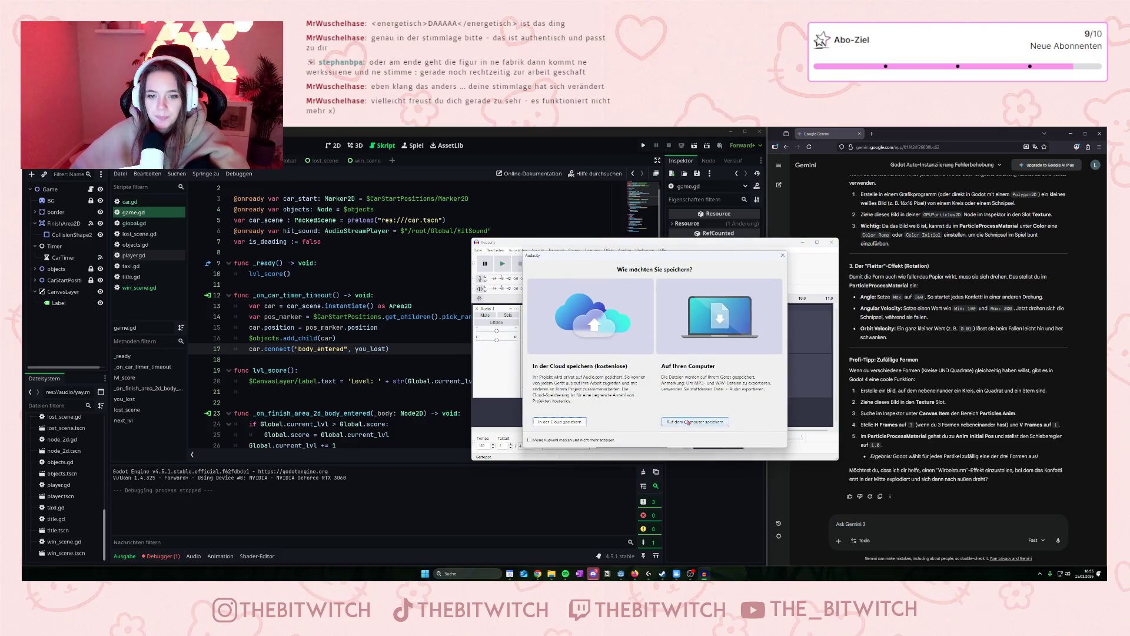
pyautogui.click(688, 422)
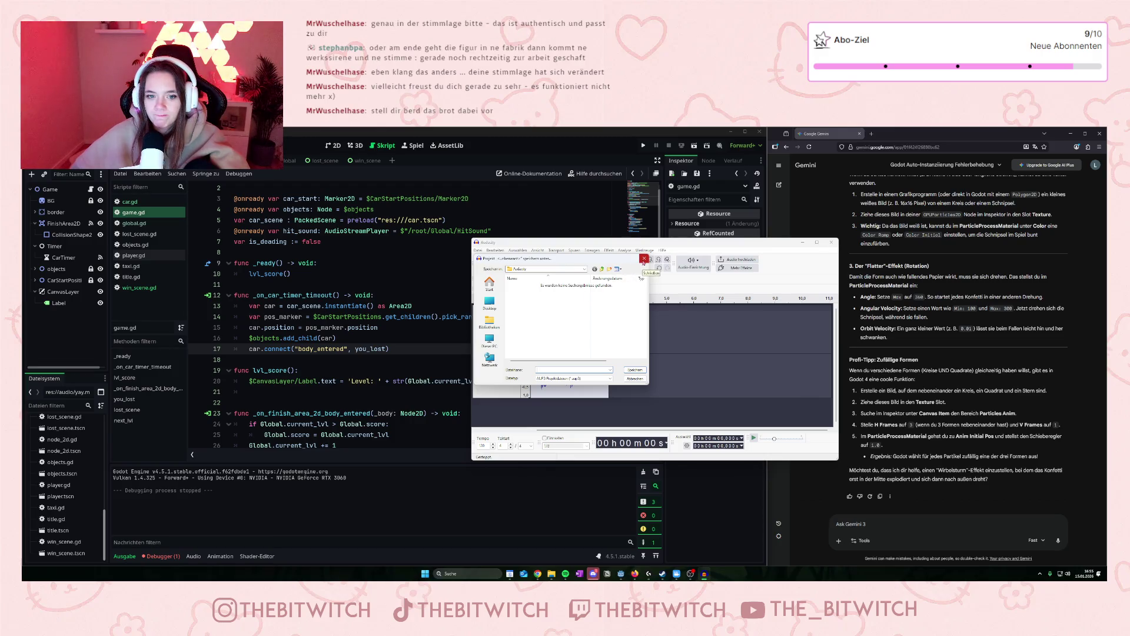
pyautogui.click(644, 259)
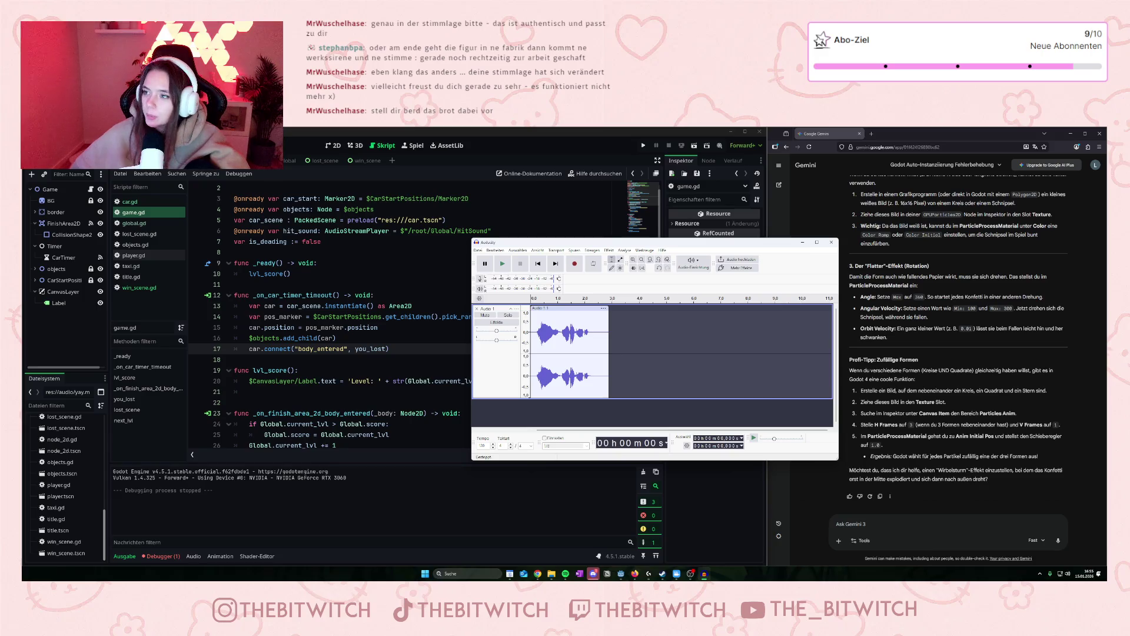
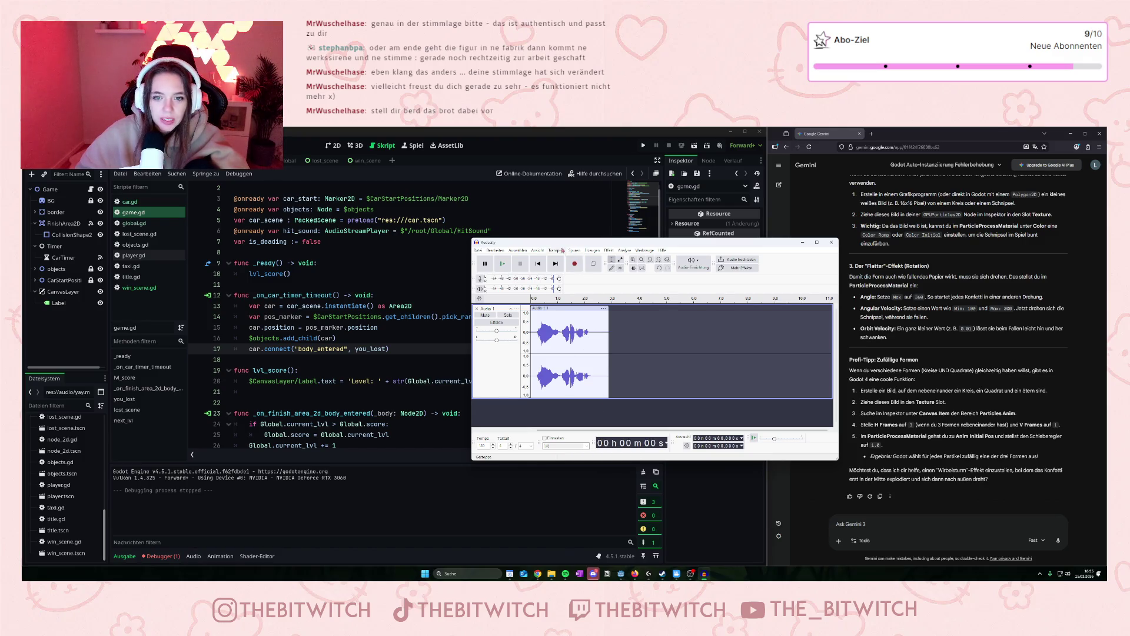
# Apply a strong, clipping amplification to the voice clip, then undo it.
pyautogui.click(609, 250)
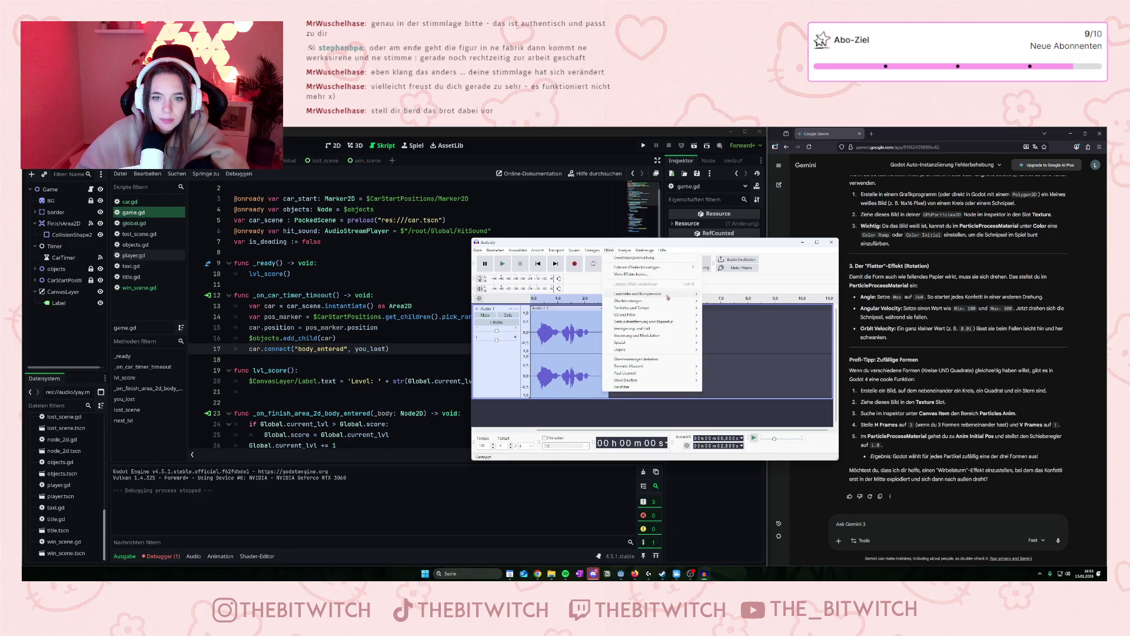
pyautogui.moveTo(668, 297)
pyautogui.click(715, 330)
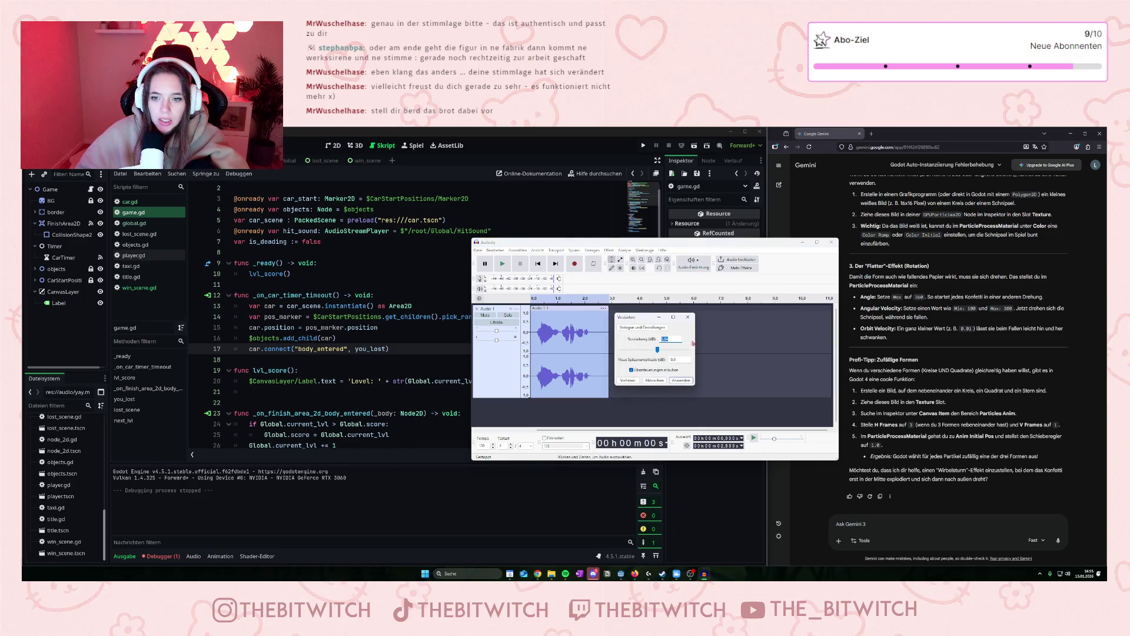
pyautogui.moveTo(660, 354); pyautogui.dragTo(662, 354)
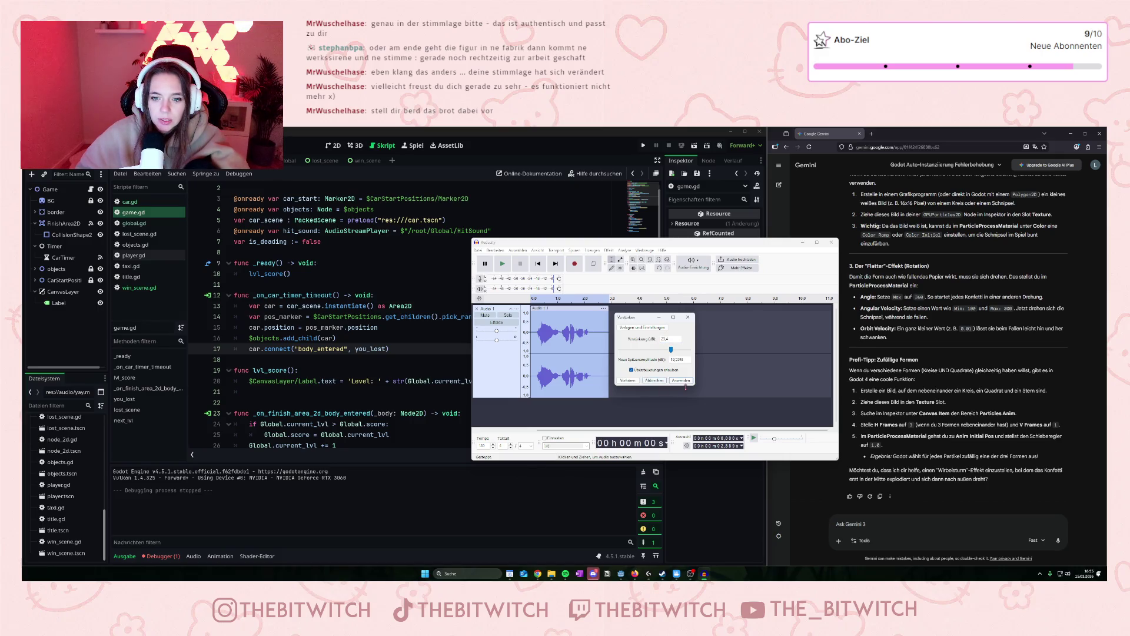
pyautogui.click(682, 380)
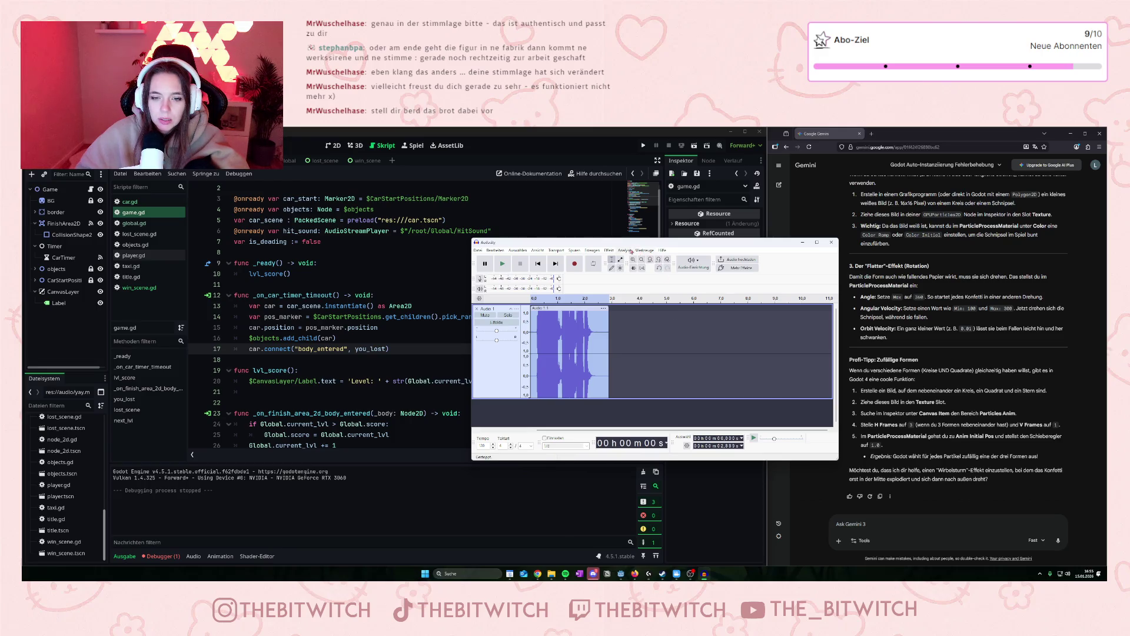
pyautogui.hotkey('ctrl', 'z')
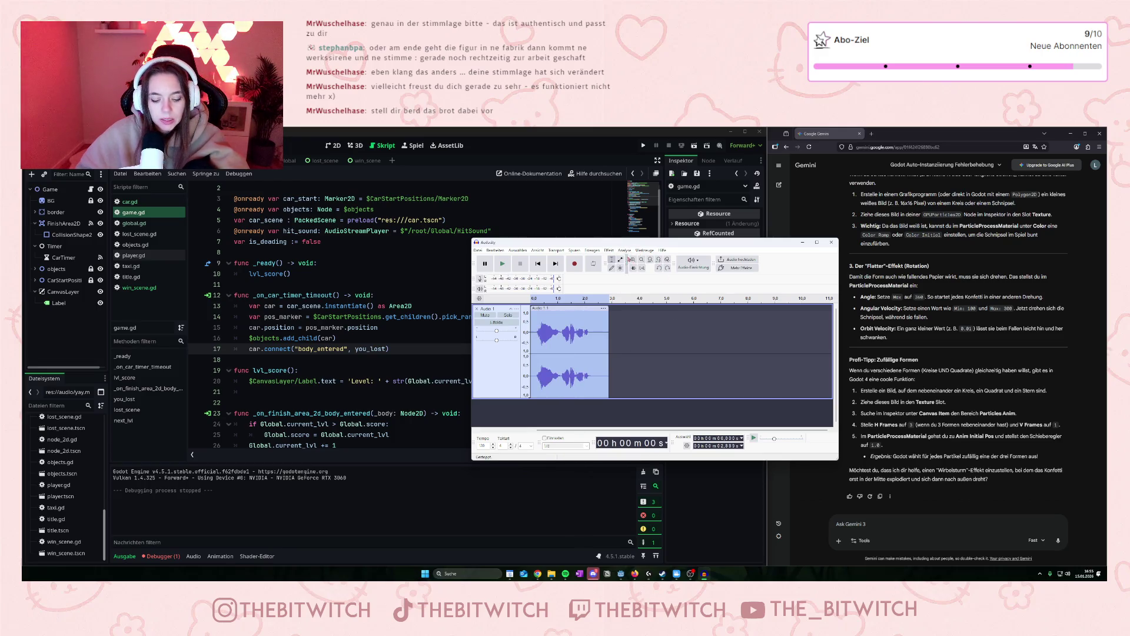
# Amplify the voice clip by 5 dB.
pyautogui.click(609, 250)
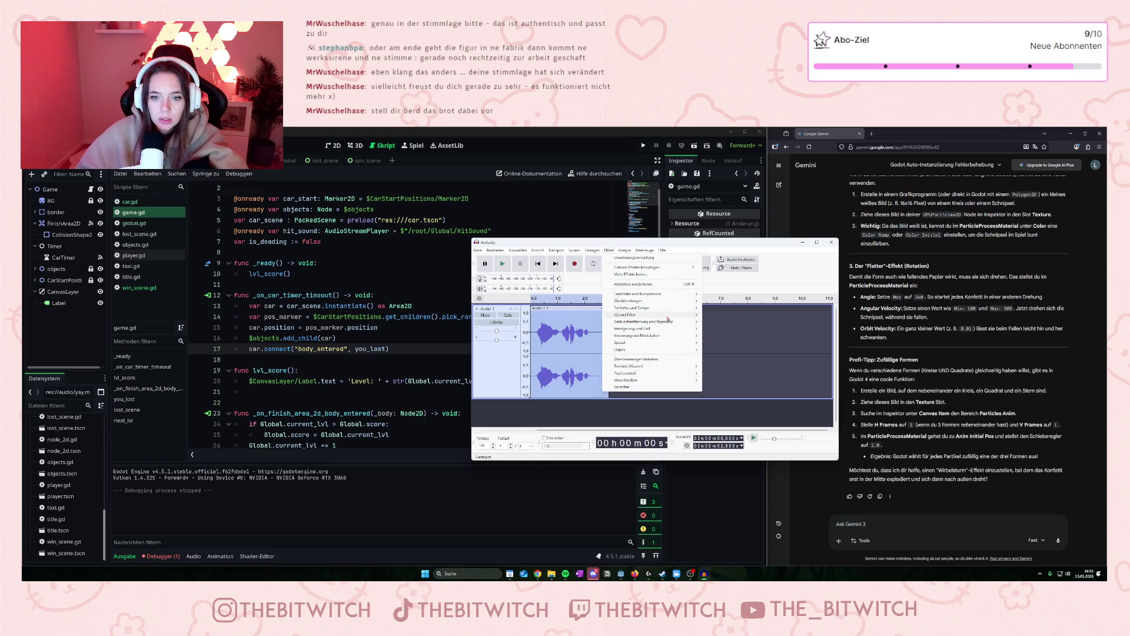
pyautogui.moveTo(689, 305)
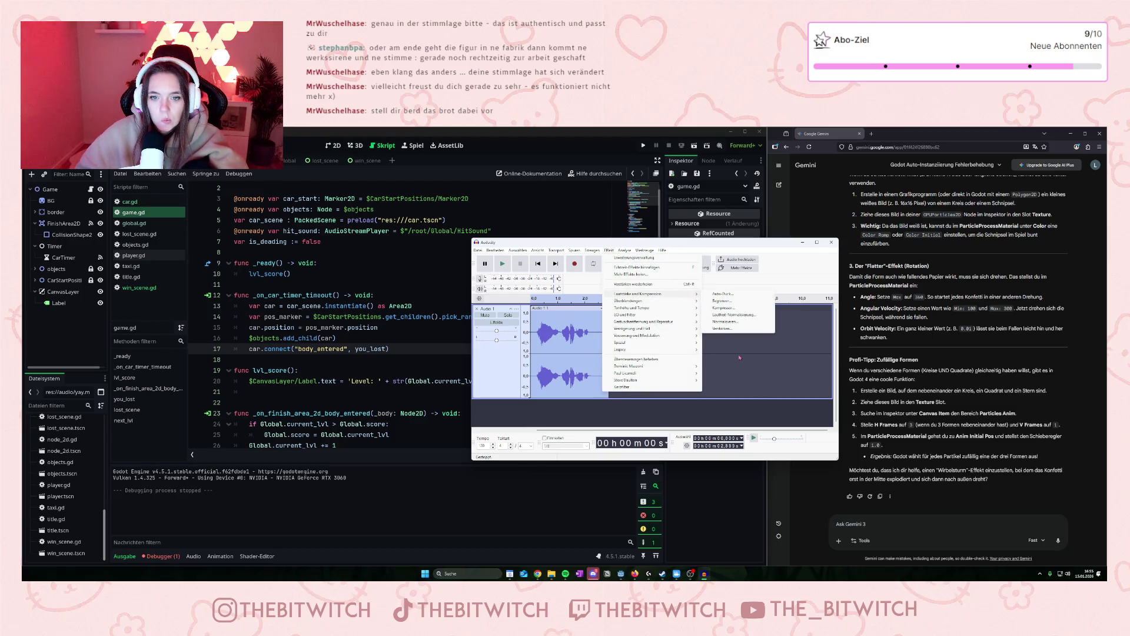
pyautogui.click(730, 294)
pyautogui.moveTo(659, 353); pyautogui.dragTo(660, 353)
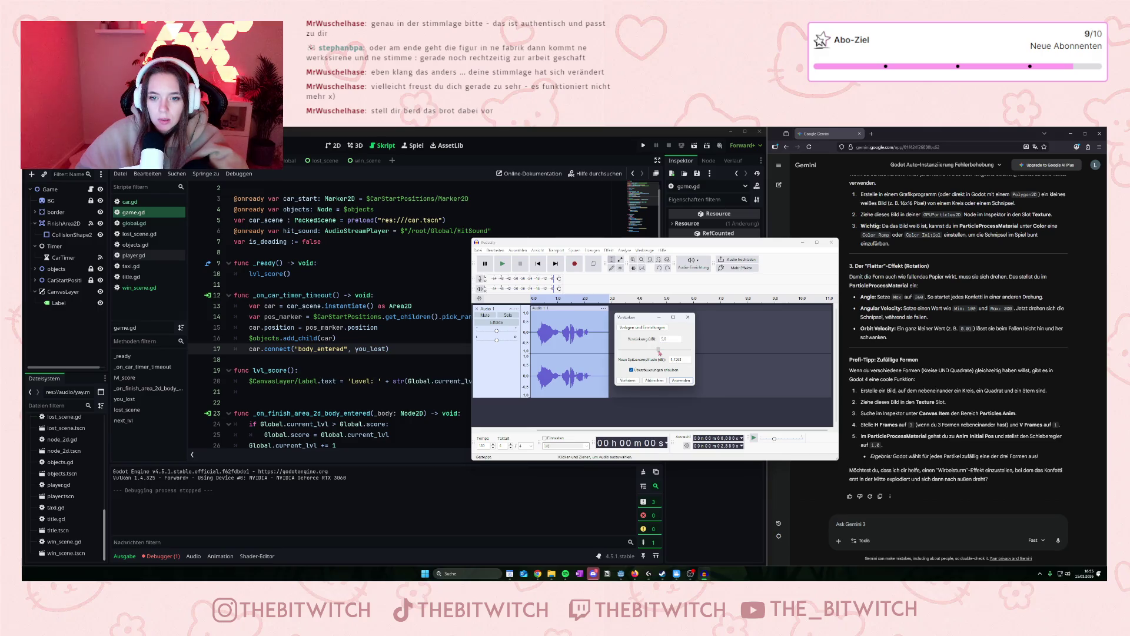
pyautogui.click(681, 380)
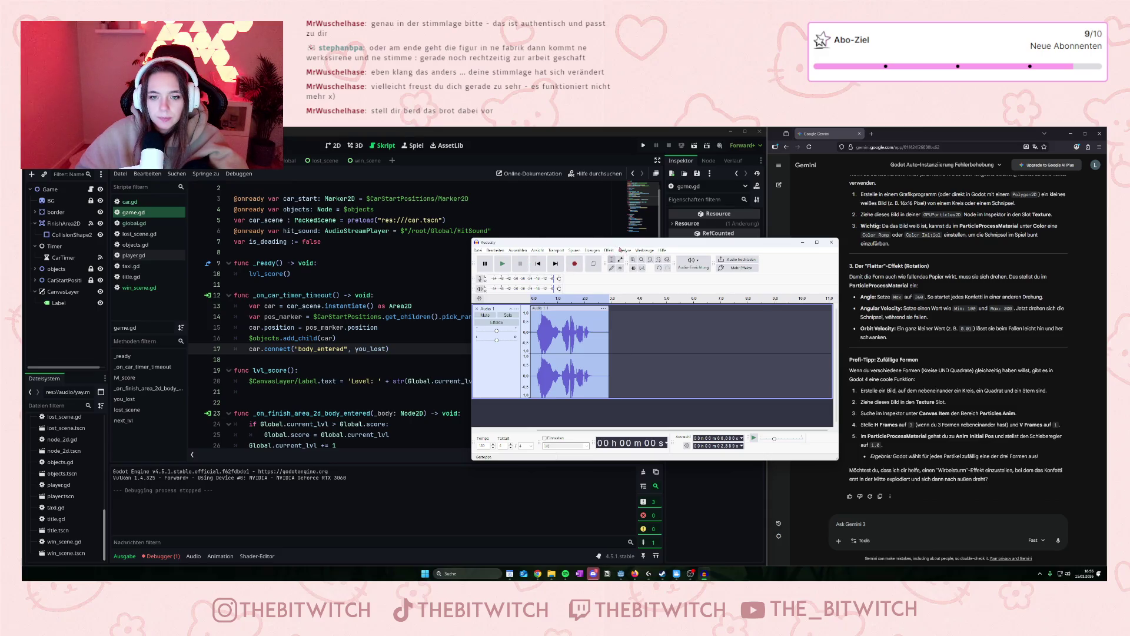
# Reapply Amplify to the clip with a small 0.5 dB gain.
pyautogui.click(612, 251)
pyautogui.moveTo(677, 294)
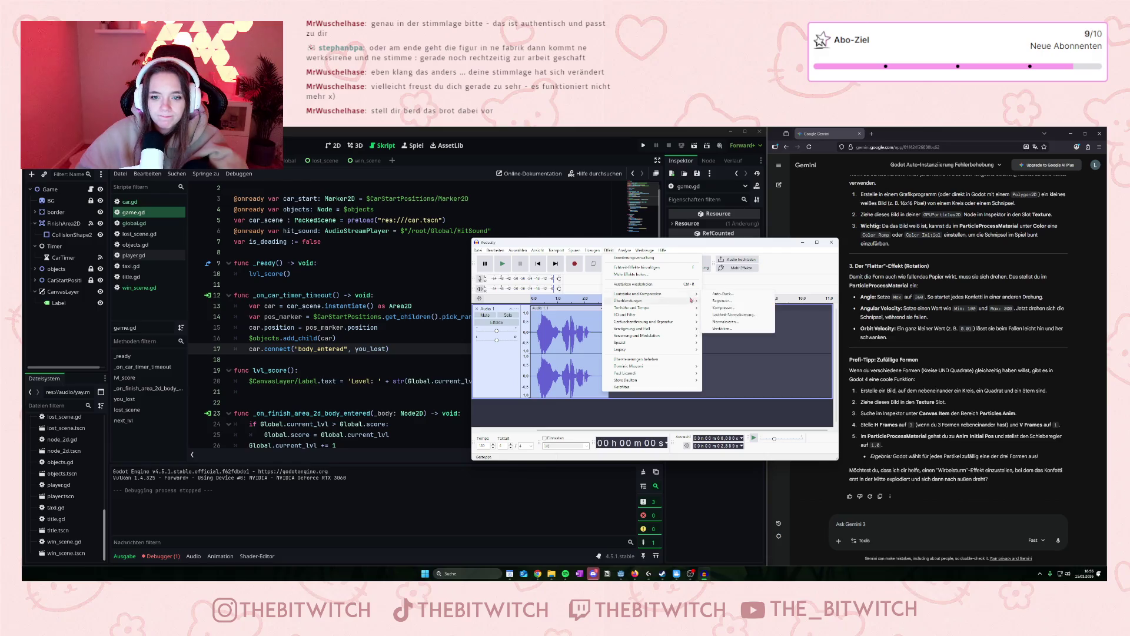
pyautogui.click(729, 329)
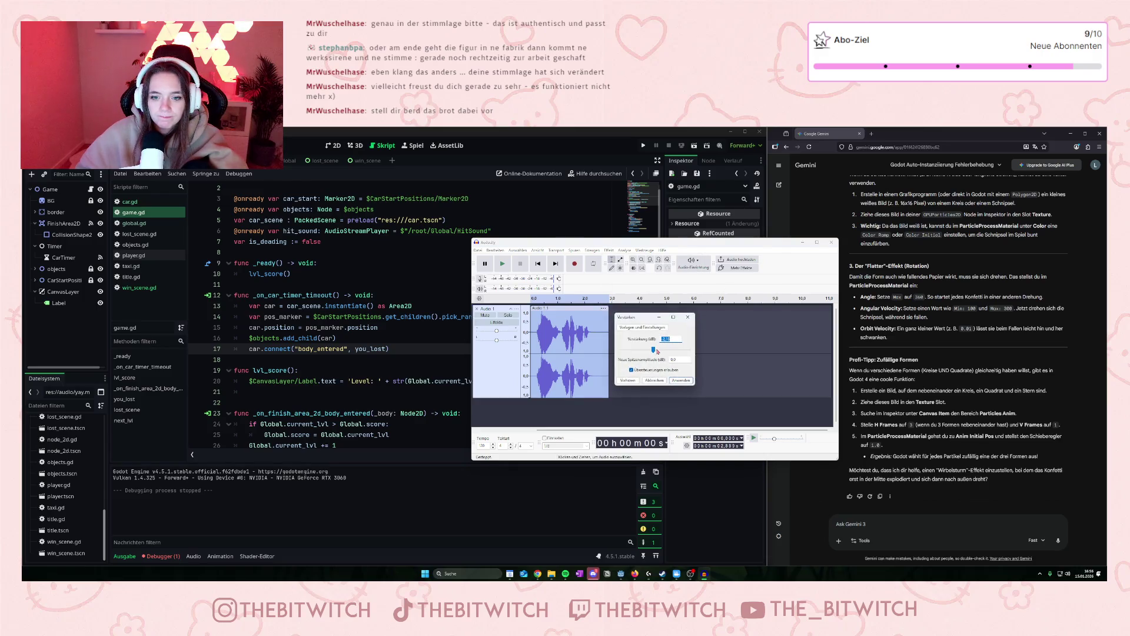
pyautogui.click(658, 352)
pyautogui.click(681, 381)
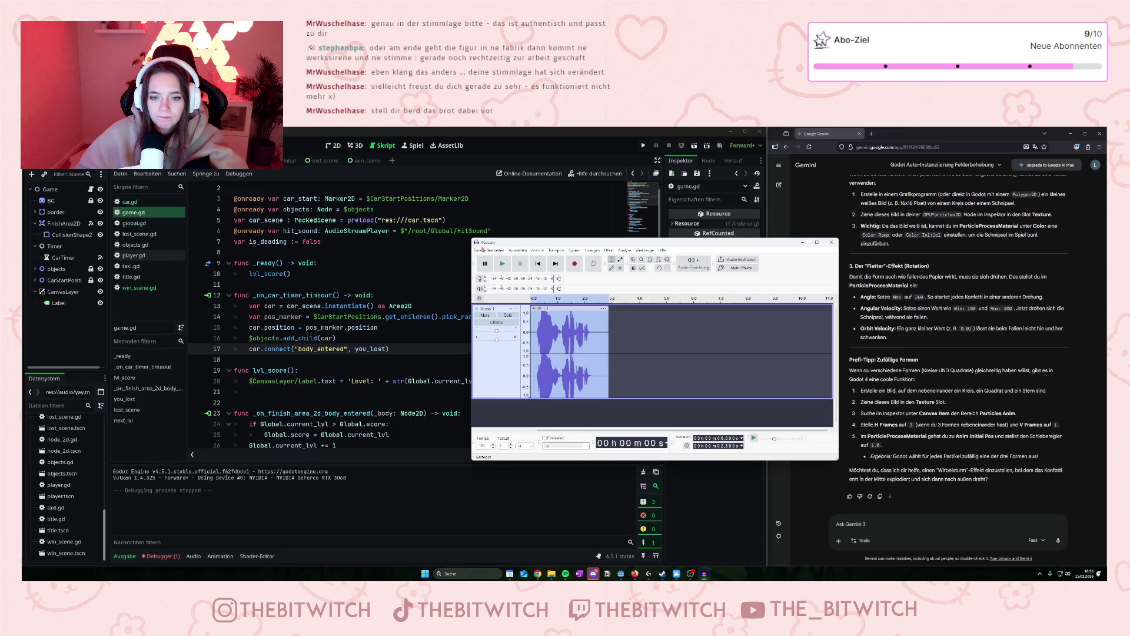
# Export the amplified recording to the computer as wroom.mp3, then minimize Audacity.
pyautogui.click(480, 250)
pyautogui.click(536, 313)
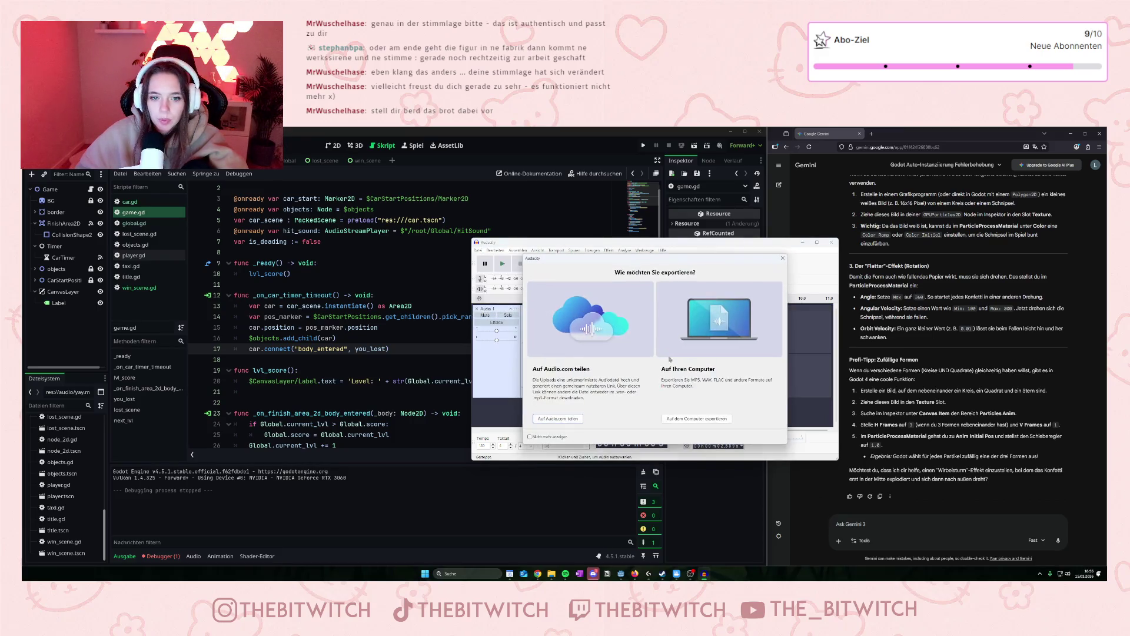
pyautogui.click(687, 419)
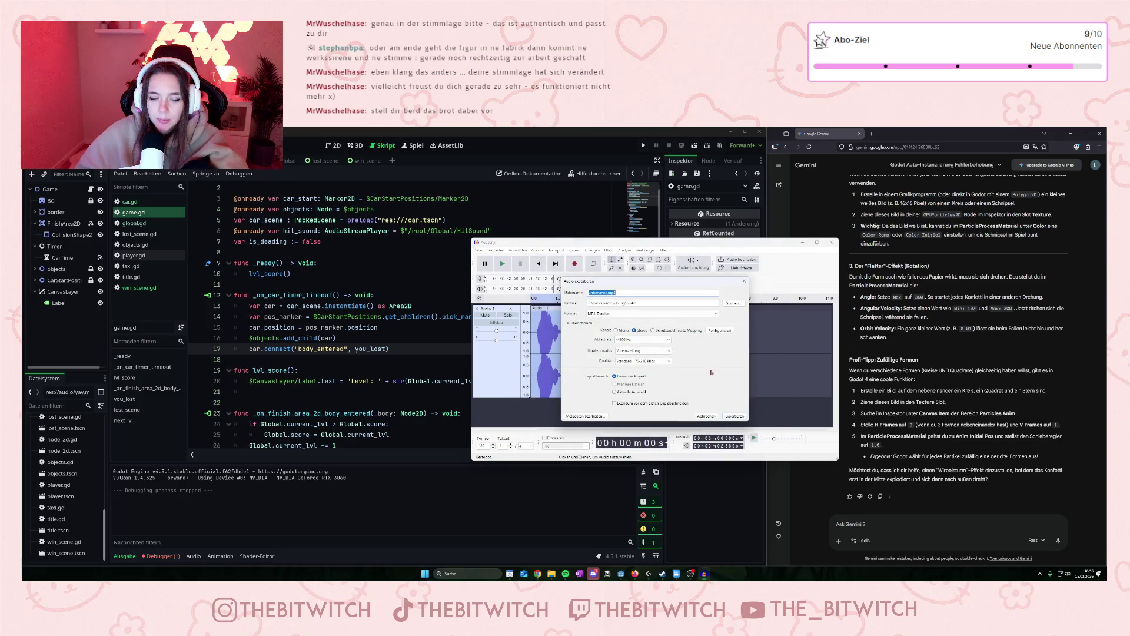
pyautogui.write('wroom')
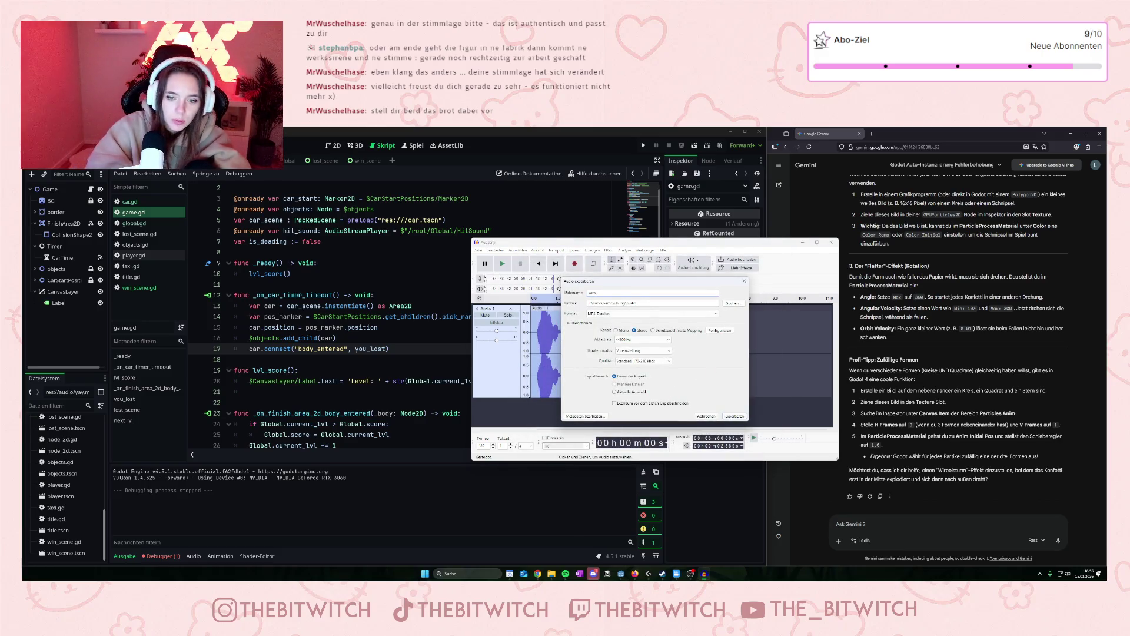
pyautogui.write('.mp3')
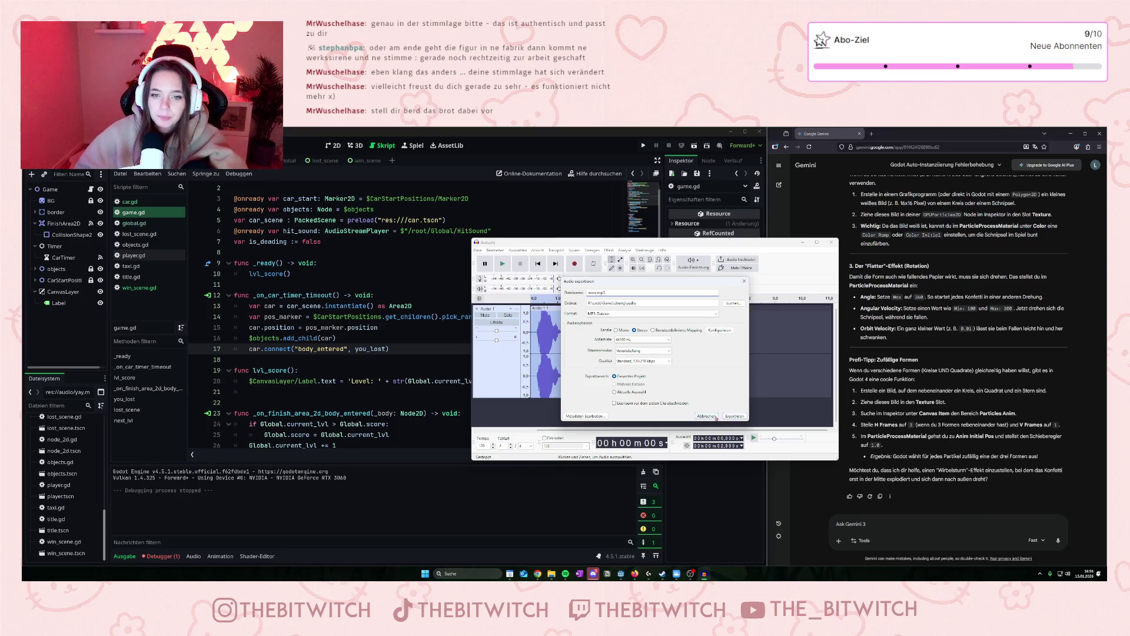
pyautogui.click(735, 416)
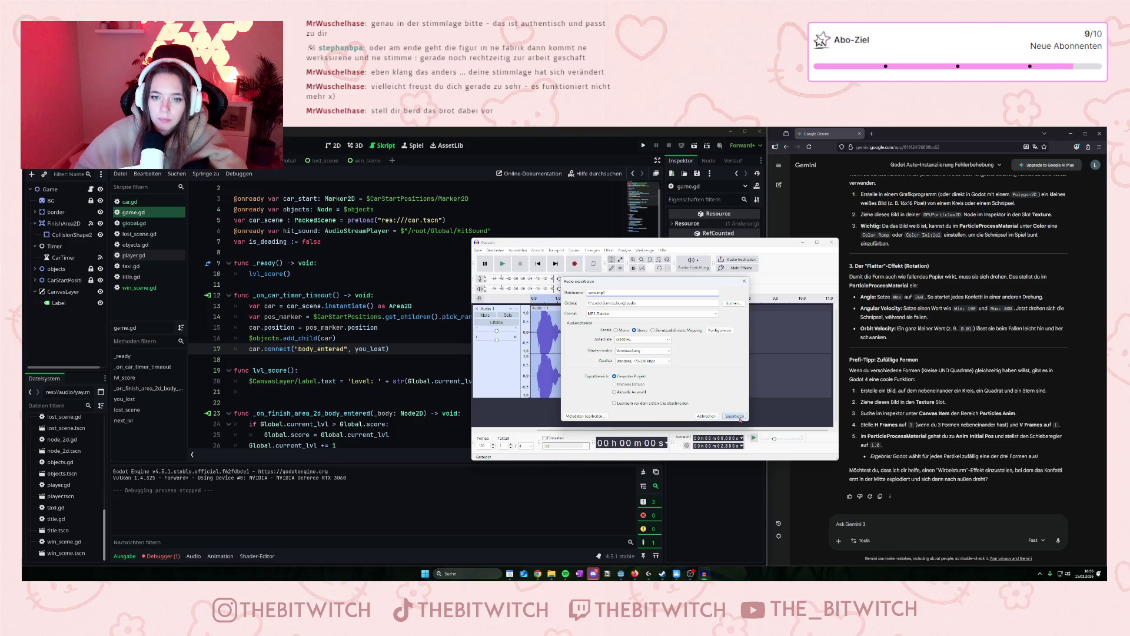
pyautogui.click(801, 243)
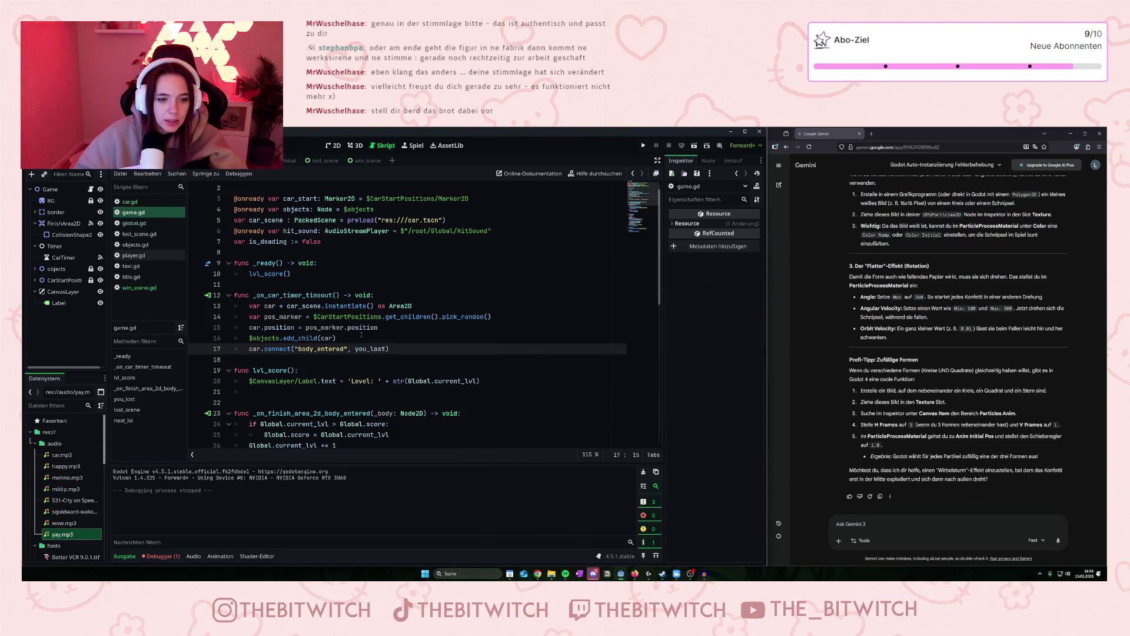
# Scroll game.gd to the _on_finish_area_2d_body_entered and you_lost functions.
pyautogui.scroll(-3, 486, 344)
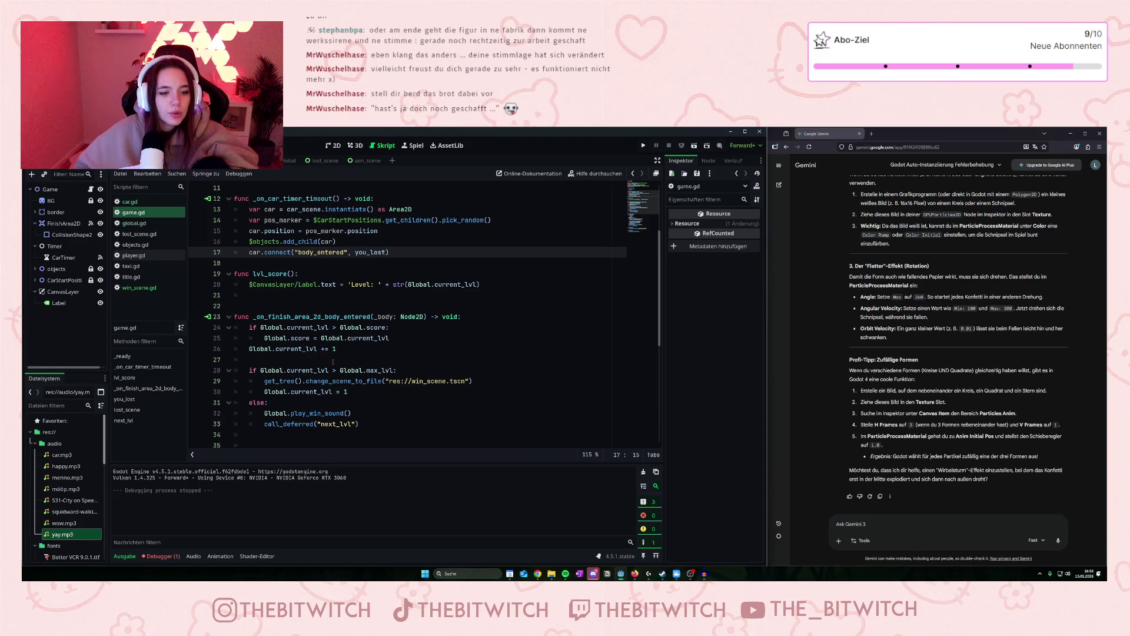
pyautogui.scroll(-4, 347, 363)
pyautogui.scroll(-2, 347, 363)
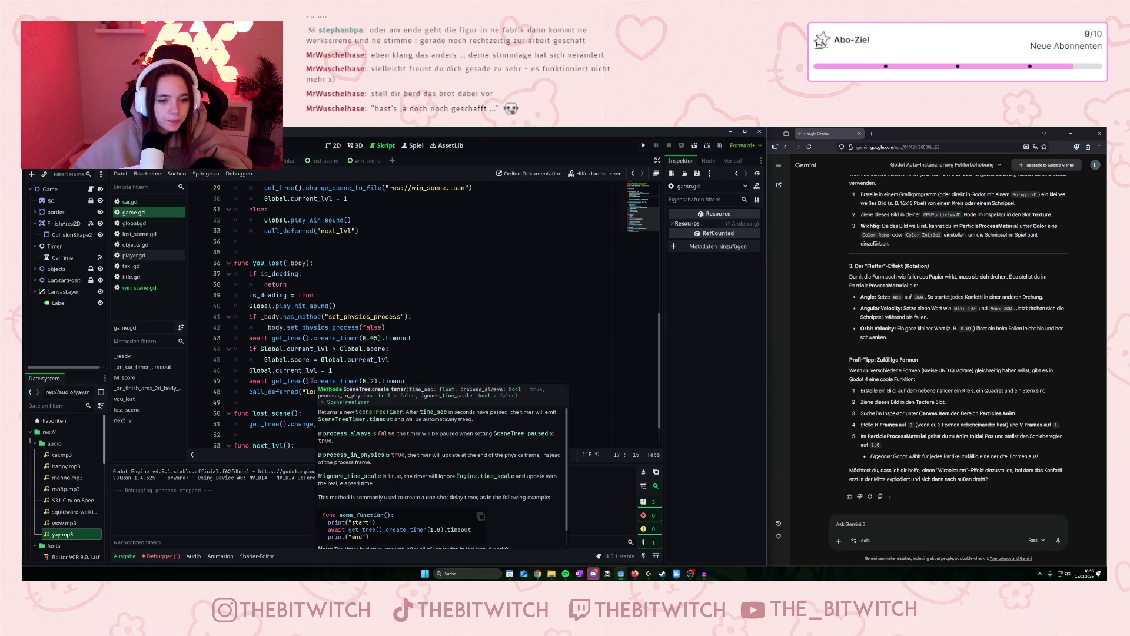
pyautogui.scroll(1, 347, 318)
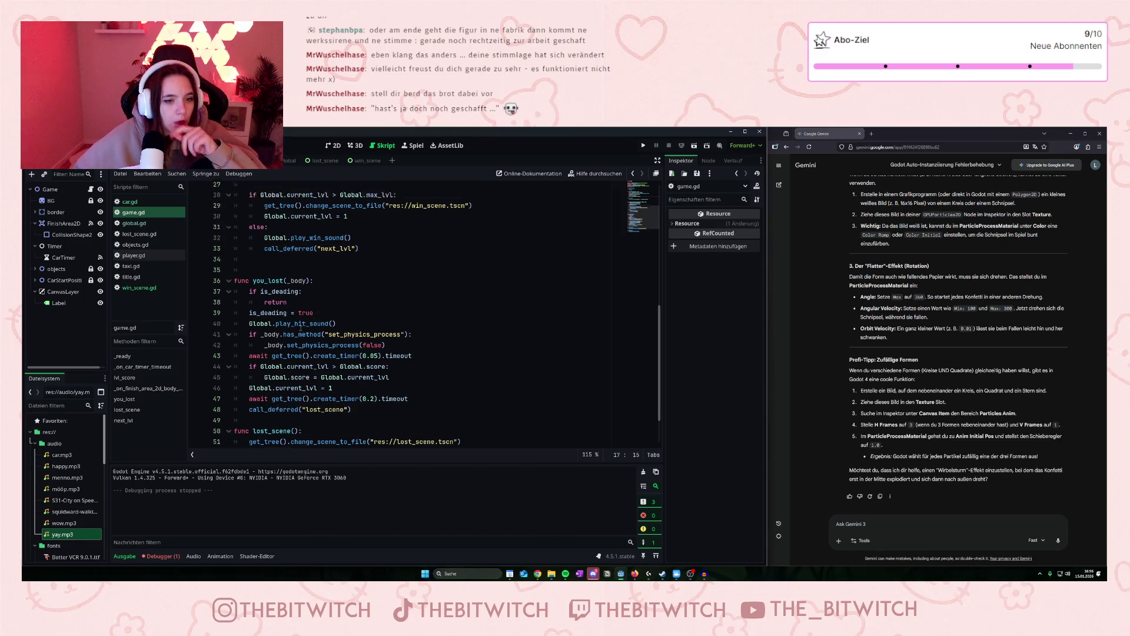
# In the Global scene, select WinSound and drag an audio file onto its Stream field.
pyautogui.moveTo(345, 168)
pyautogui.mouseDown()
pyautogui.moveTo(272, 168)
pyautogui.moveTo(280, 161)
pyautogui.mouseUp()
pyautogui.click(58, 225)
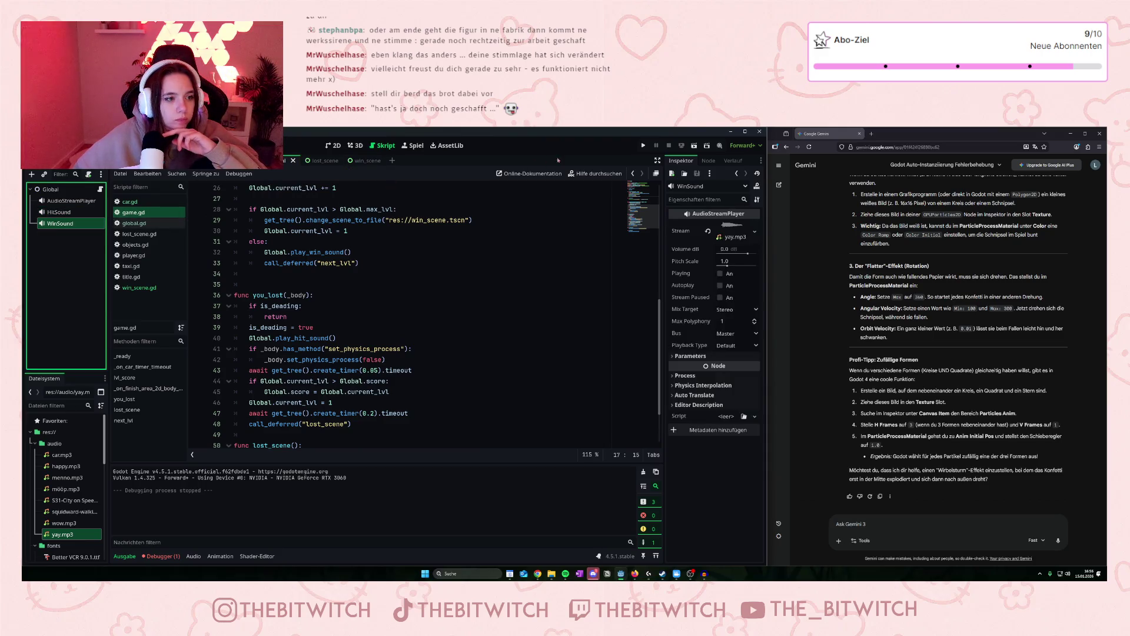
pyautogui.scroll(-4, 61, 463)
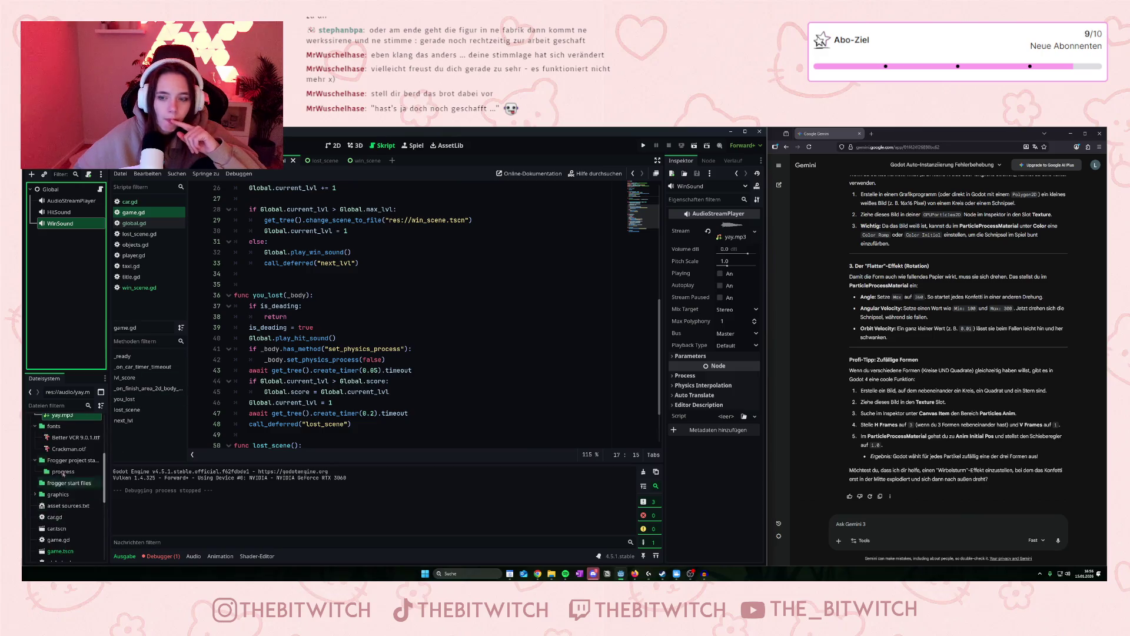
pyautogui.scroll(4, 61, 463)
pyautogui.moveTo(63, 523)
pyautogui.mouseDown()
pyautogui.moveTo(412, 263)
pyautogui.moveTo(728, 233)
pyautogui.mouseUp()
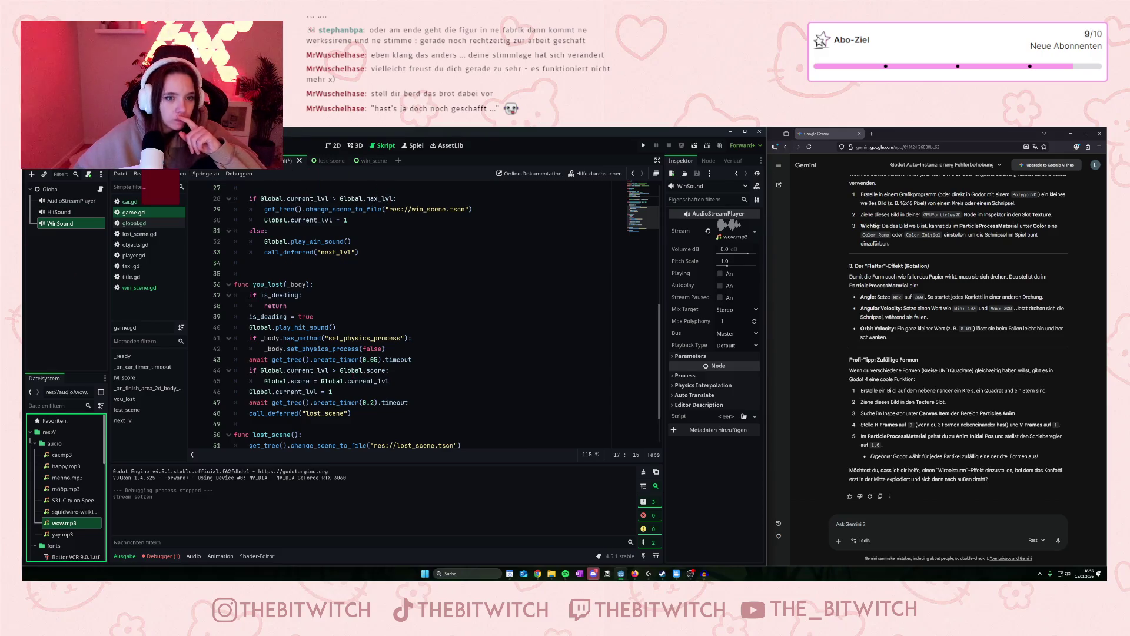
# Inspect the play_win_sound call on line 32 of the Game scene's script.
pyautogui.click(134, 212)
pyautogui.scroll(-2, 333, 302)
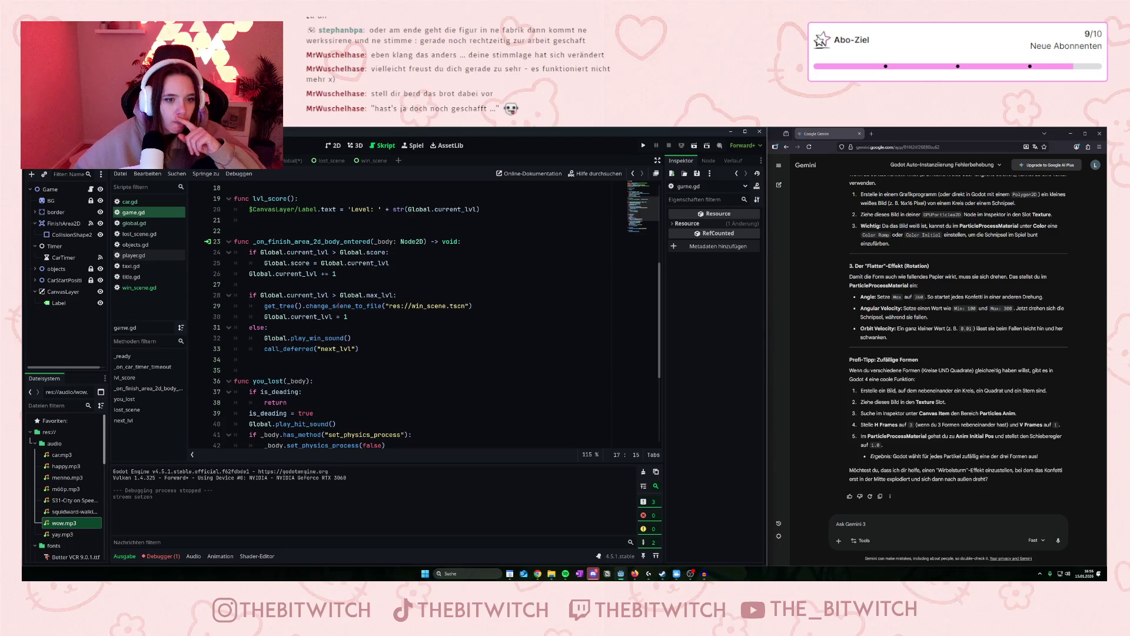
pyautogui.click(135, 212)
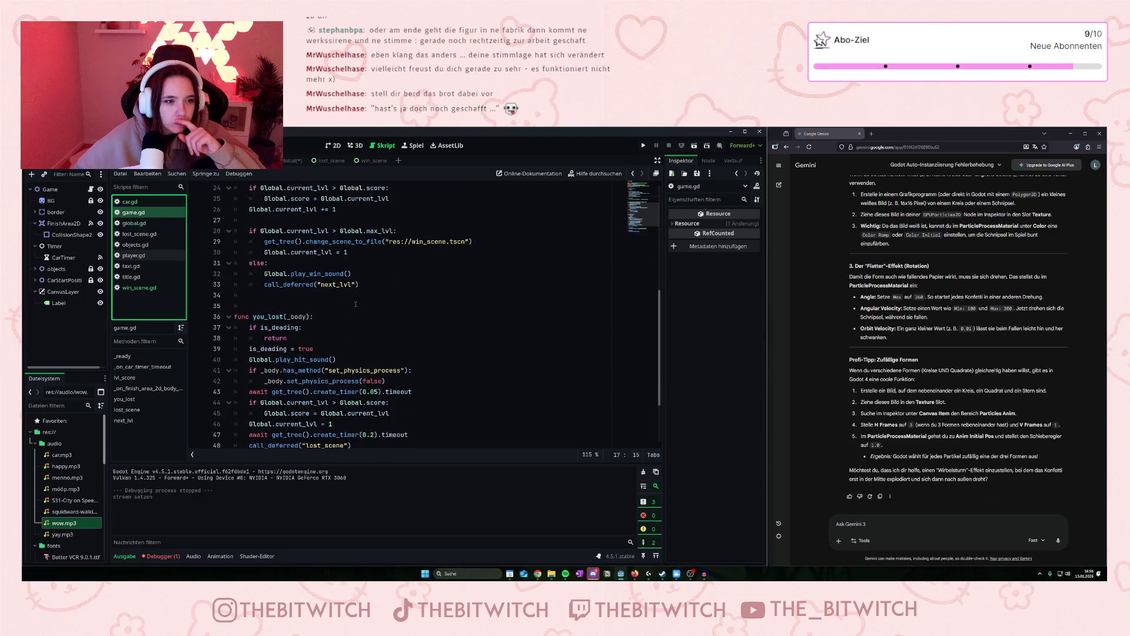
pyautogui.scroll(-3, 315, 354)
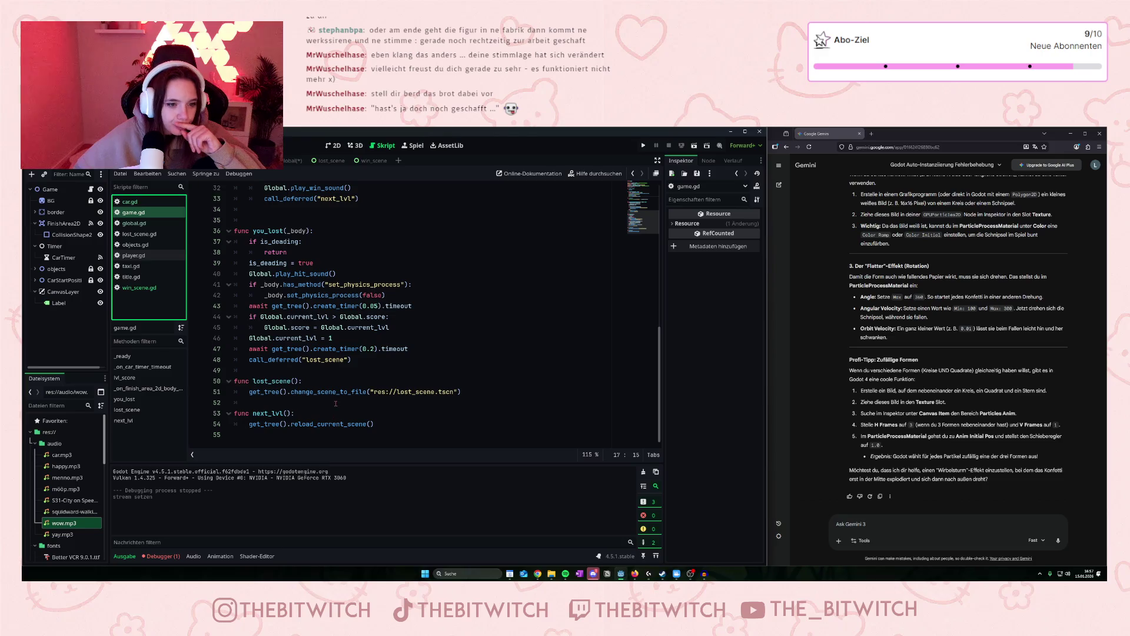
pyautogui.scroll(5, 336, 403)
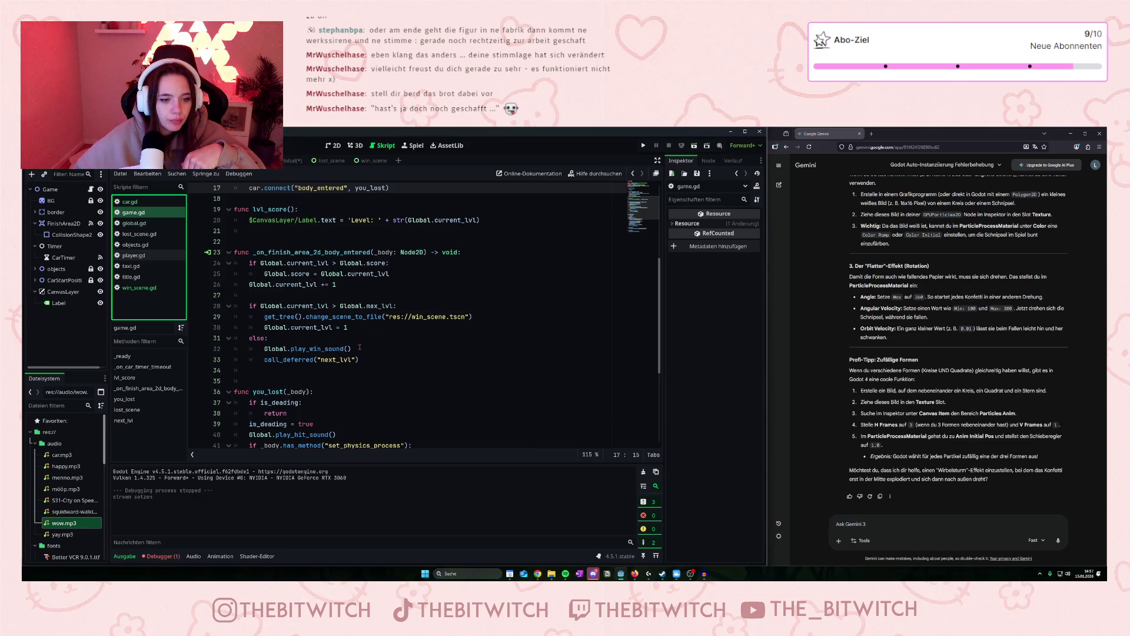
pyautogui.moveTo(358, 349); pyautogui.dragTo(322, 348)
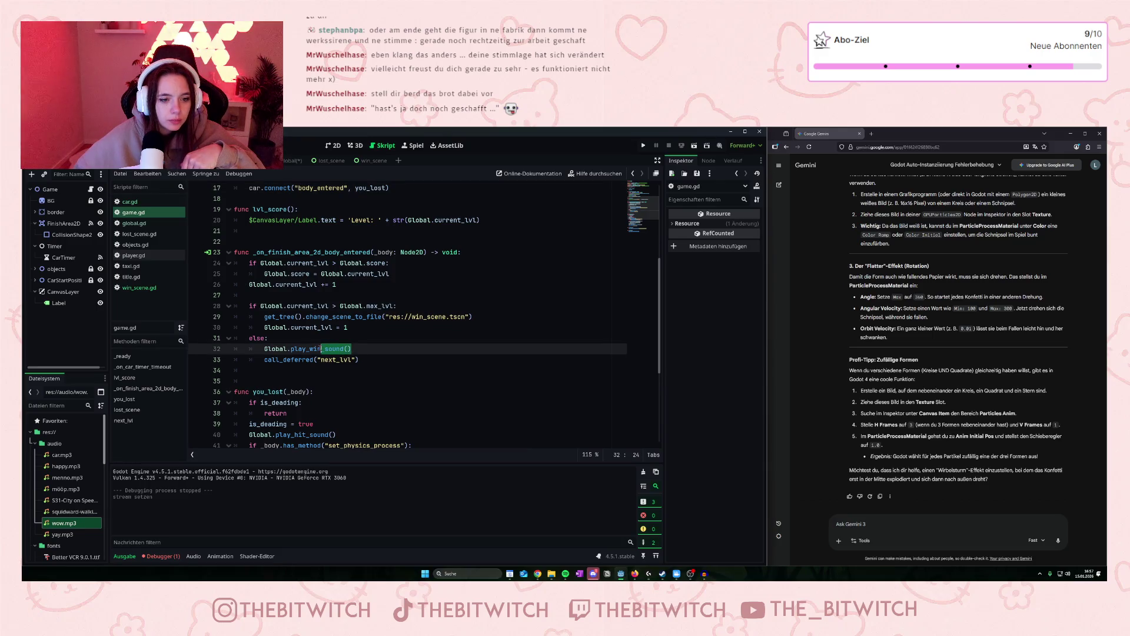
pyautogui.click(321, 349)
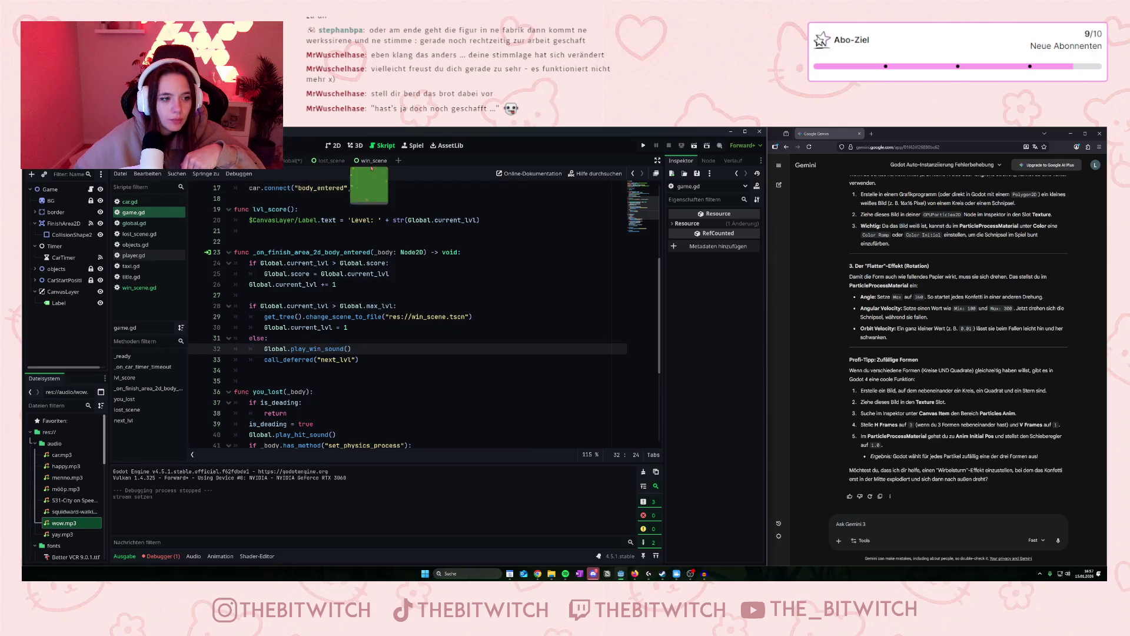
# Back in the Global scene, assign yay.mp3 as WinSound's stream.
pyautogui.click(368, 161)
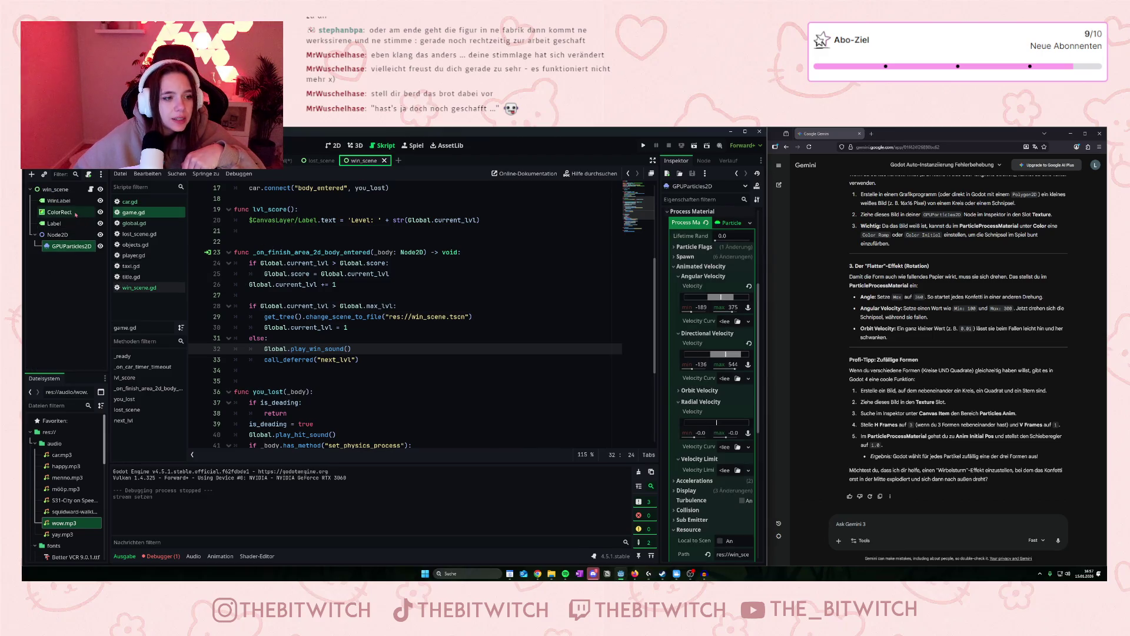
pyautogui.click(292, 161)
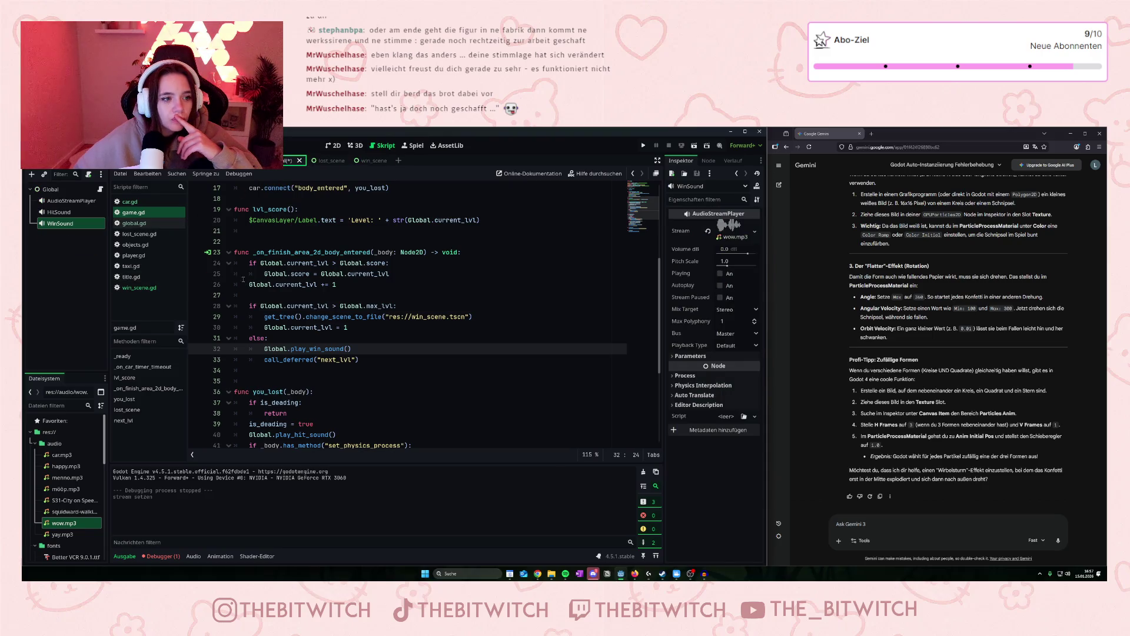
pyautogui.click(323, 328)
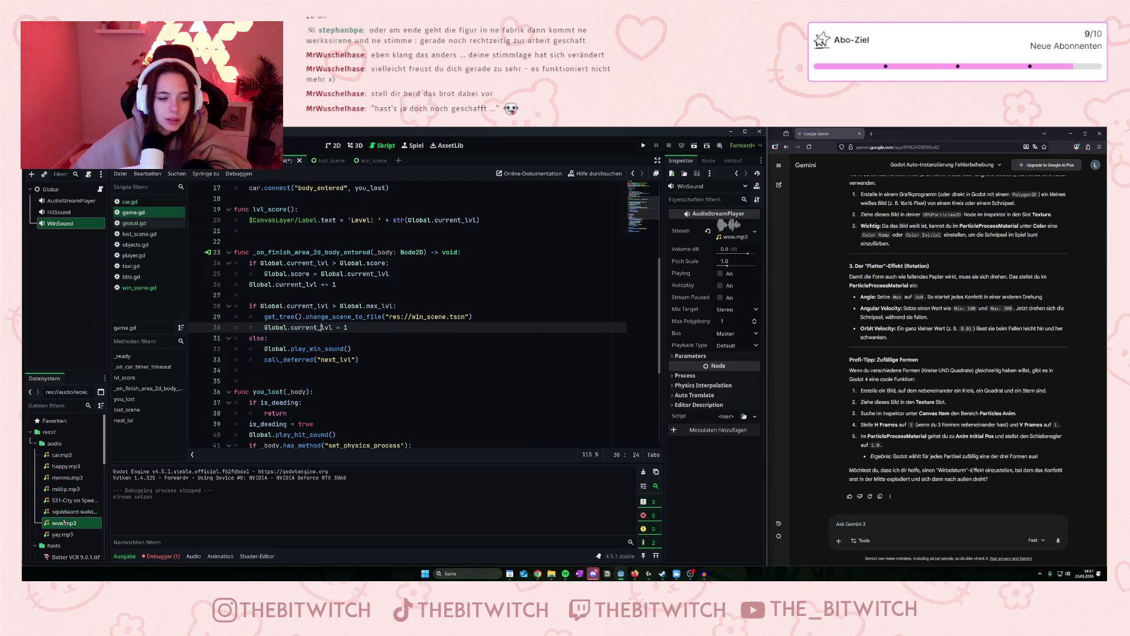
pyautogui.moveTo(59, 534); pyautogui.dragTo(722, 237)
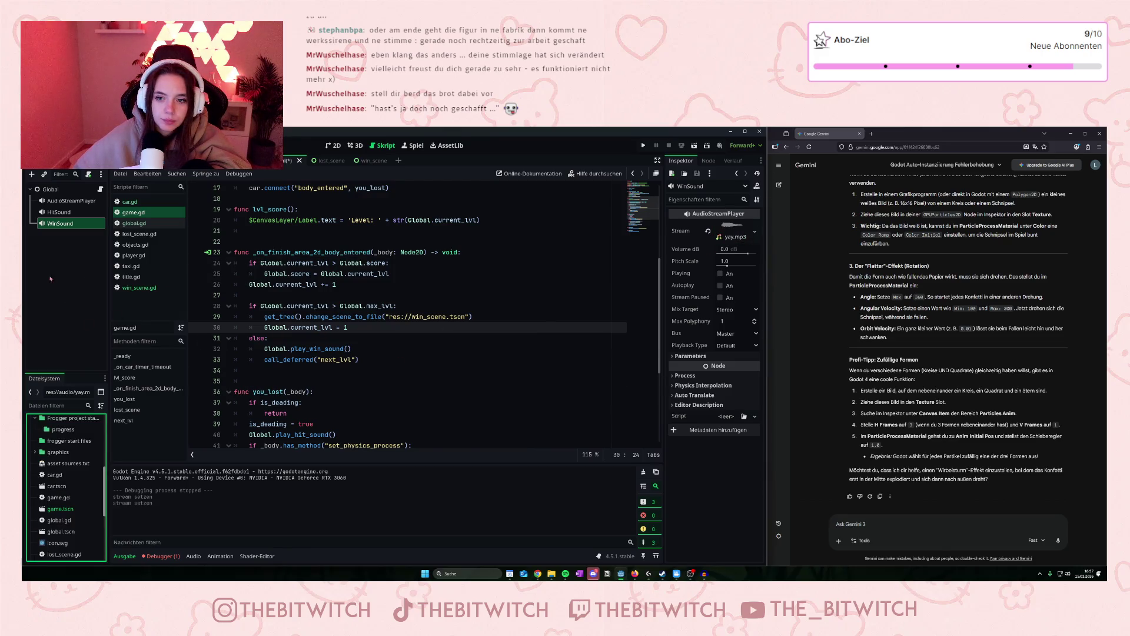
# Add an AudioStreamPlayer2D child under Global, then delete it as the wrong type.
pyautogui.rightClick(46, 190)
pyautogui.click(59, 212)
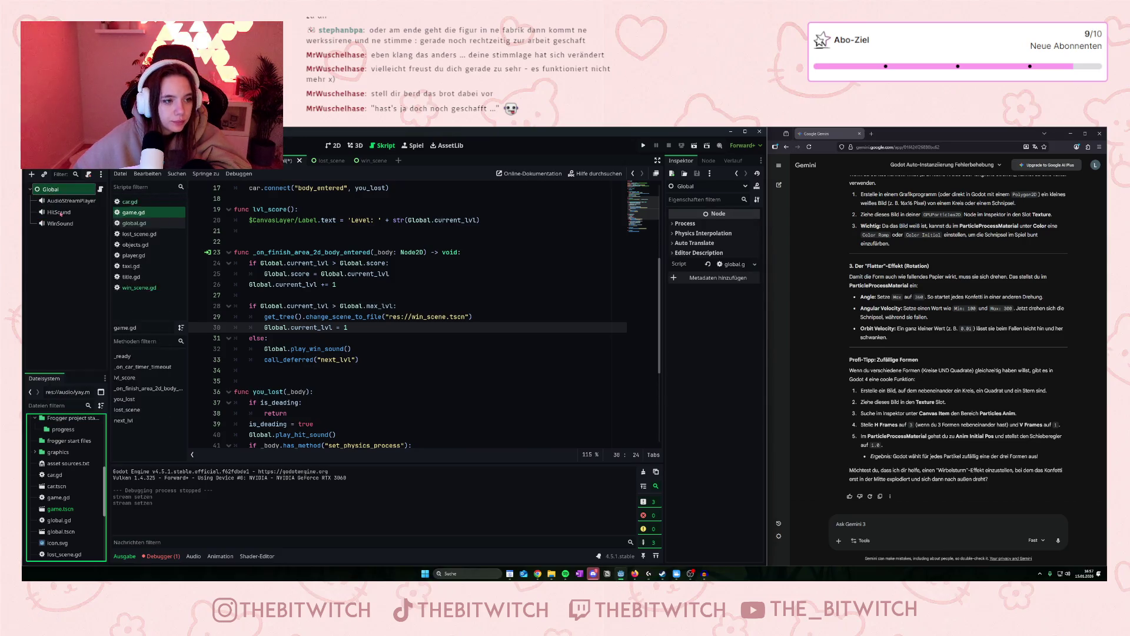
pyautogui.write('par')
pyautogui.scroll(-15, 164, 342)
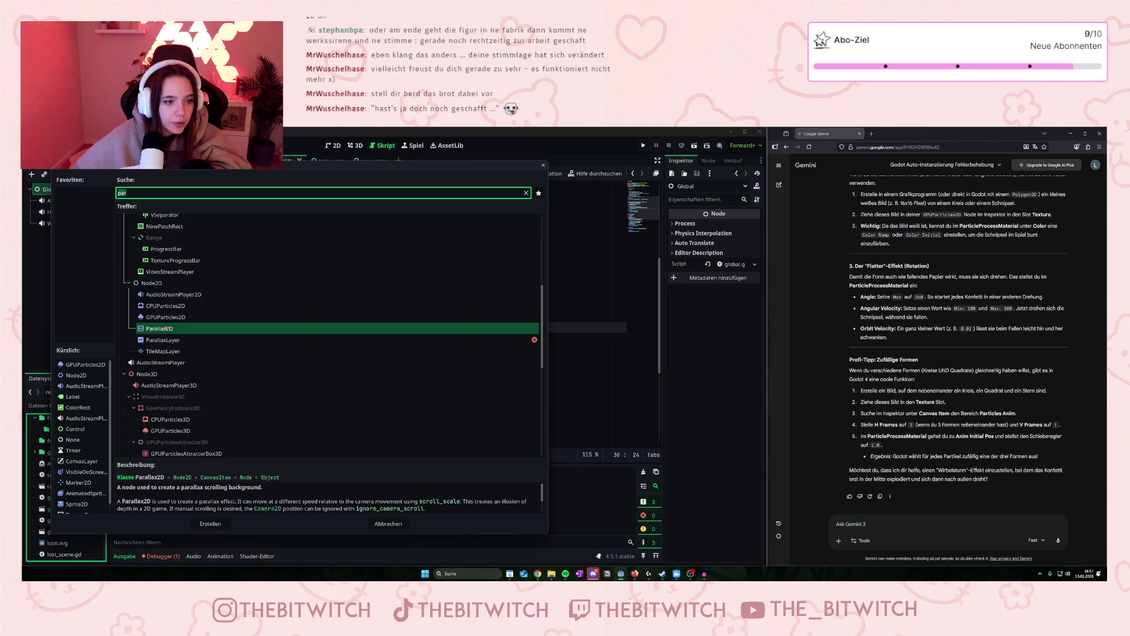
pyautogui.scroll(15, 168, 390)
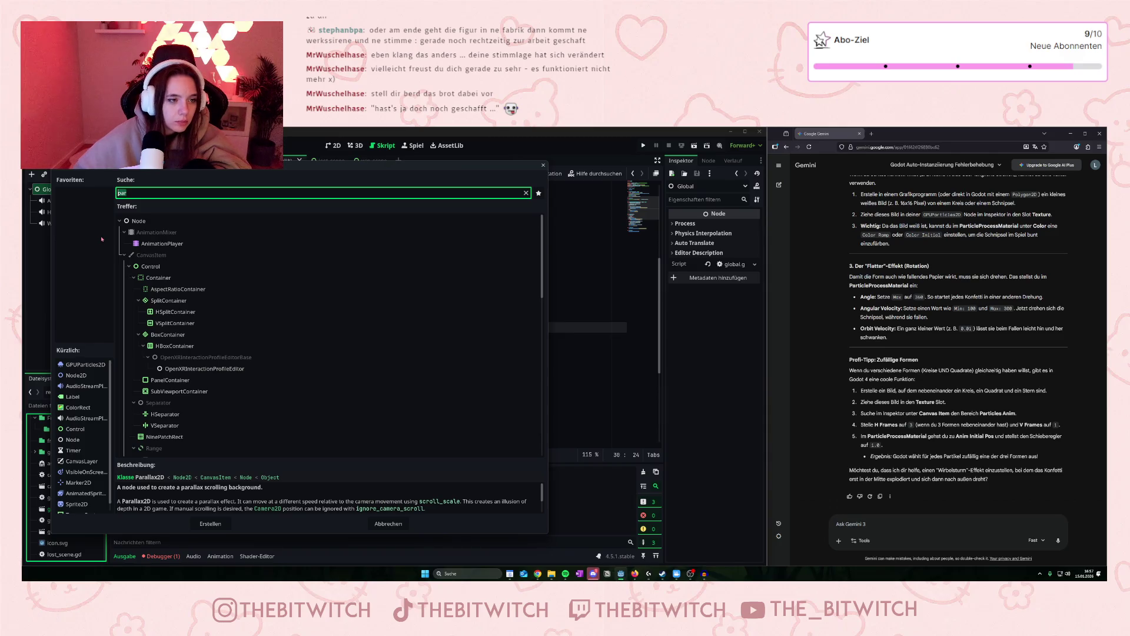
pyautogui.write('str')
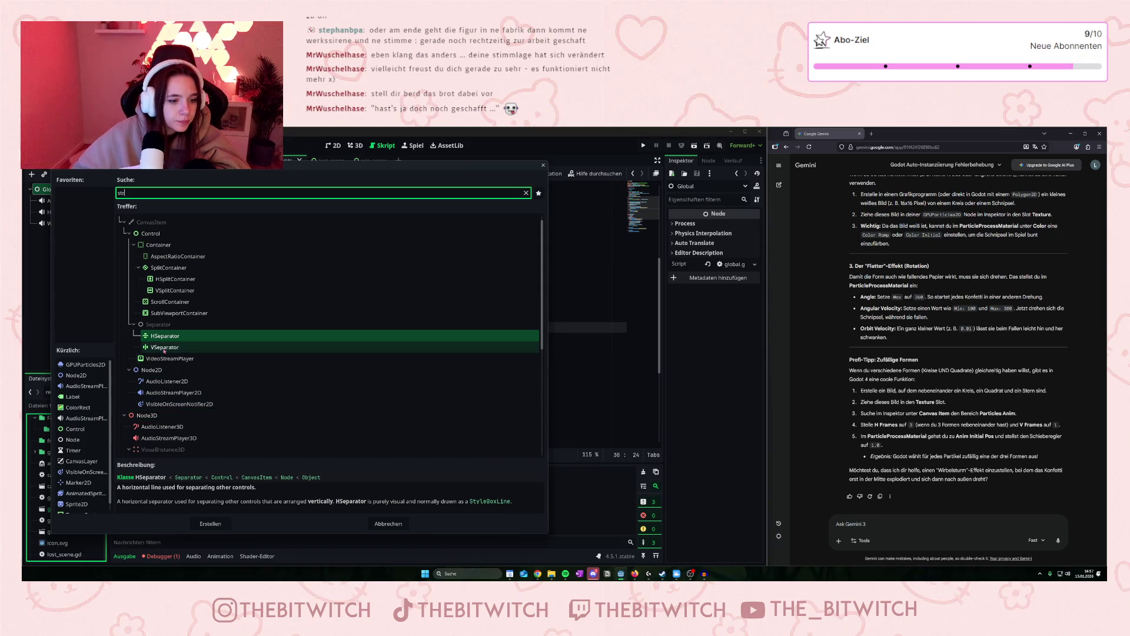
pyautogui.click(172, 392)
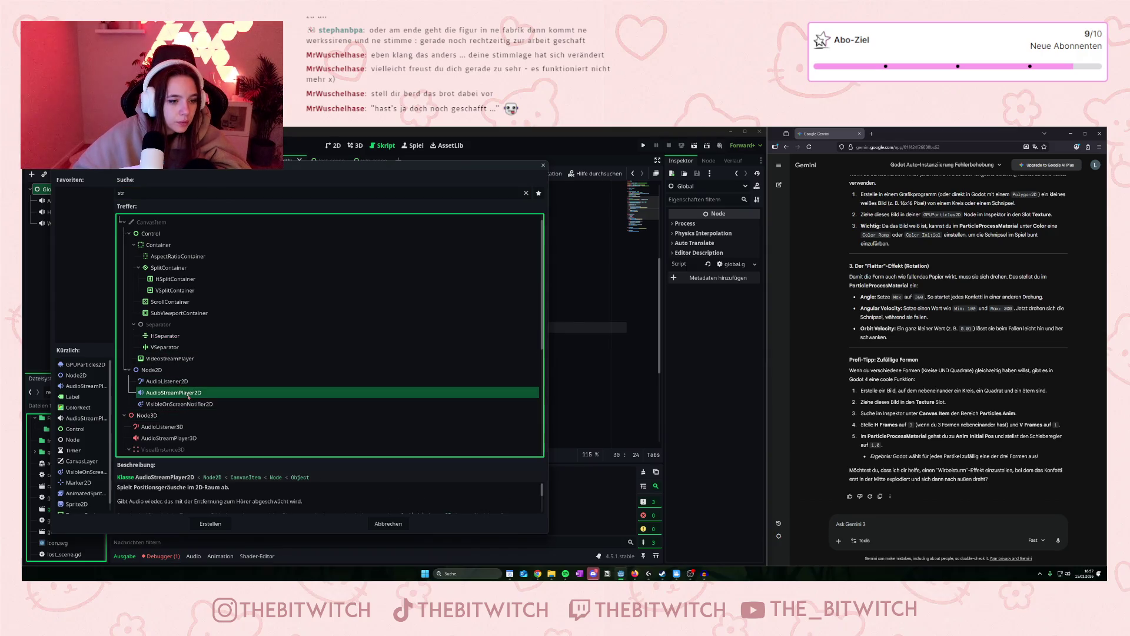
pyautogui.click(210, 523)
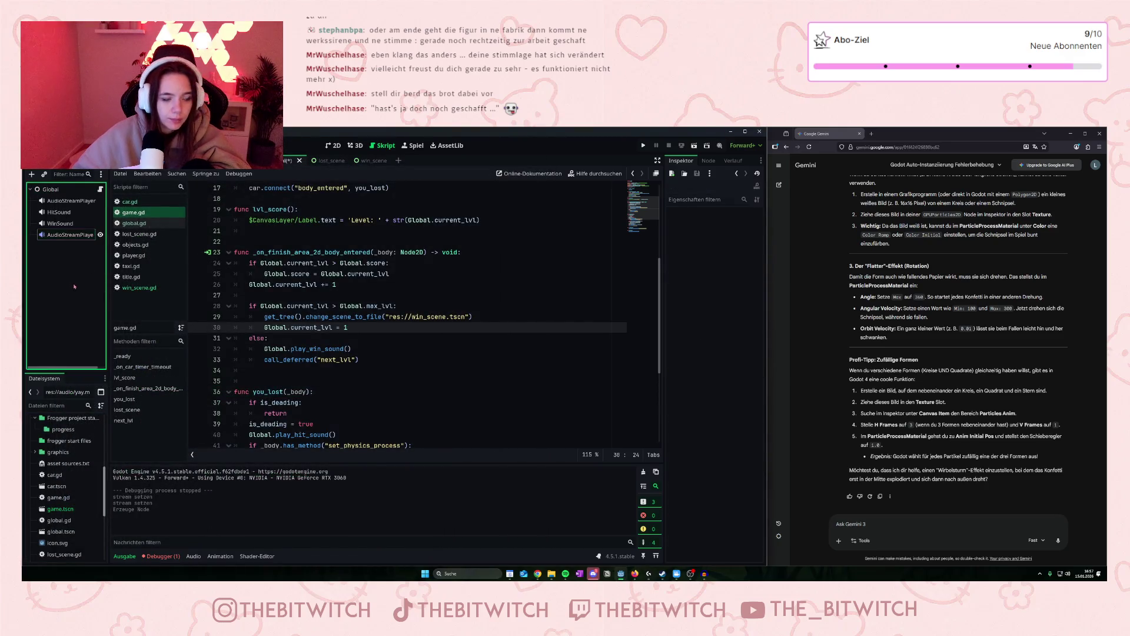
pyautogui.press('Delete')
pyautogui.press('Return')
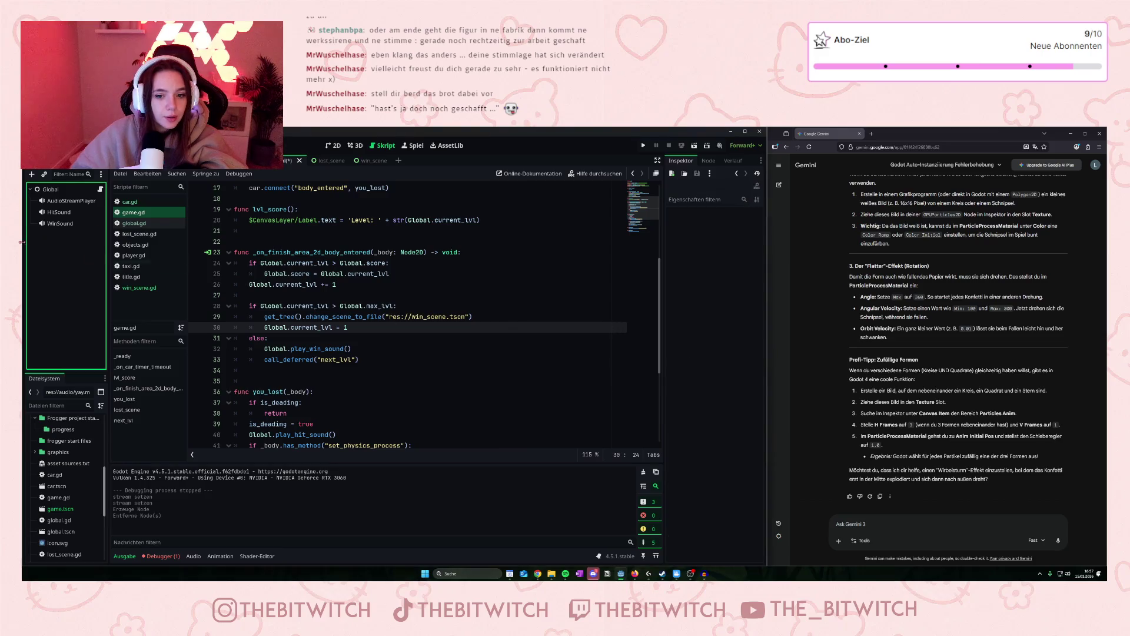
pyautogui.click(50, 223)
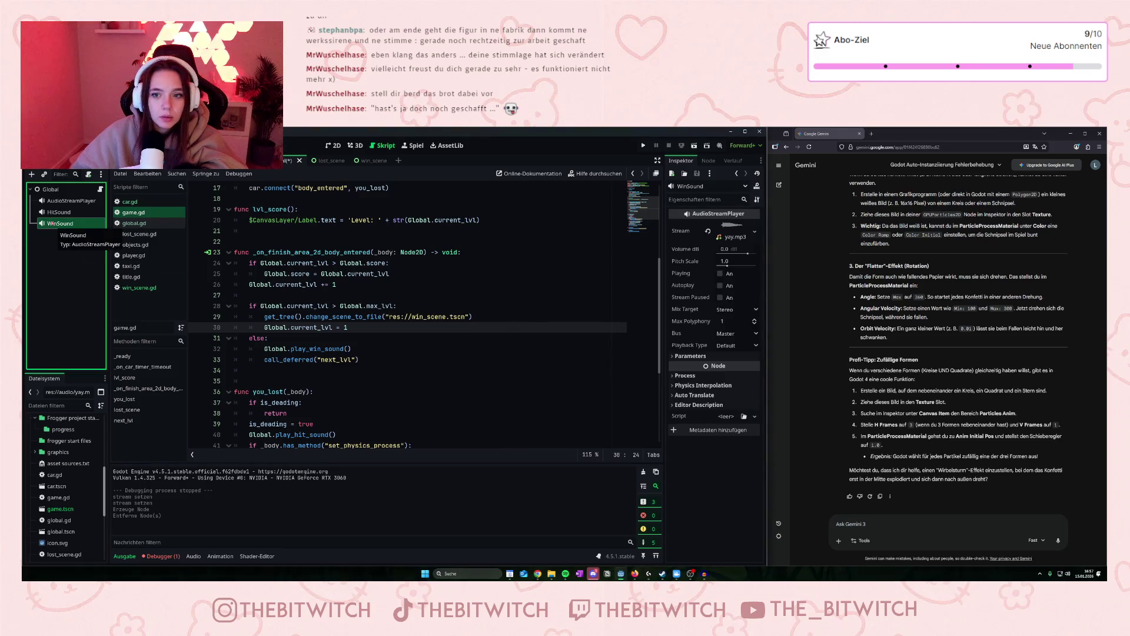
# Add an AudioStreamPlayer child node under Global.
pyautogui.click(58, 191)
pyautogui.rightClick(59, 191)
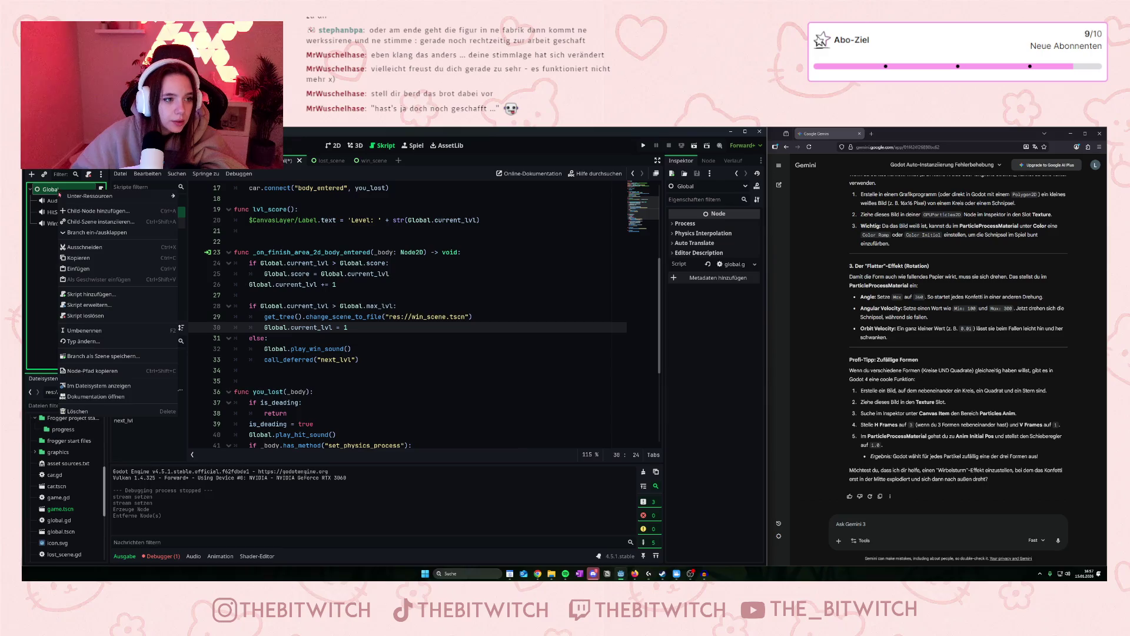
pyautogui.click(99, 211)
pyautogui.write('straudio')
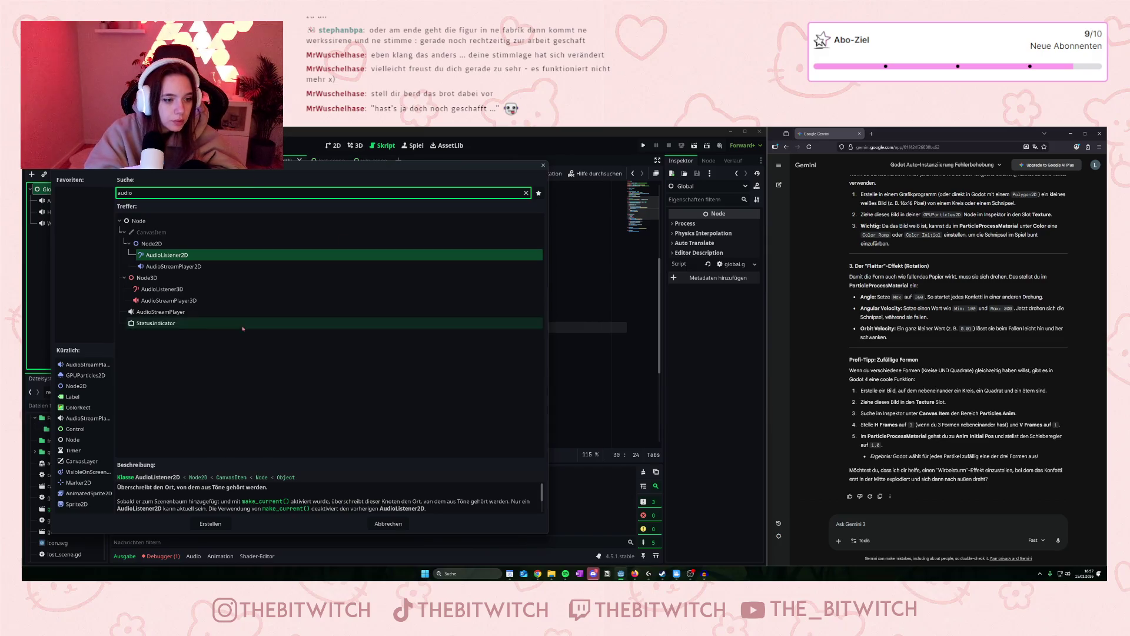
pyautogui.click(165, 312)
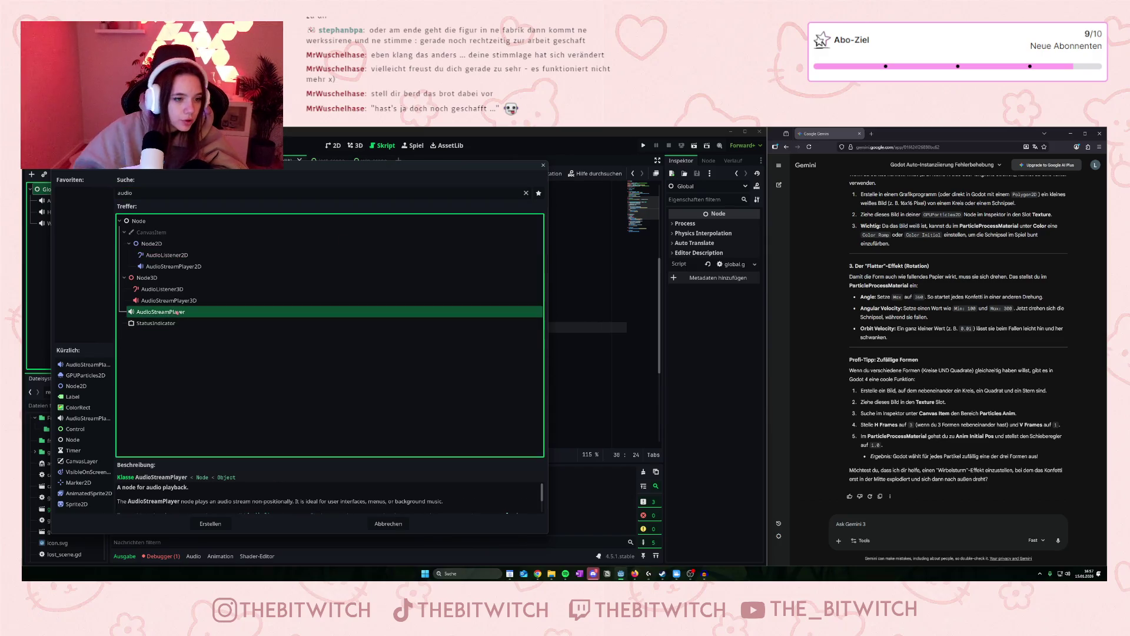
pyautogui.click(213, 528)
pyautogui.click(213, 529)
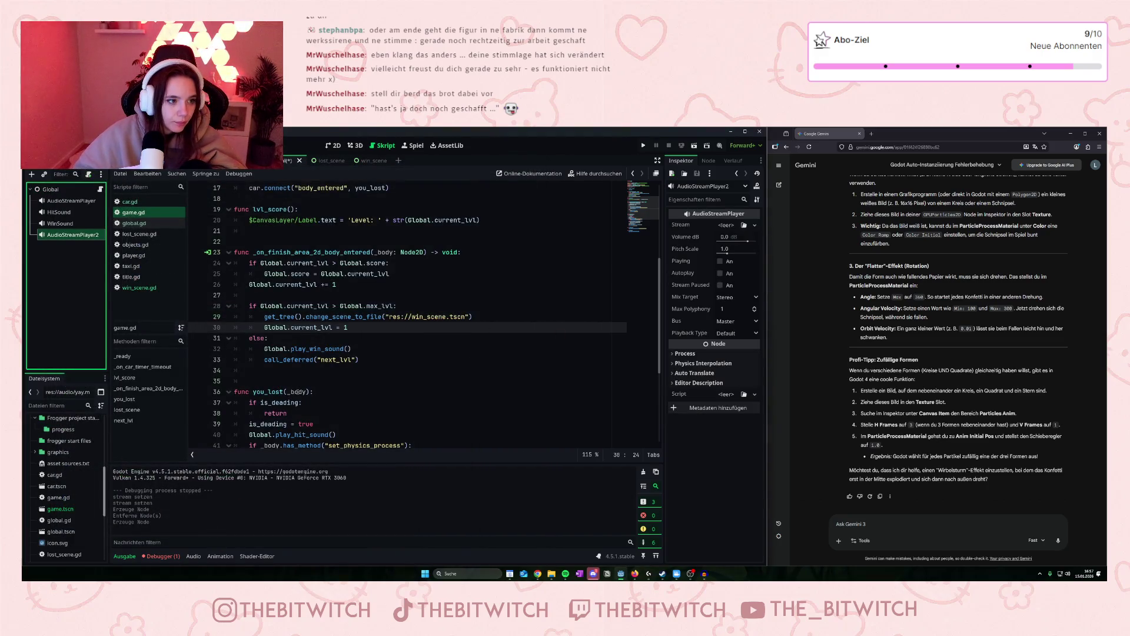
# Rename the new player to FinalWin and assign wow.mp3 as its stream.
pyautogui.press('F2')
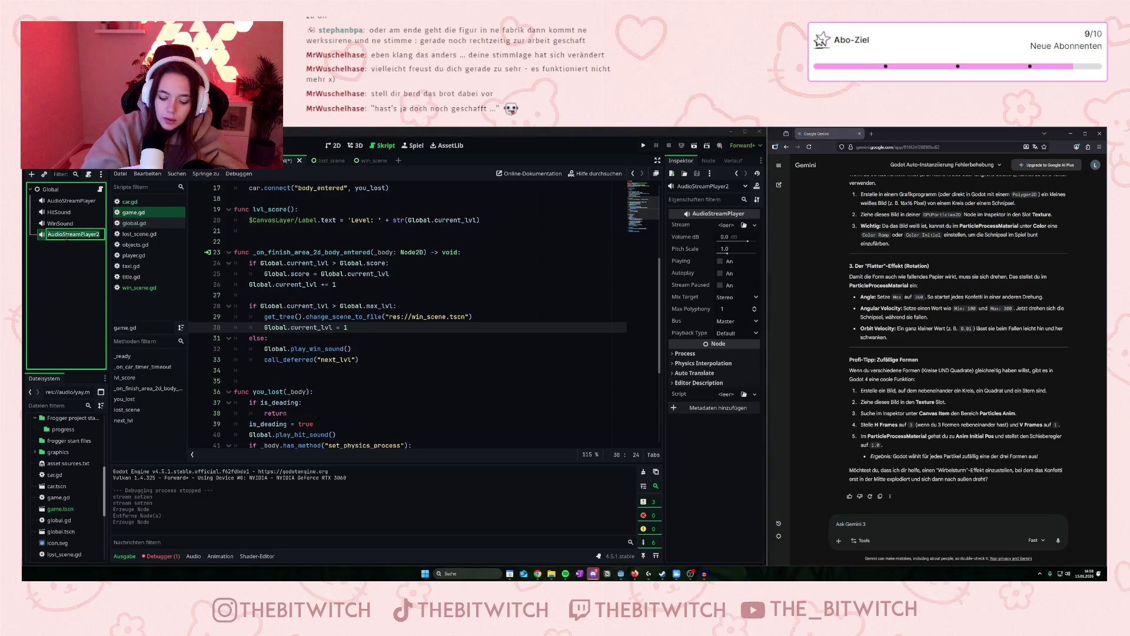
pyautogui.write('Final')
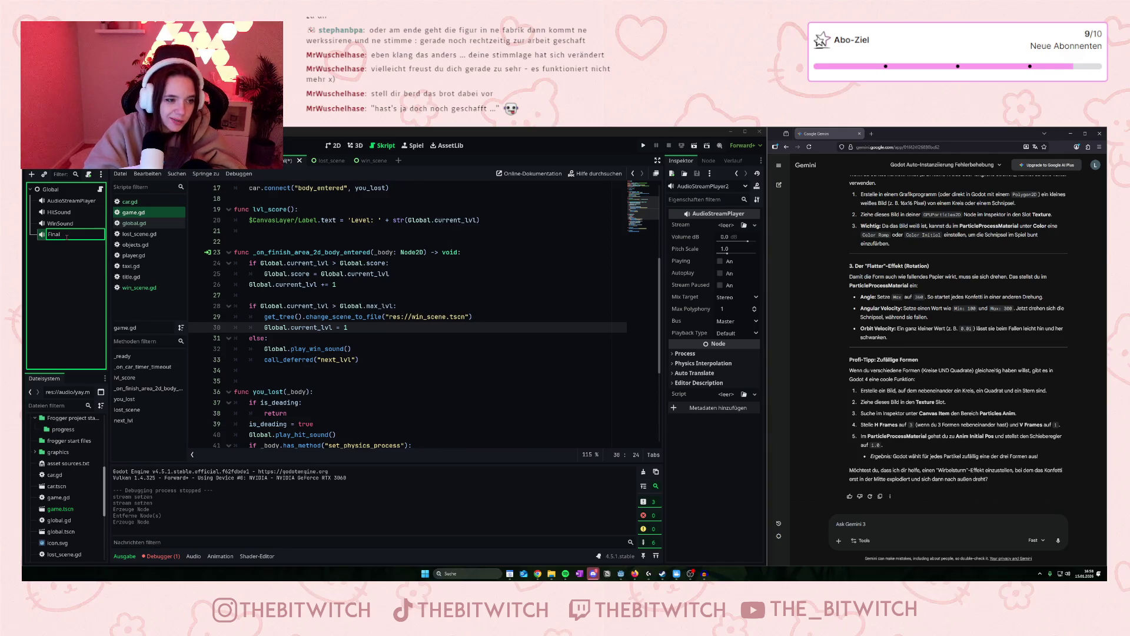
pyautogui.write('Win')
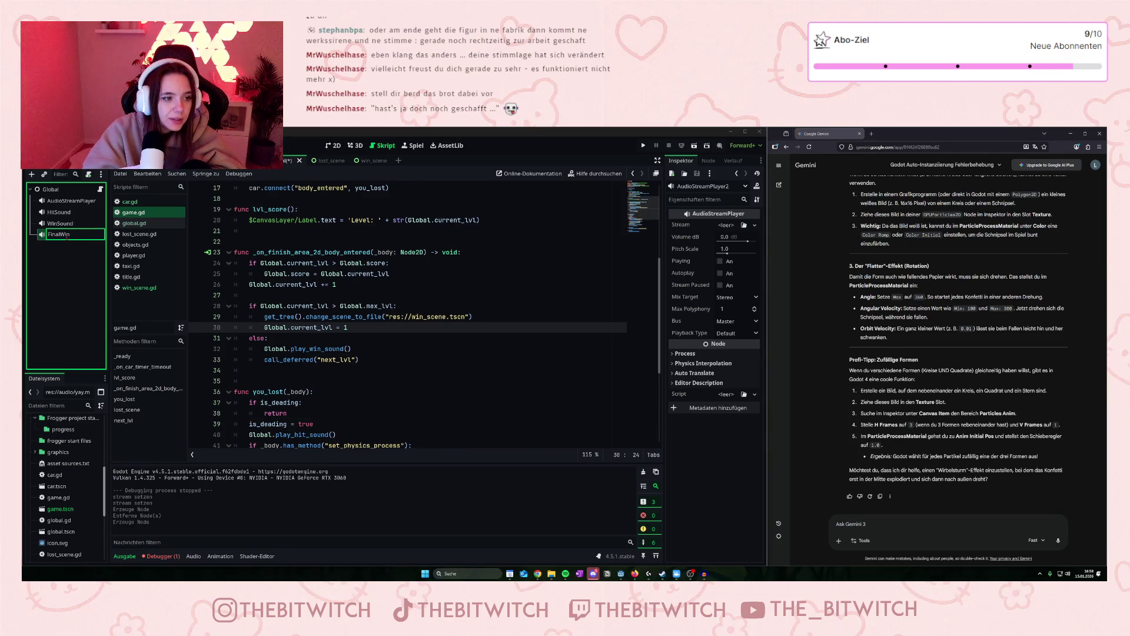
pyautogui.press('Return')
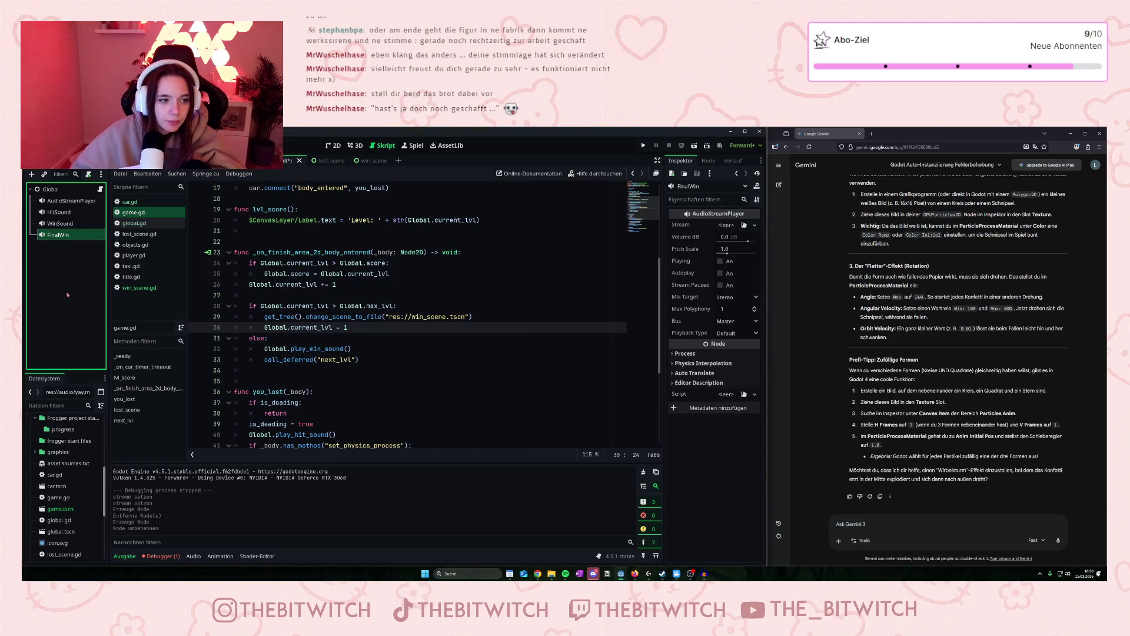
pyautogui.scroll(-5, 62, 471)
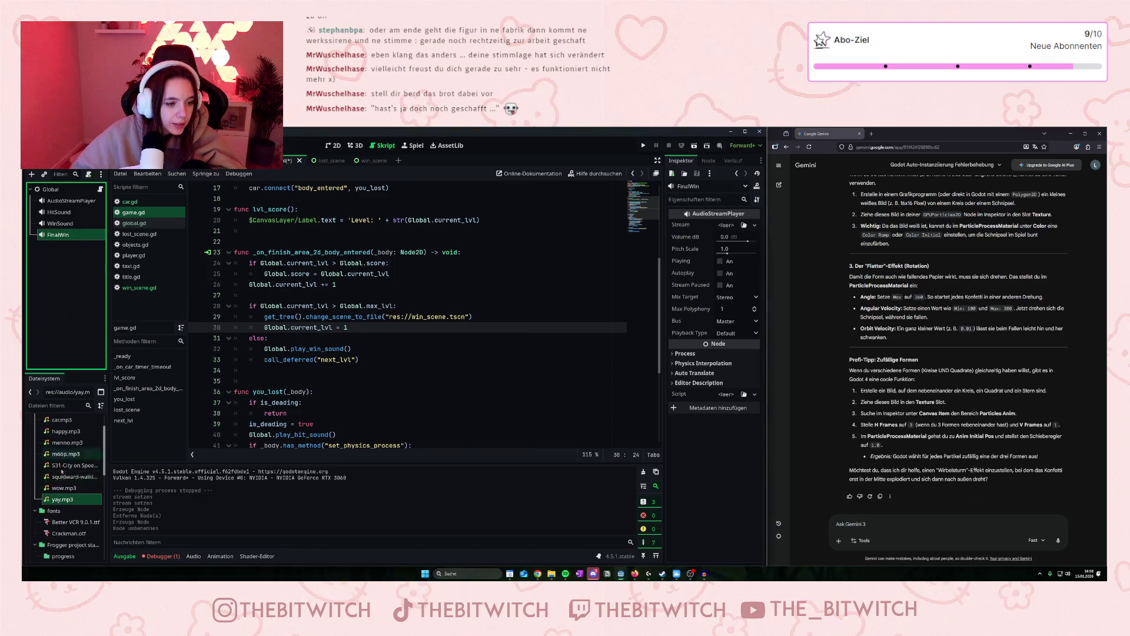
pyautogui.moveTo(62, 488)
pyautogui.mouseDown()
pyautogui.moveTo(382, 283)
pyautogui.moveTo(722, 230)
pyautogui.mouseUp()
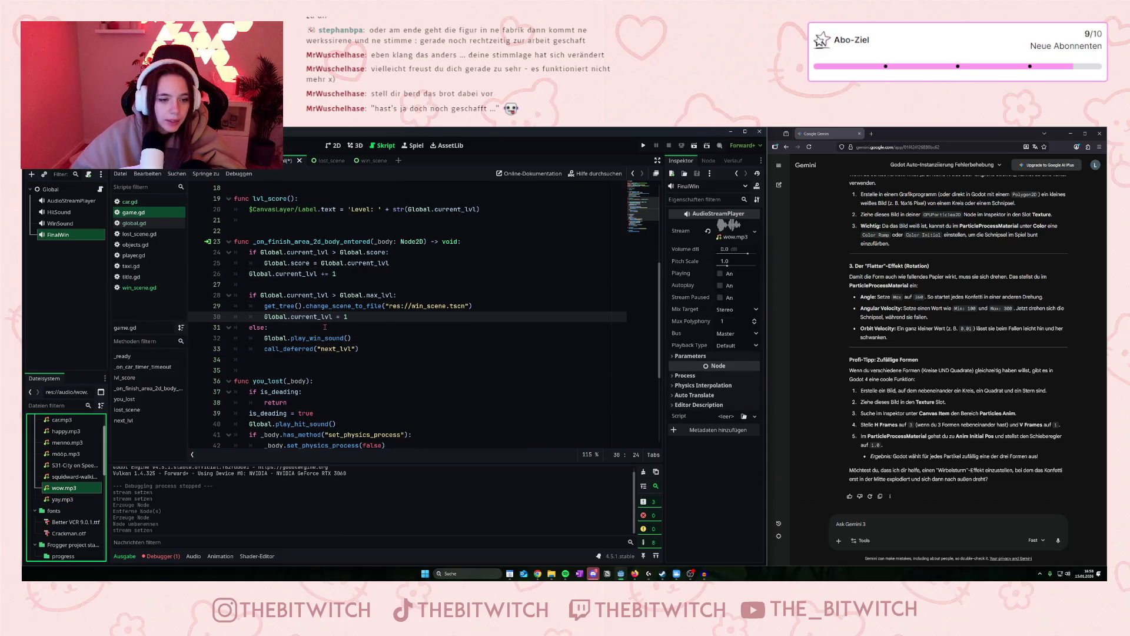
pyautogui.scroll(-1, 325, 327)
# Add Global.play_final_win_sound() on a new line under the change_scene_to_file call.
pyautogui.click(485, 273)
pyautogui.press('Return')
pyautogui.write('Global.play_final_win_sound')
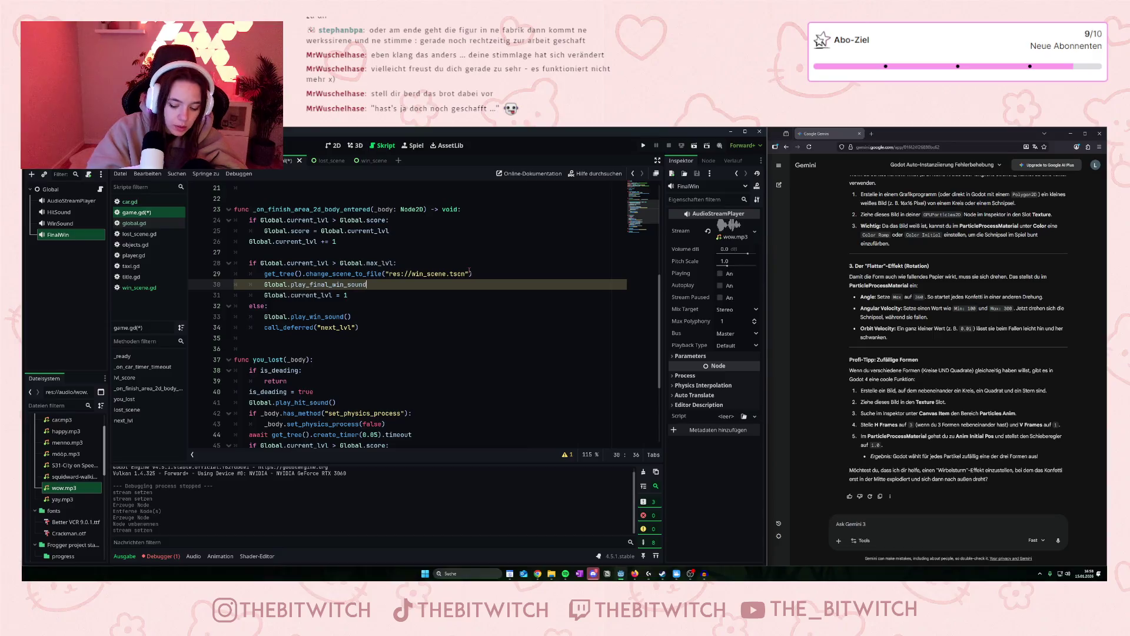
pyautogui.write('()')
pyautogui.click(330, 338)
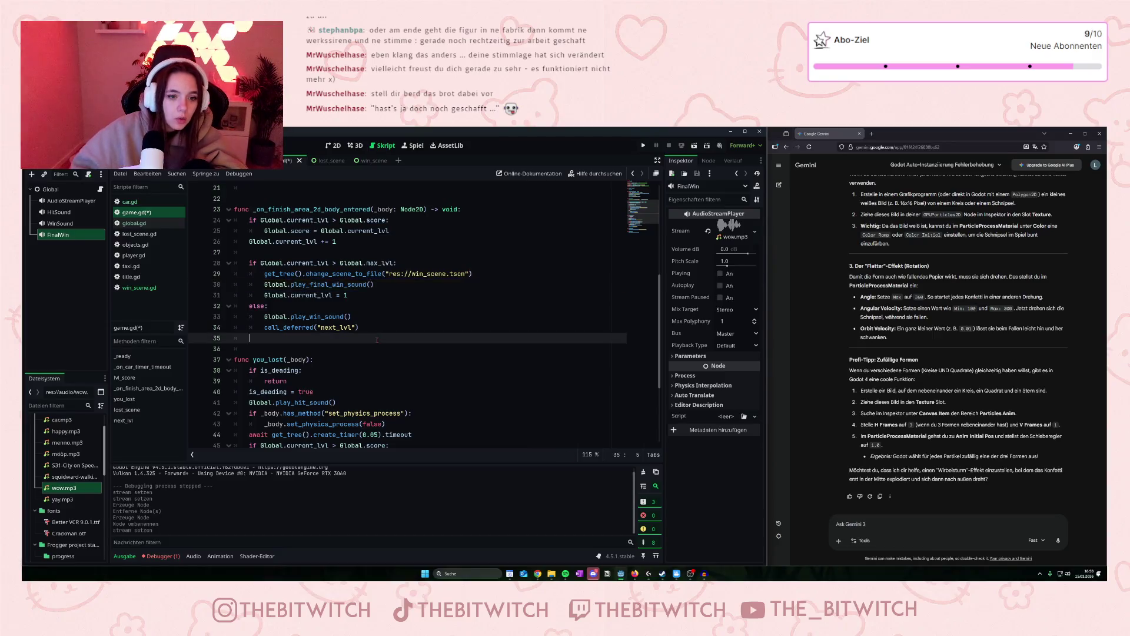
pyautogui.scroll(7, 348, 302)
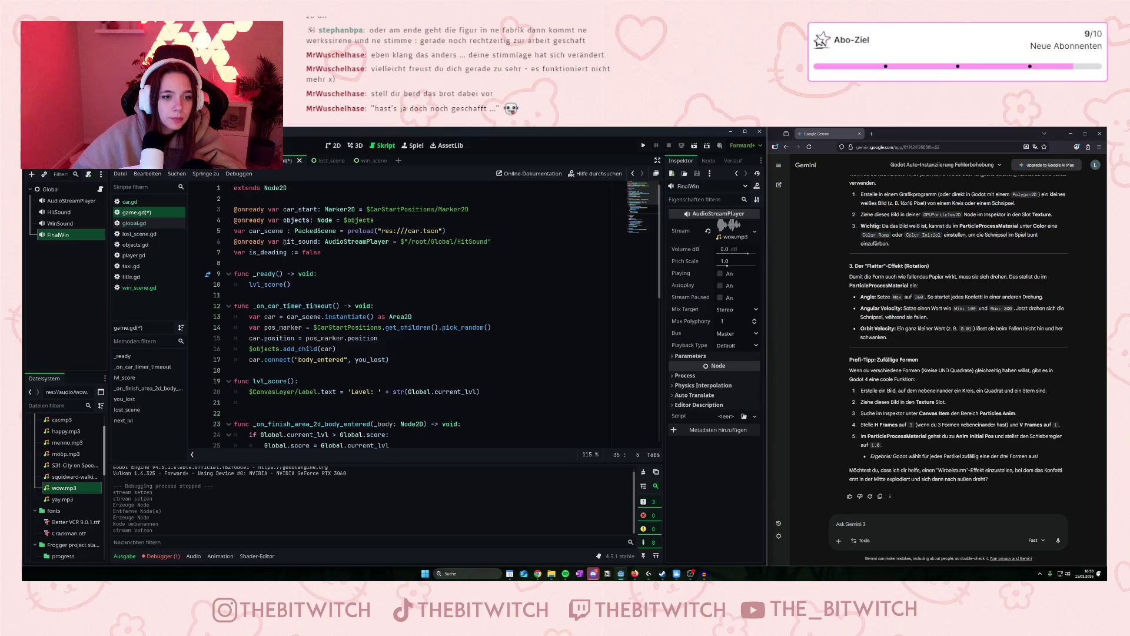
pyautogui.scroll(-8, 328, 269)
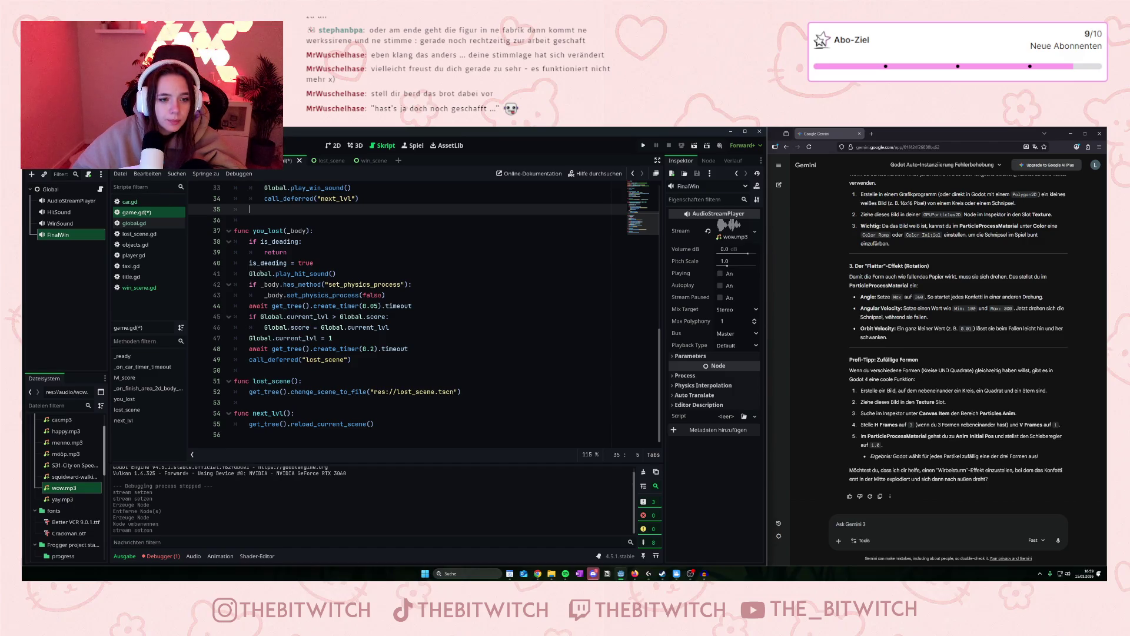
pyautogui.scroll(4, 260, 274)
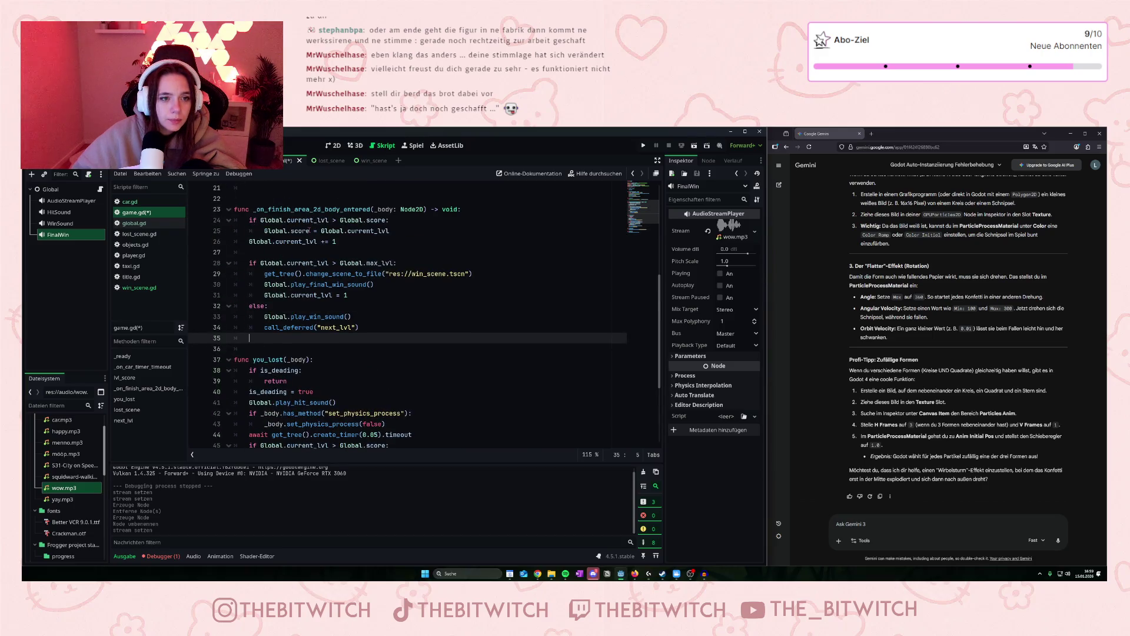
# Save game.gd and switch to global.gd.
pyautogui.click(309, 230)
pyautogui.hotkey('ctrl', 's')
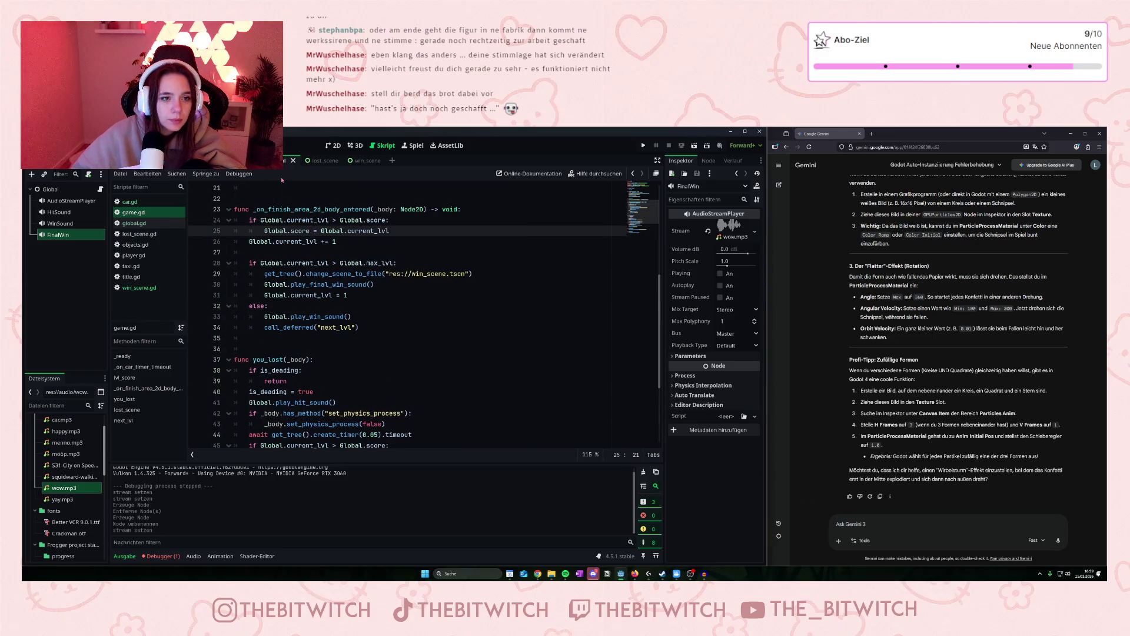
pyautogui.click(148, 223)
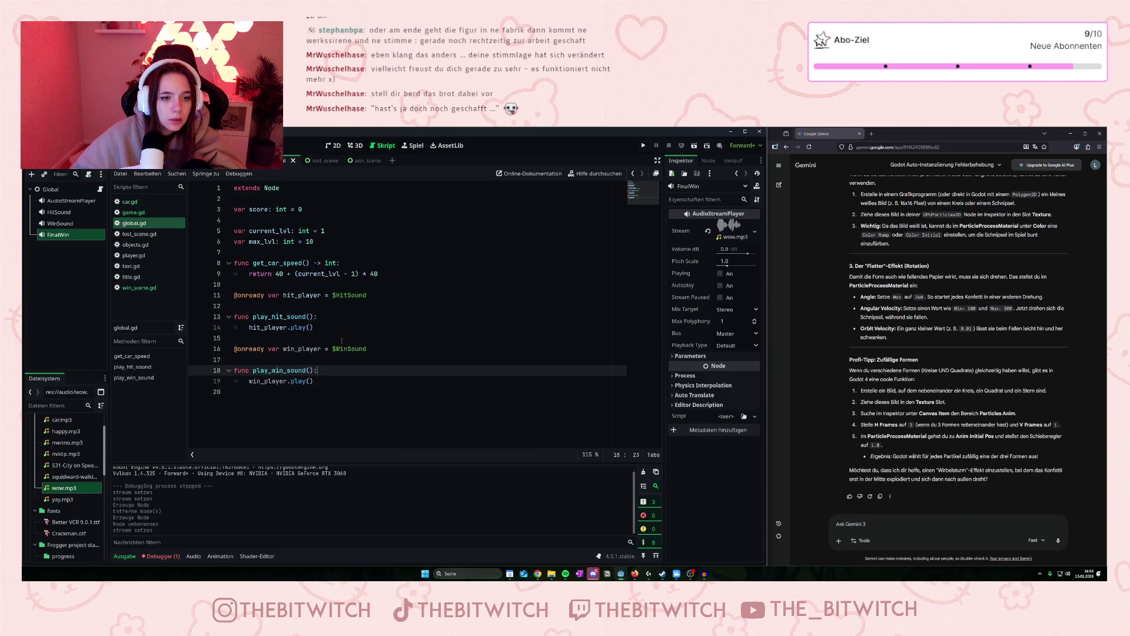
# Declare a Play_final_win_sound() function below play_win_sound, then inspect the HitSound and FinalWin nodes.
pyautogui.click(347, 386)
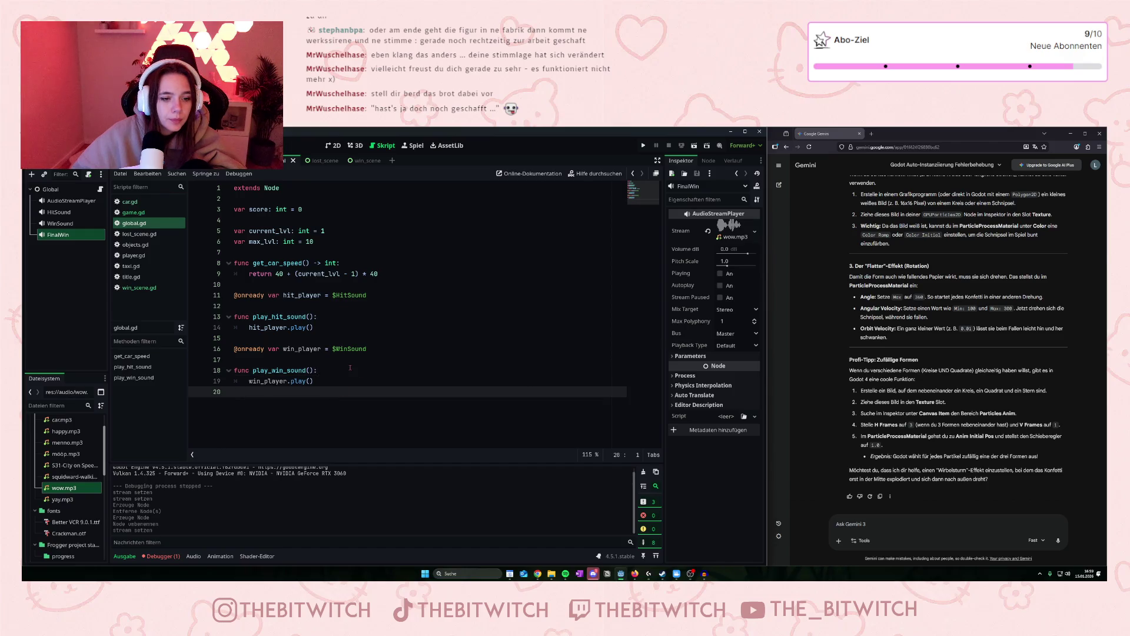
pyautogui.press('Return')
pyautogui.write('func ')
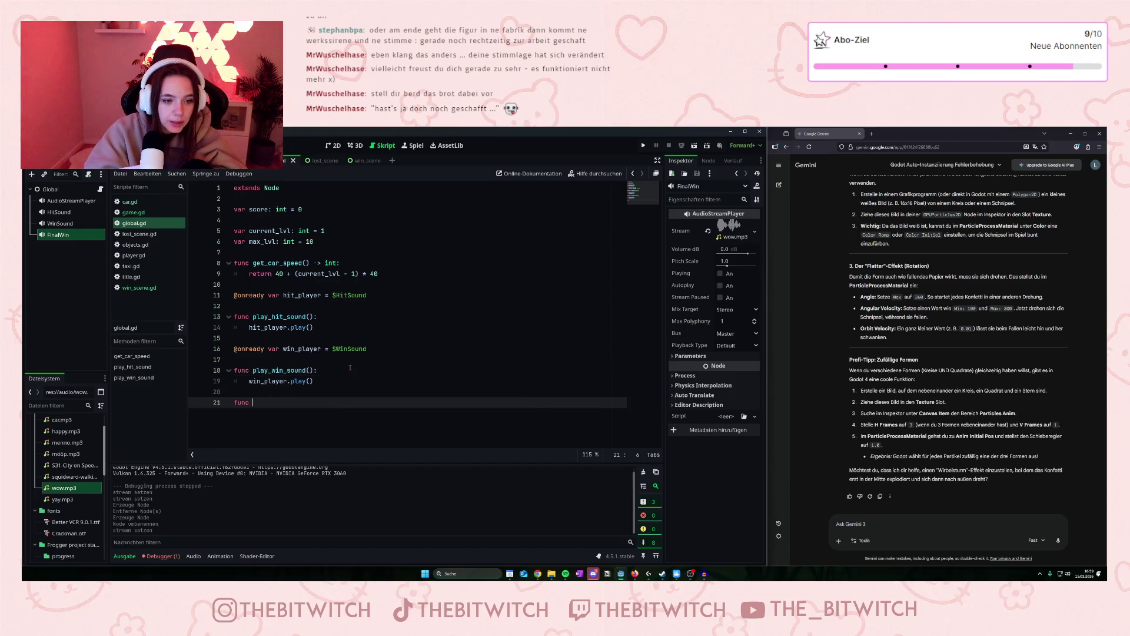
pyautogui.write('Play_final')
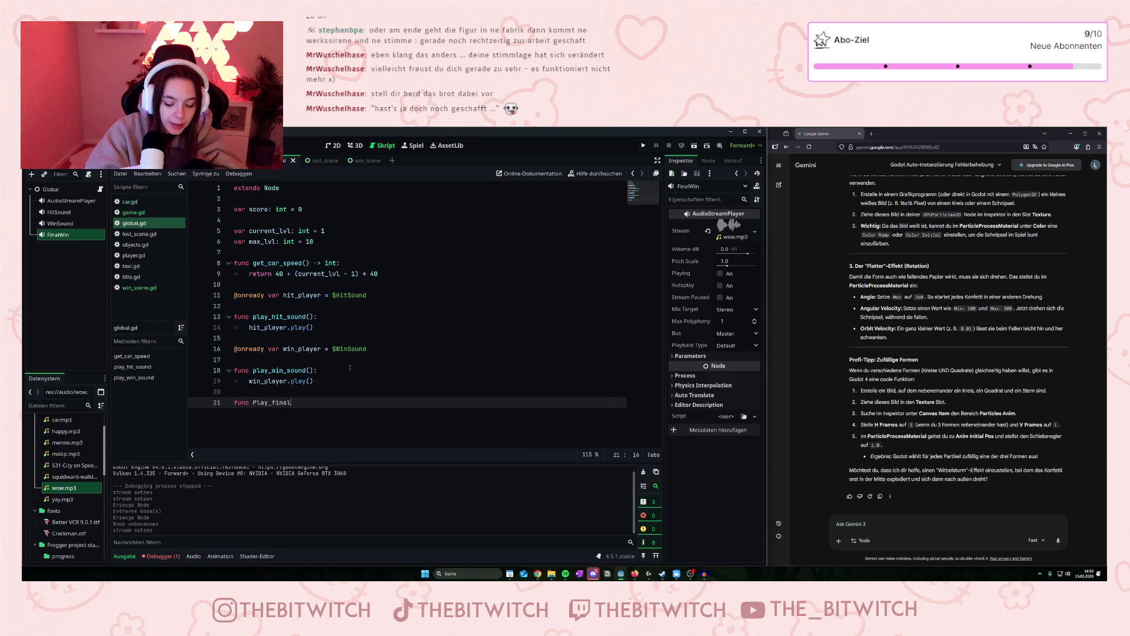
pyautogui.write('_wins')
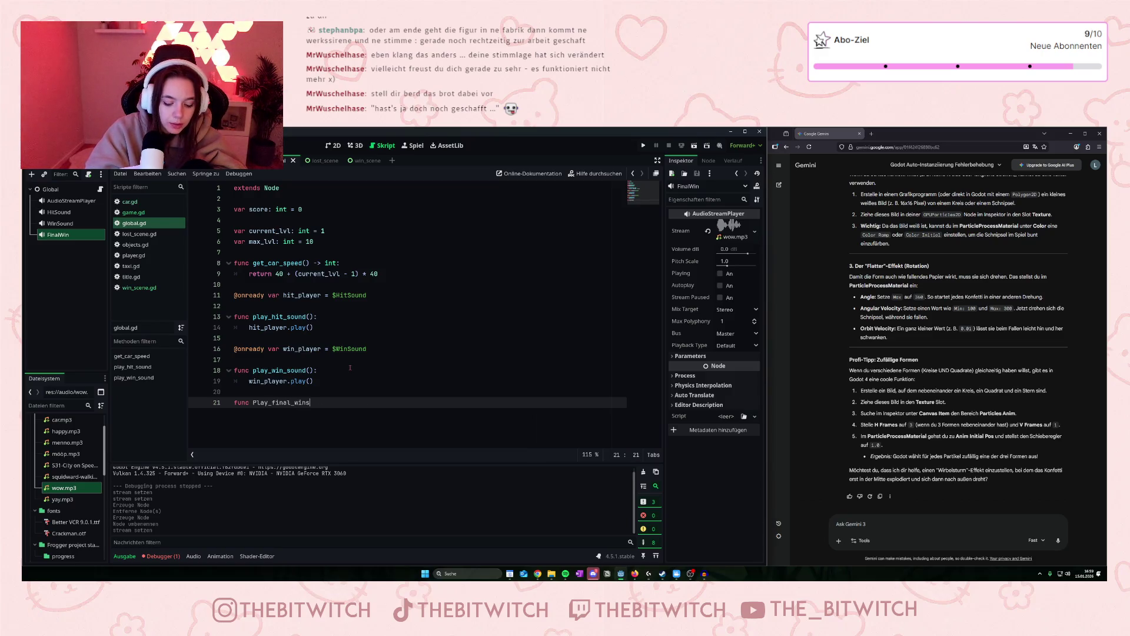
pyautogui.press('BackSpace')
pyautogui.write('_sound')
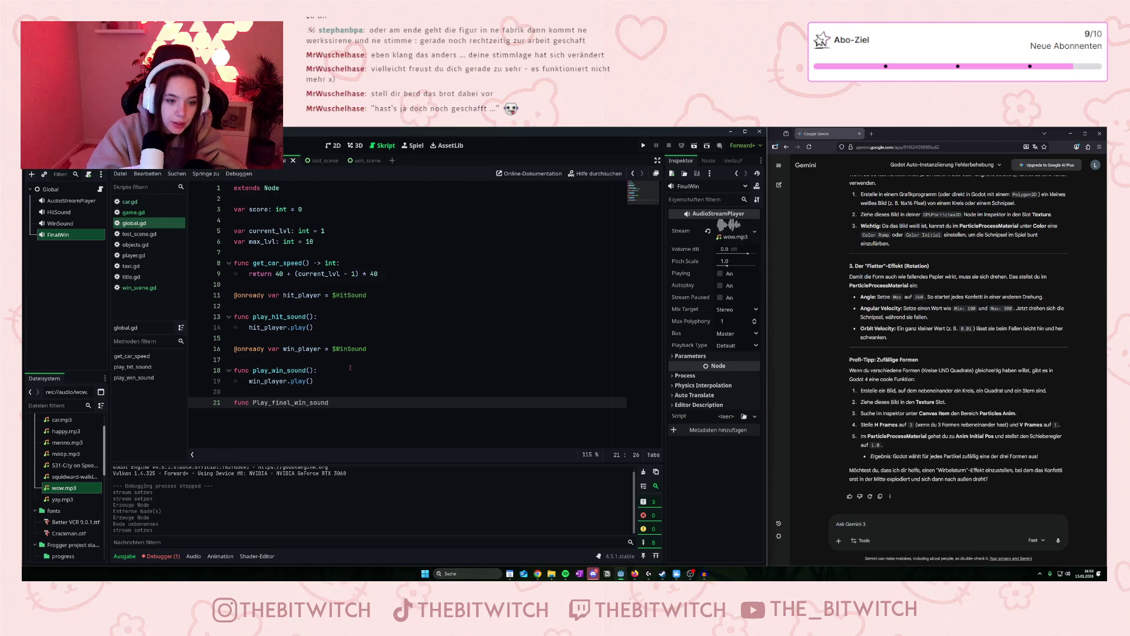
pyautogui.write('():')
pyautogui.press('Return')
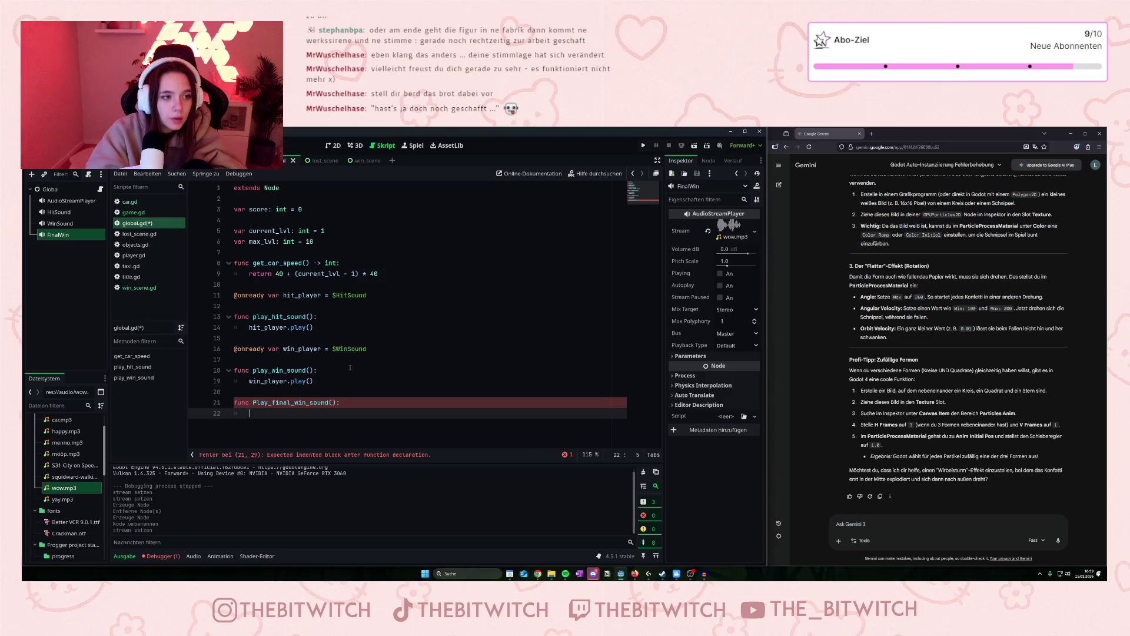
pyautogui.click(354, 283)
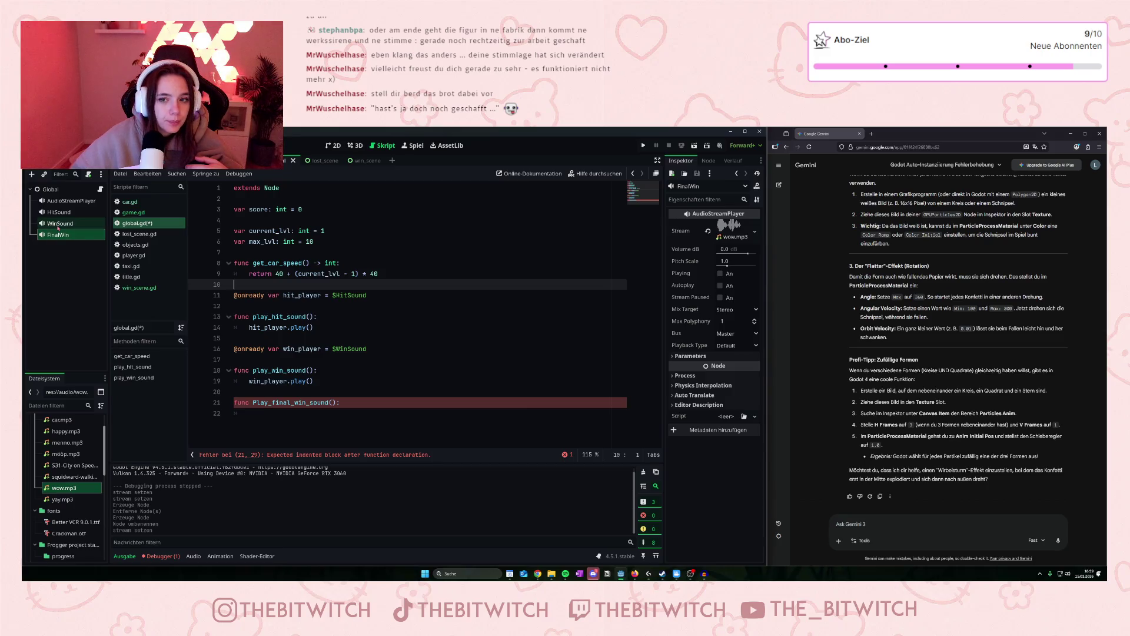
pyautogui.click(61, 213)
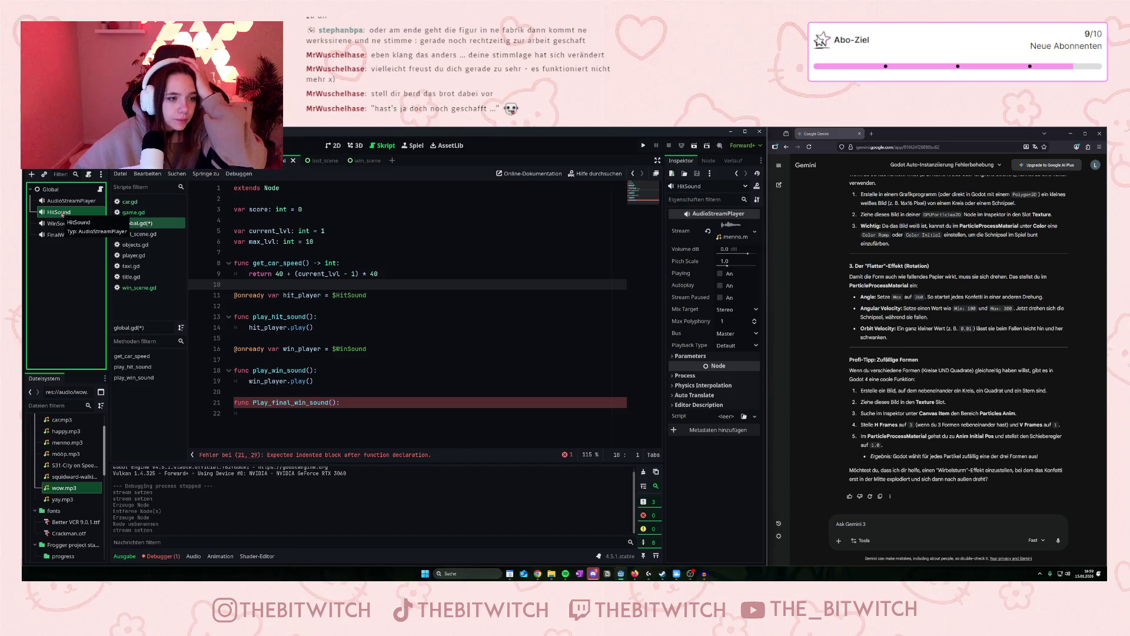
pyautogui.click(65, 235)
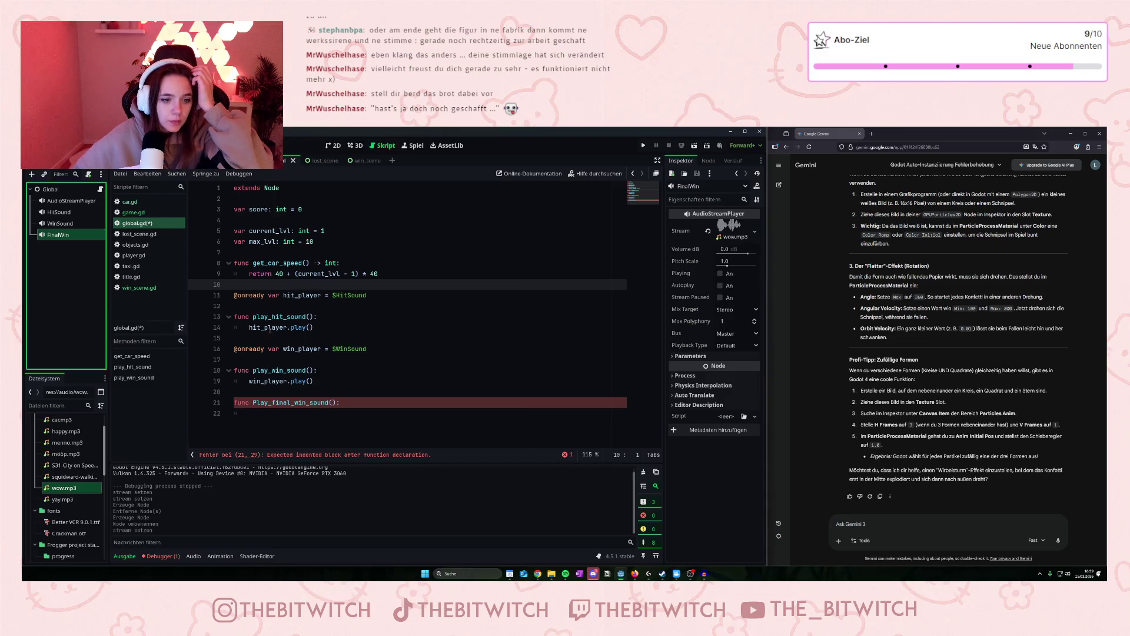
pyautogui.click(270, 391)
pyautogui.press('Return')
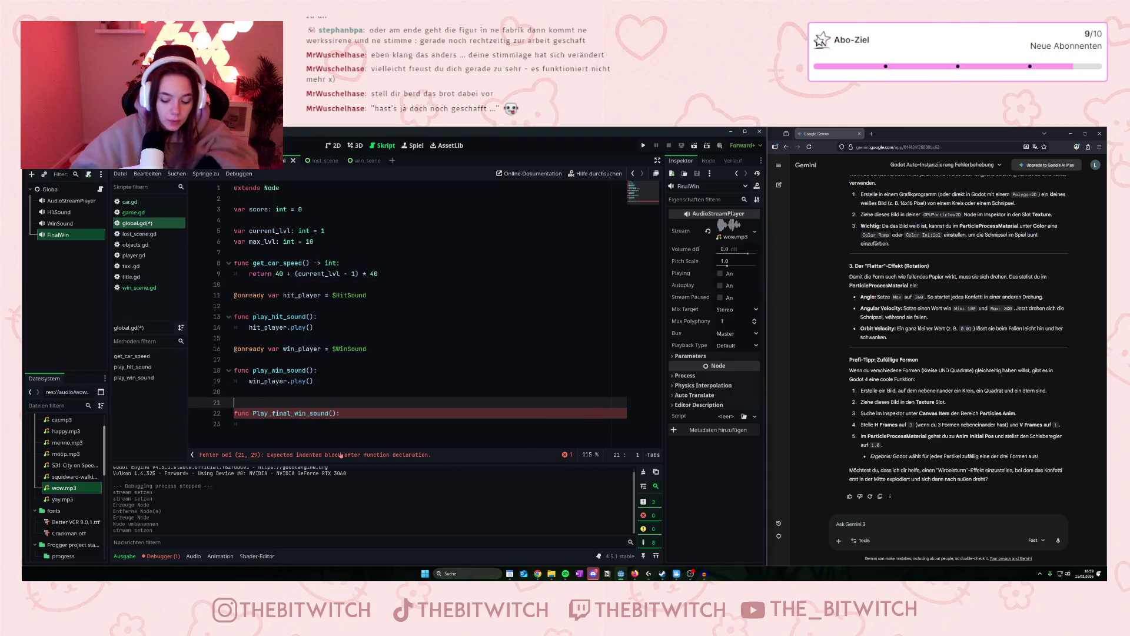
pyautogui.press('Up')
pyautogui.press('Return')
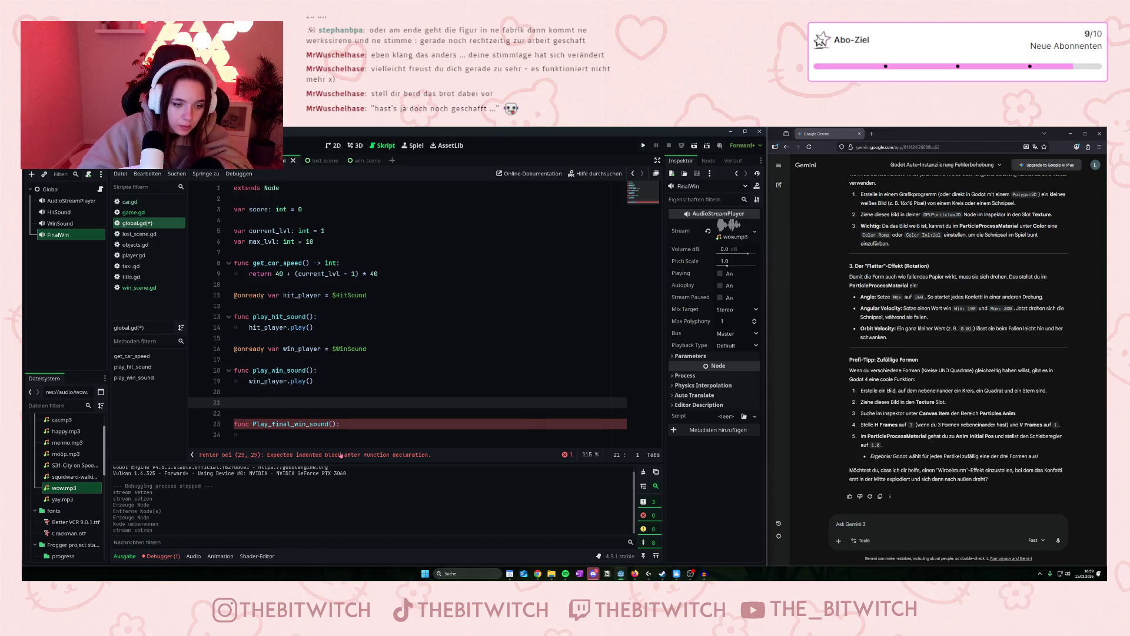
pyautogui.write('@onready')
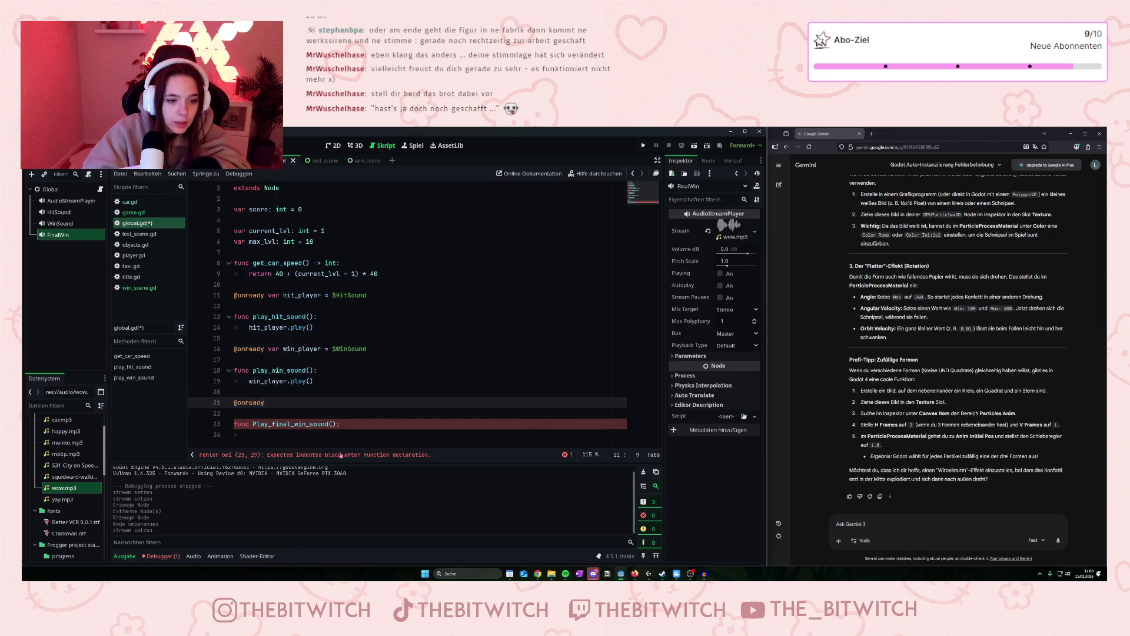
pyautogui.write(' va')
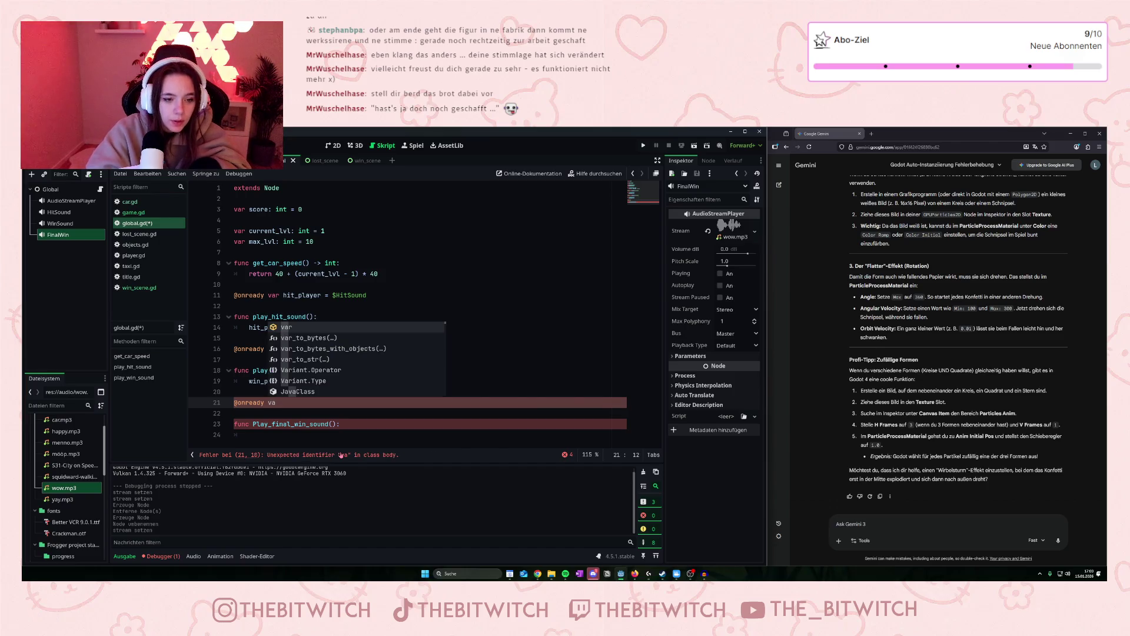
pyautogui.write('r final')
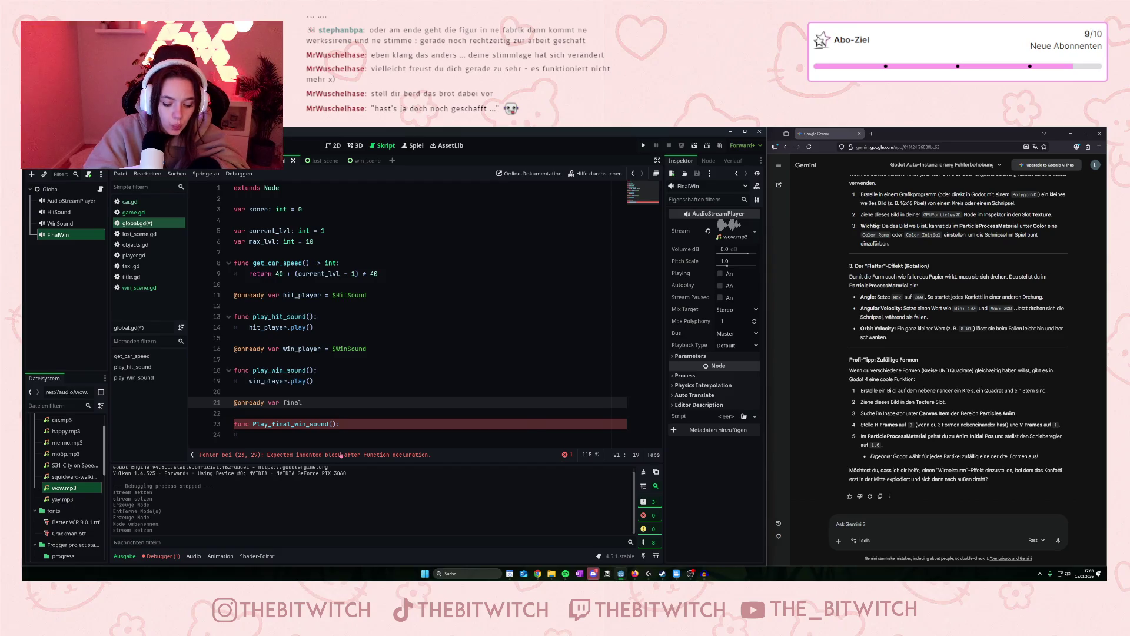
pyautogui.write('win_player = ')
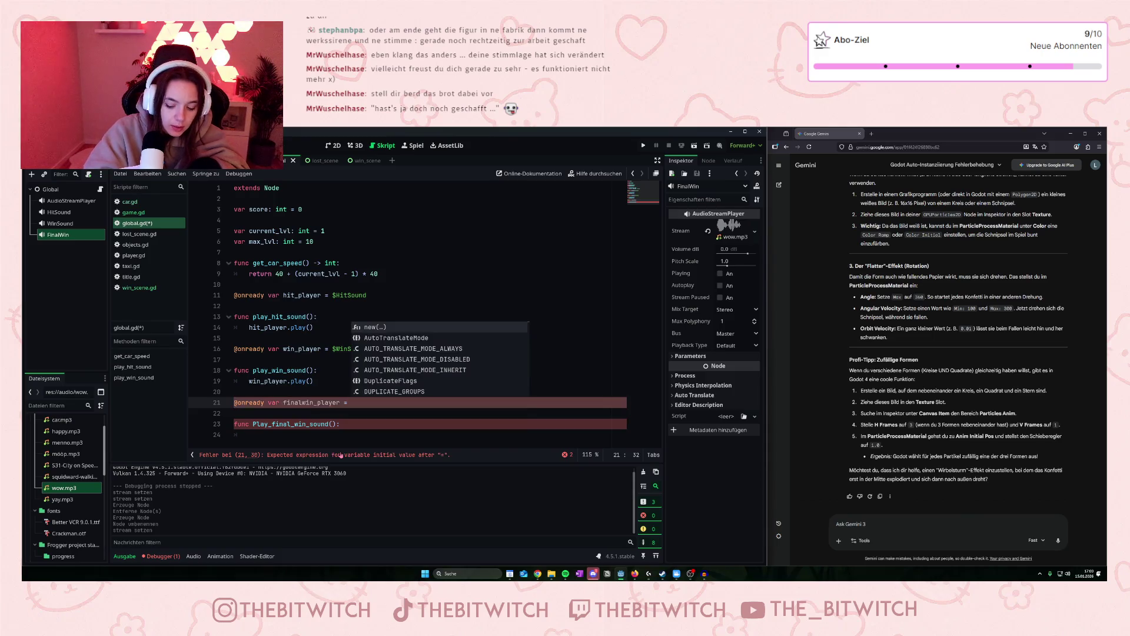
pyautogui.write('$')
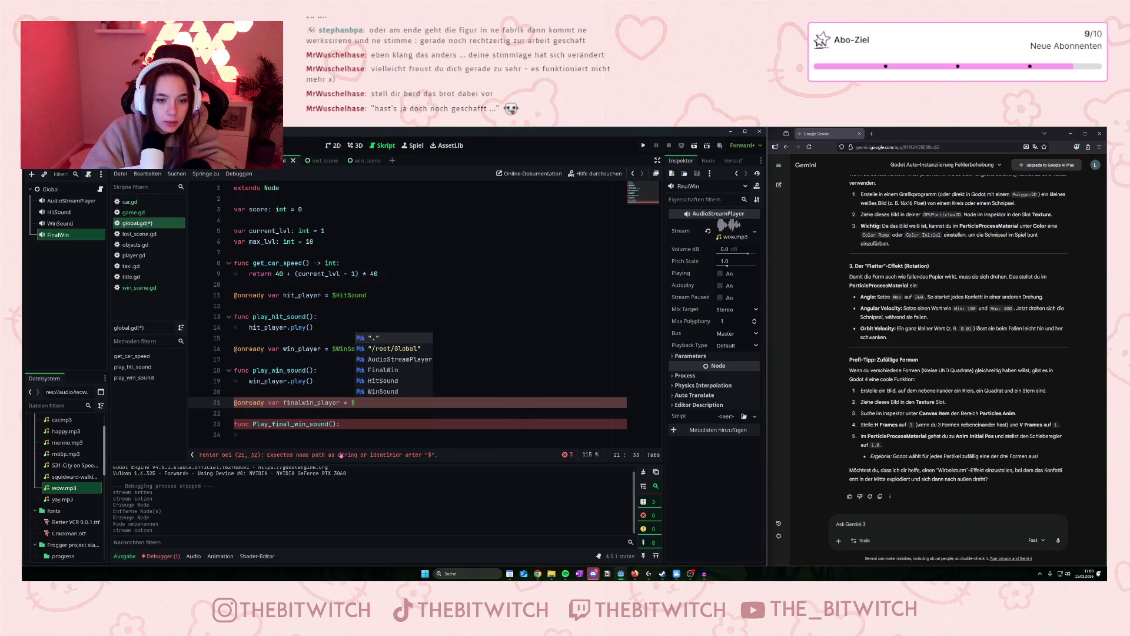
pyautogui.click(382, 369)
pyautogui.click(283, 434)
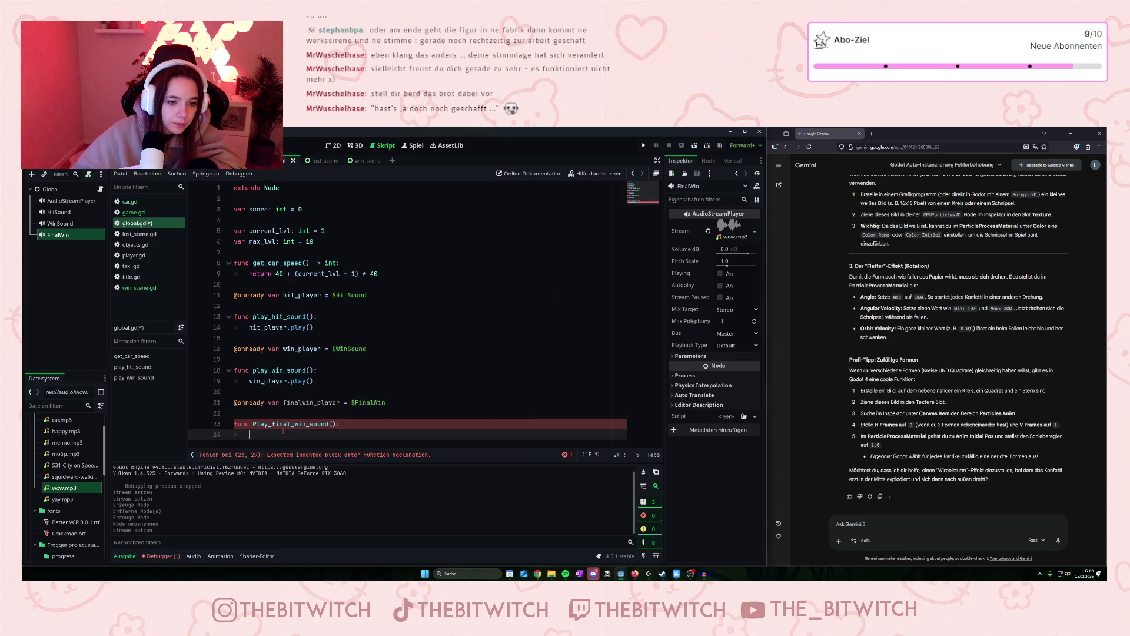
pyautogui.write('final')
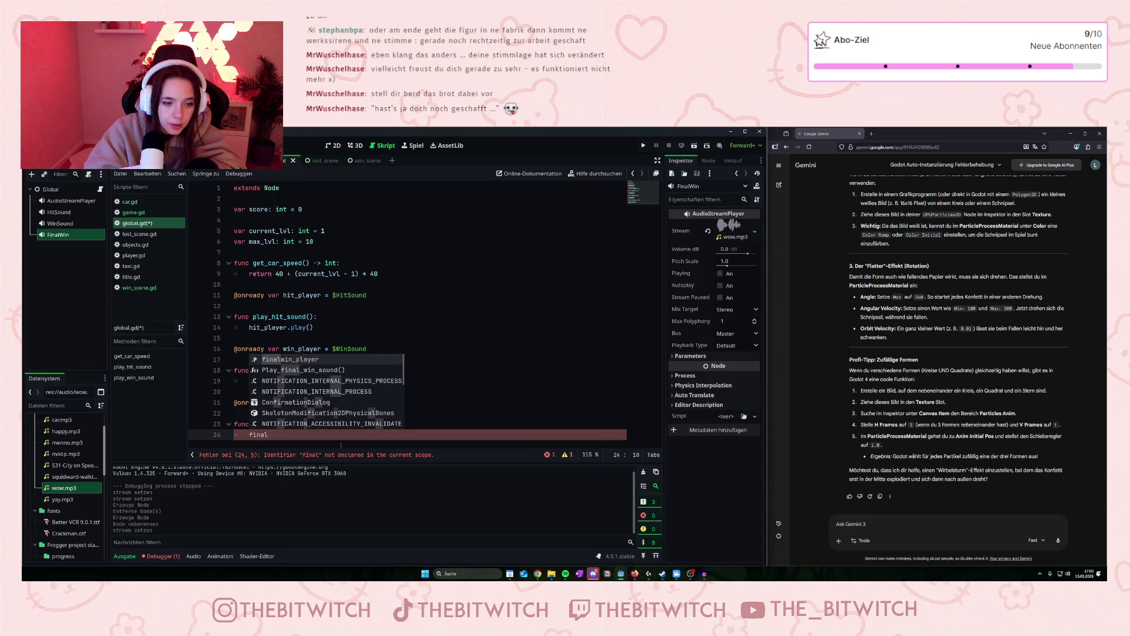
pyautogui.write('win_')
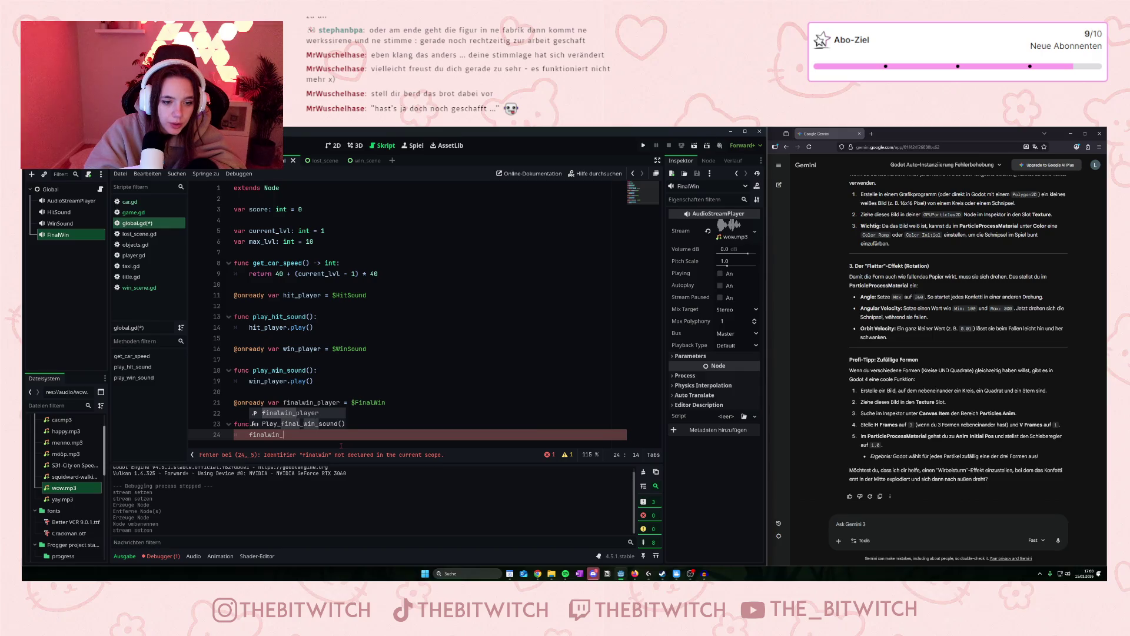
pyautogui.write('player')
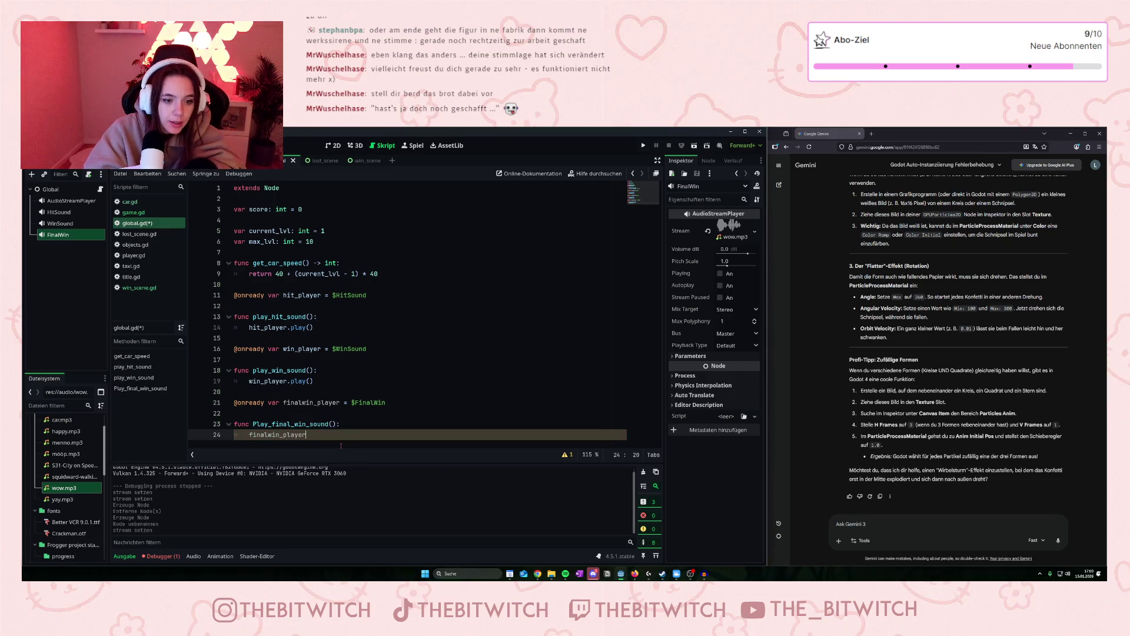
pyautogui.write('.play()')
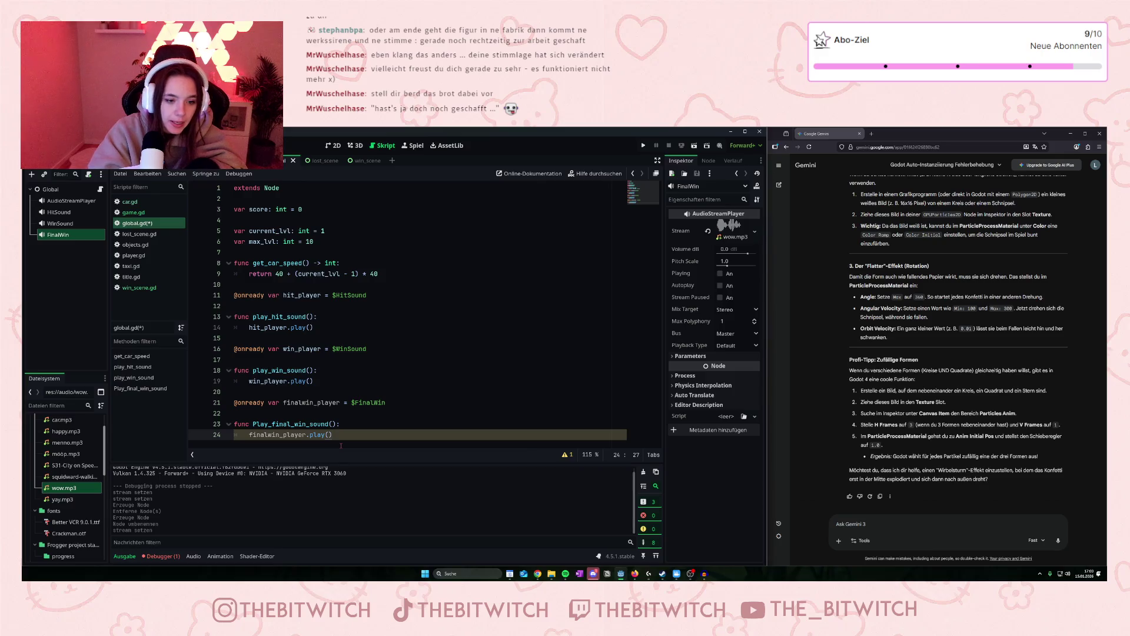
pyautogui.click(424, 341)
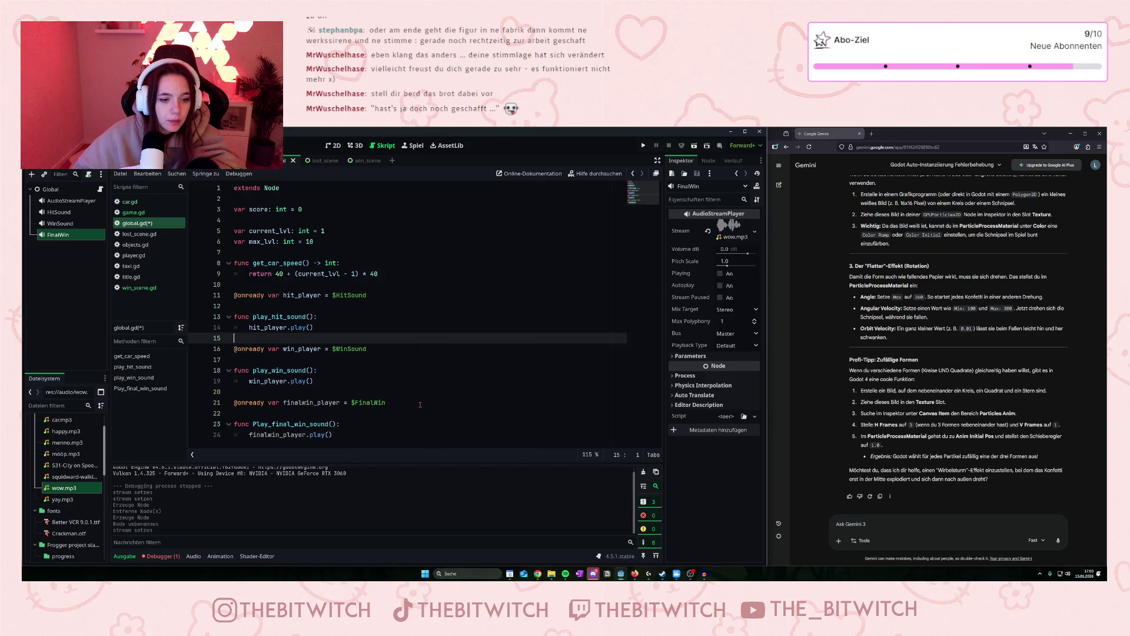
# Save global.gd, comment out the car.connect line in game.gd, save, and launch with F5.
pyautogui.hotkey('ctrl', 's')
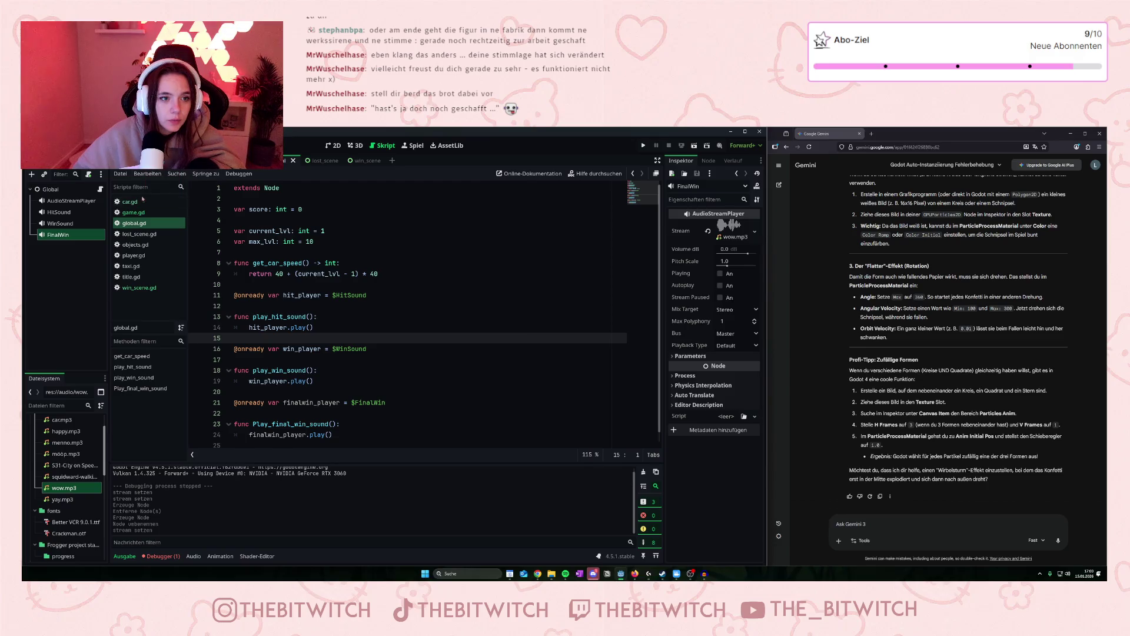
pyautogui.click(133, 212)
pyautogui.scroll(-5, 333, 326)
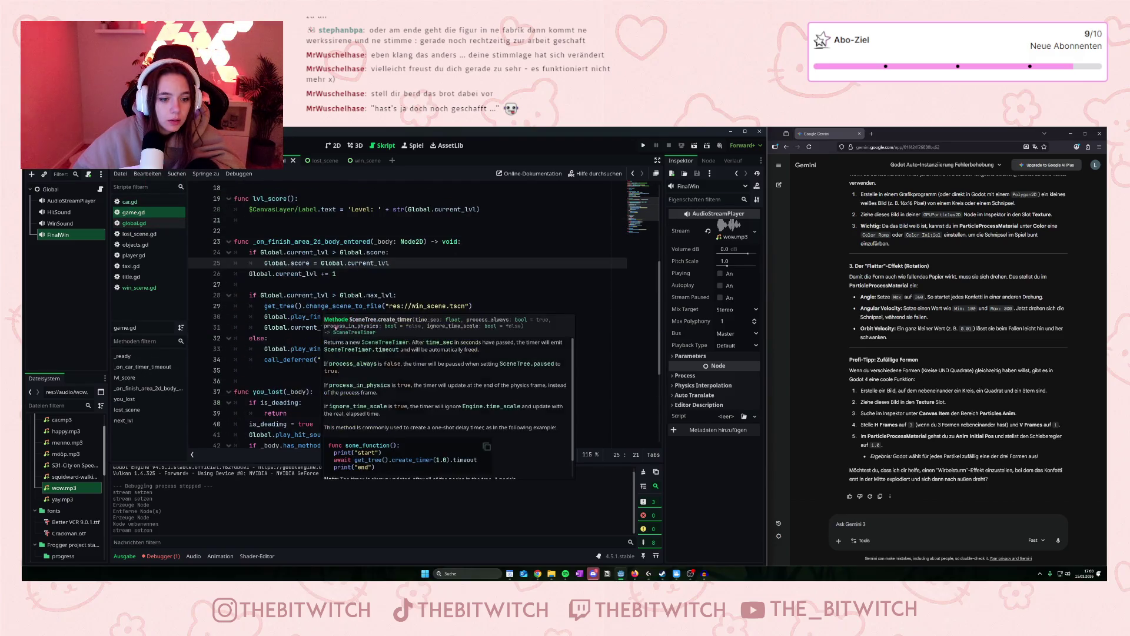
pyautogui.scroll(4, 333, 323)
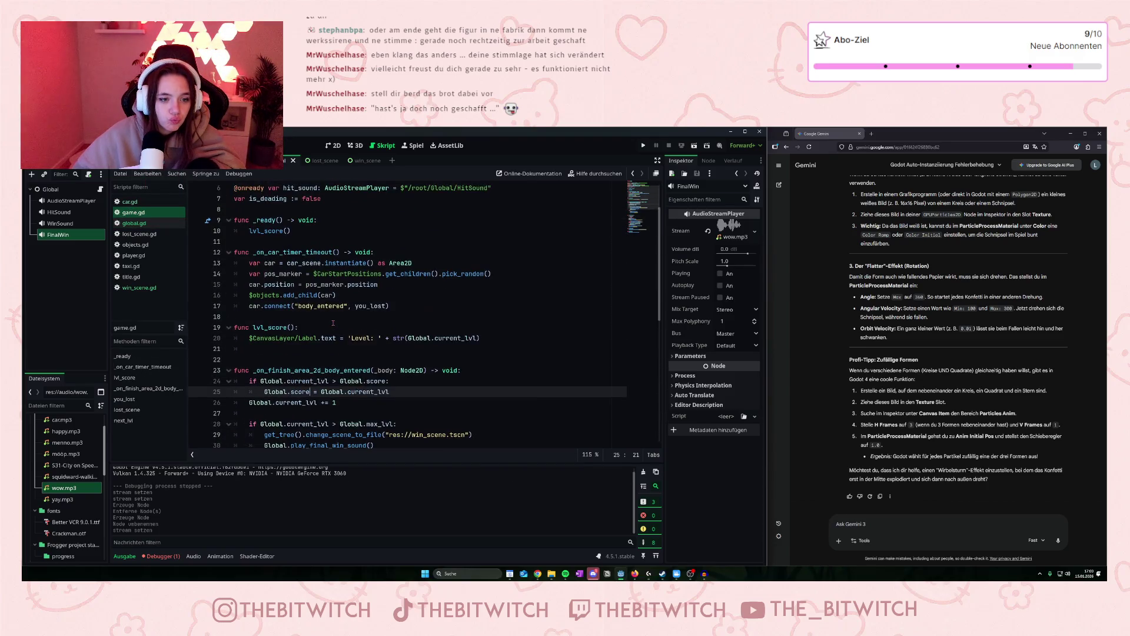
pyautogui.click(249, 306)
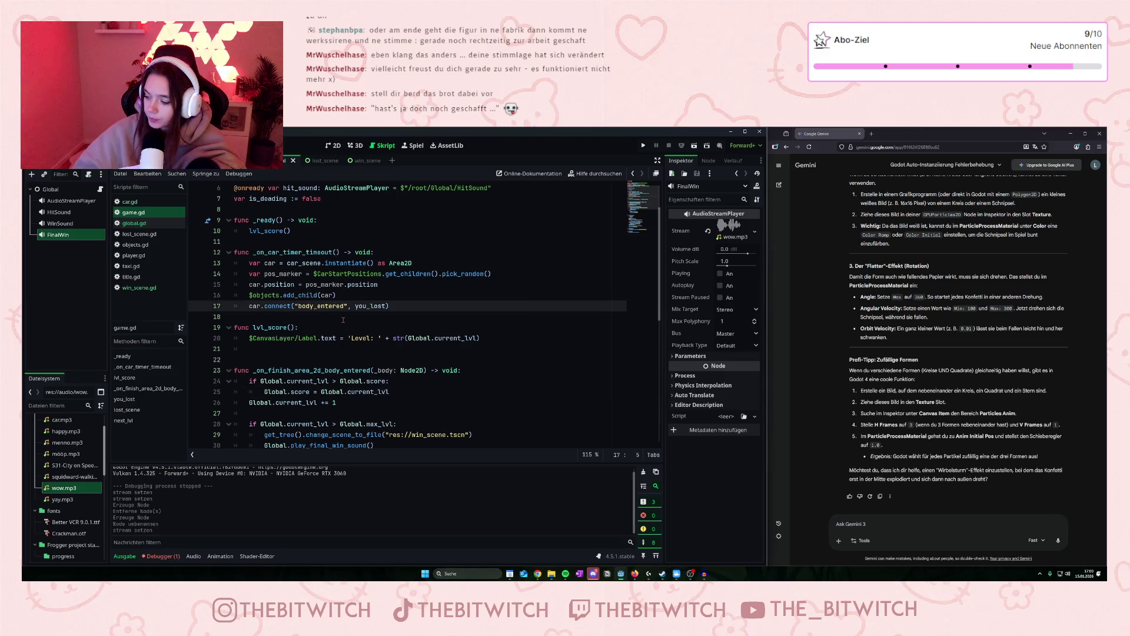
pyautogui.hotkey('ctrl', 'k')
pyautogui.click(396, 343)
pyautogui.hotkey('ctrl', 's')
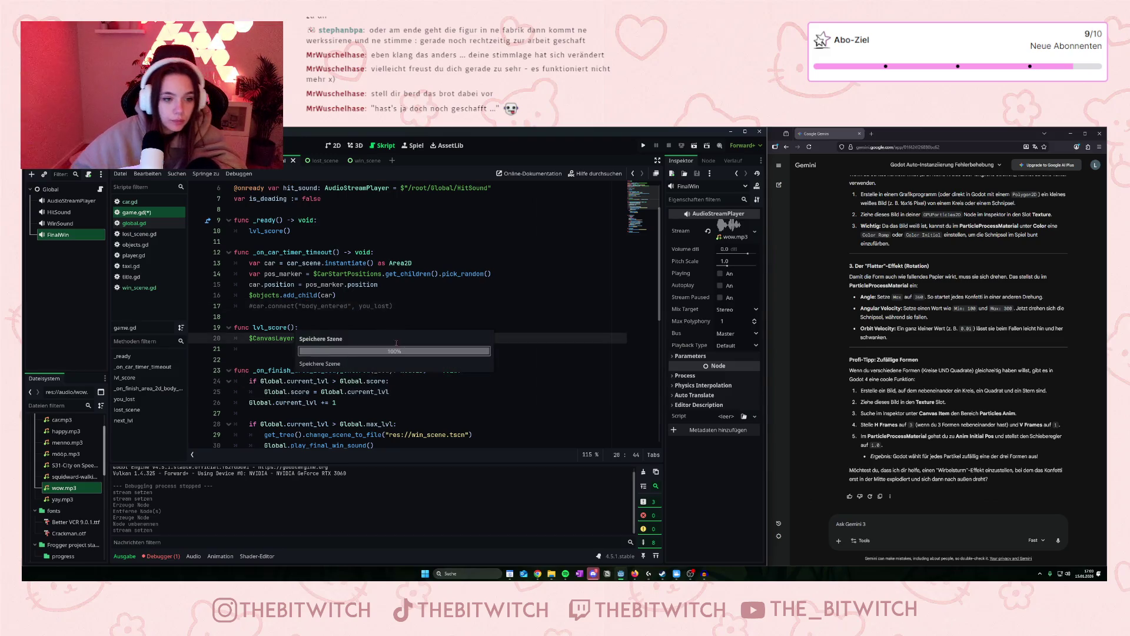
pyautogui.press('F5')
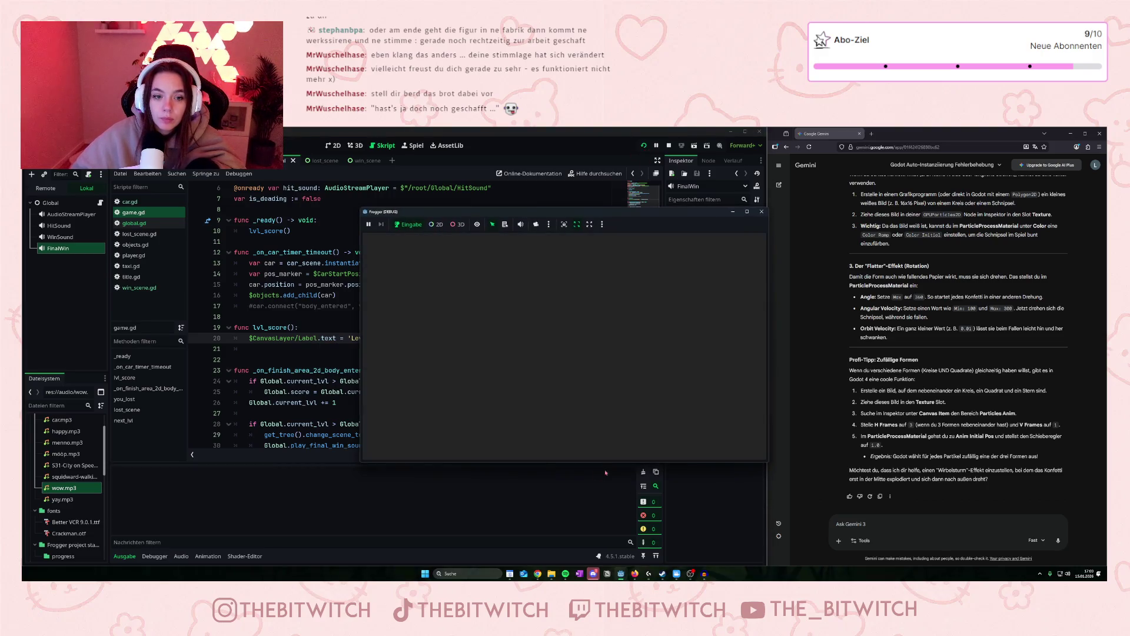
# Steer the player across the roads up to level 10's finish, triggering the line-30 error.
pyautogui.press('Up')
pyautogui.press('Up')
pyautogui.press('Up')
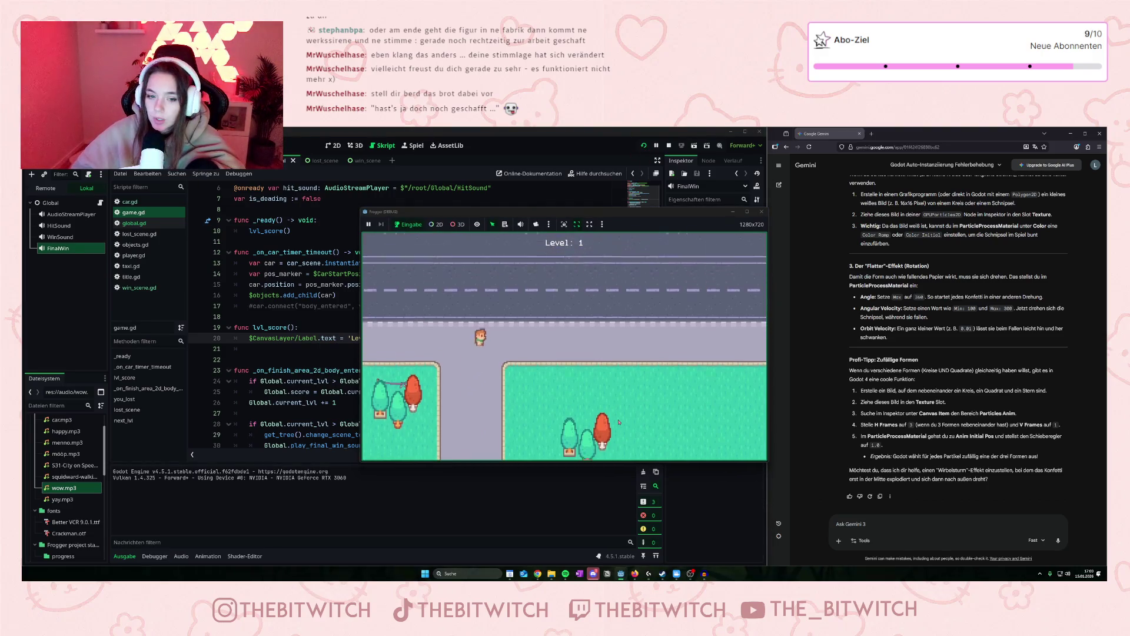
pyautogui.press('Right')
pyautogui.press('Right')
pyautogui.press('Right')
pyautogui.press('Up')
pyautogui.press('Up')
pyautogui.press('Up')
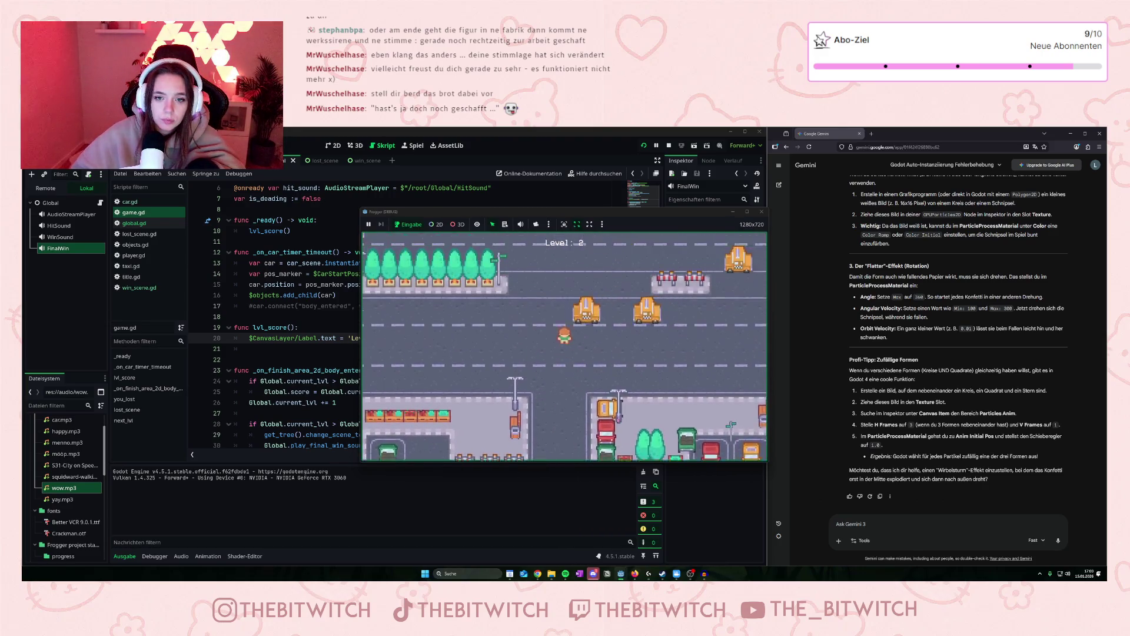
pyautogui.press('Up')
pyautogui.press('Up')
pyautogui.press('Up')
pyautogui.press('Right')
pyautogui.press('Right')
pyautogui.press('Right')
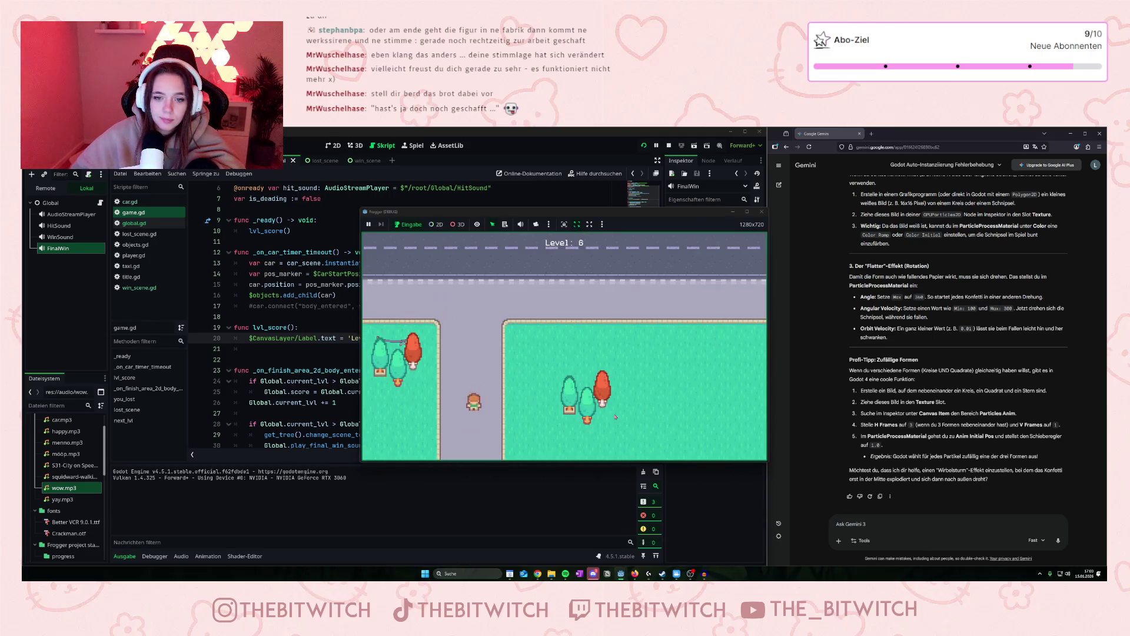
pyautogui.press('Up')
pyautogui.press('Up')
pyautogui.press('Up')
pyautogui.press('Right')
pyautogui.press('Right')
pyautogui.press('Right')
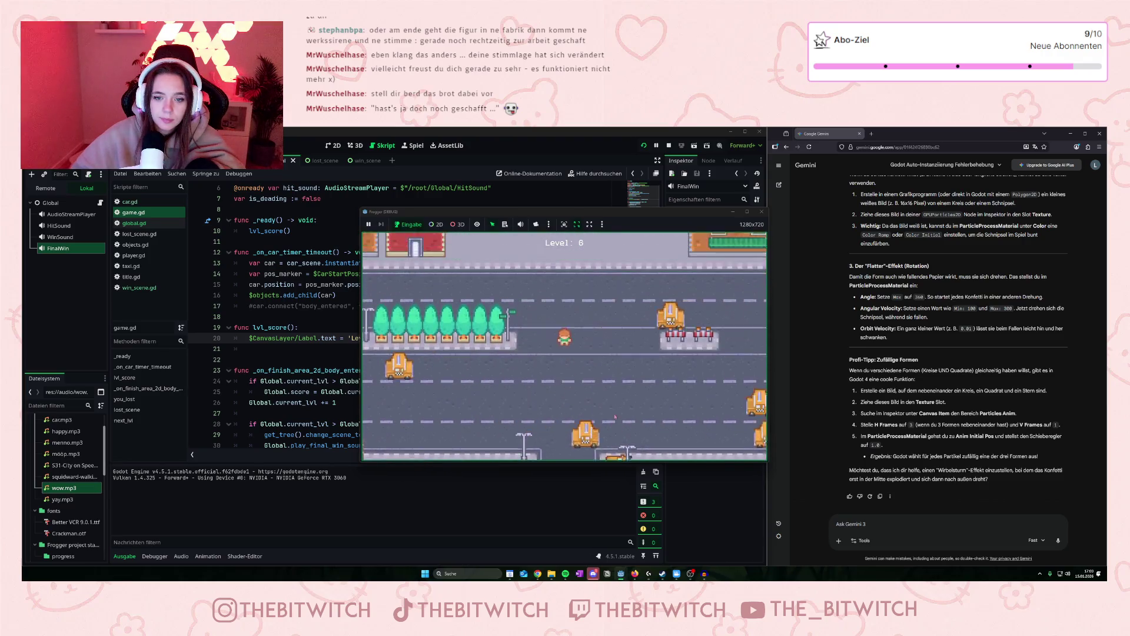
pyautogui.press('Up')
pyautogui.press('Up')
pyautogui.press('Up')
pyautogui.press('Right')
pyautogui.press('Right')
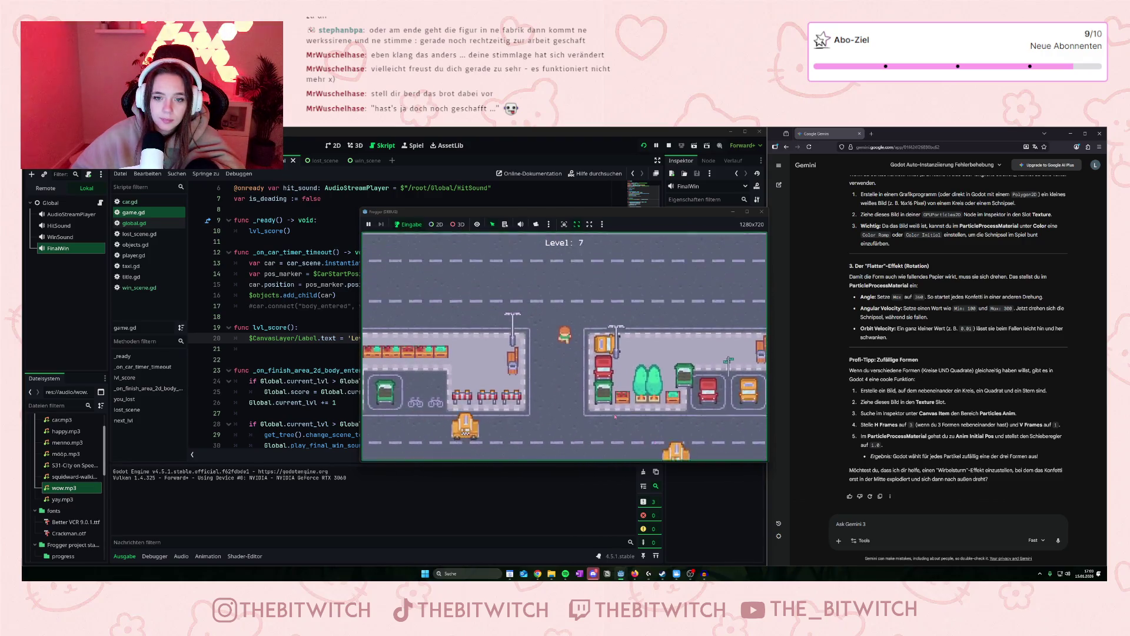
pyautogui.press('Up')
pyautogui.press('Up')
pyautogui.press('Up')
pyautogui.press('Right')
pyautogui.press('Right')
pyautogui.press('Right')
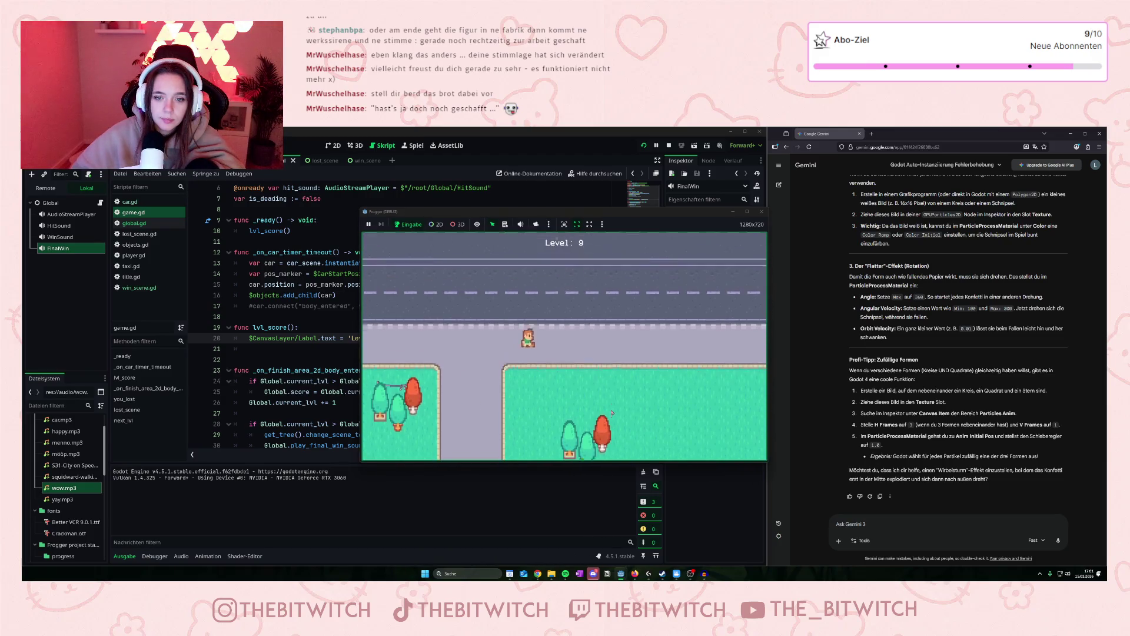
pyautogui.press('Up')
pyautogui.press('Up')
pyautogui.press('Up')
pyautogui.press('Right')
pyautogui.press('Right')
pyautogui.press('Up')
pyautogui.press('Up')
pyautogui.press('Up')
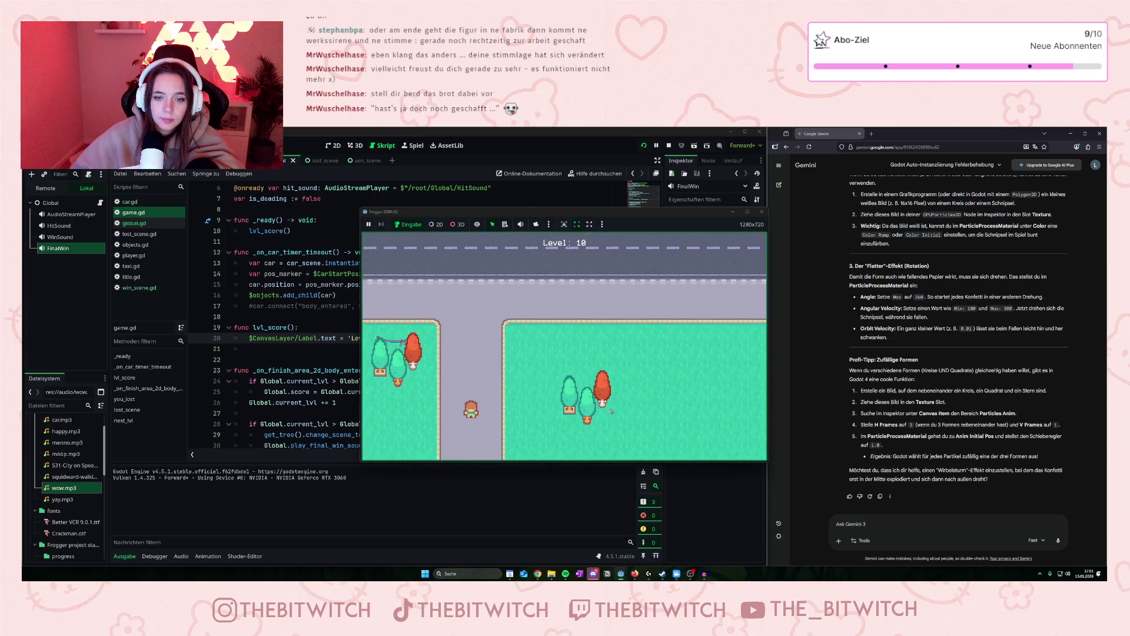
pyautogui.press('Up')
pyautogui.press('Up')
pyautogui.press('Up')
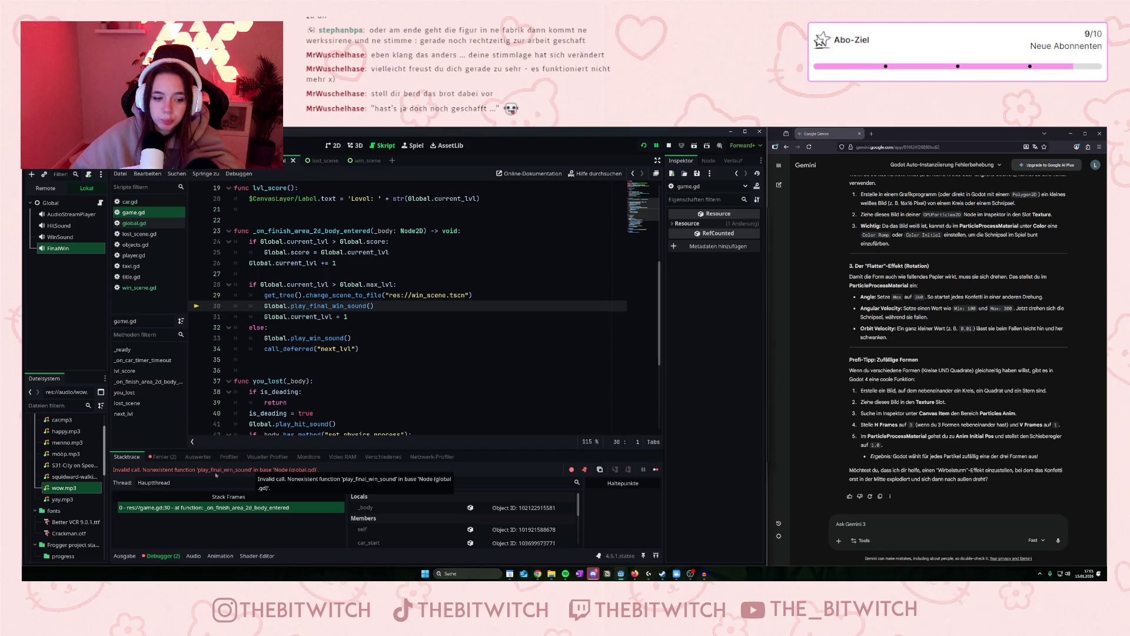
# Change Play_final_win_sound to lowercase play_final_win_sound in global.gd and rerun the project.
pyautogui.scroll(-5, 378, 363)
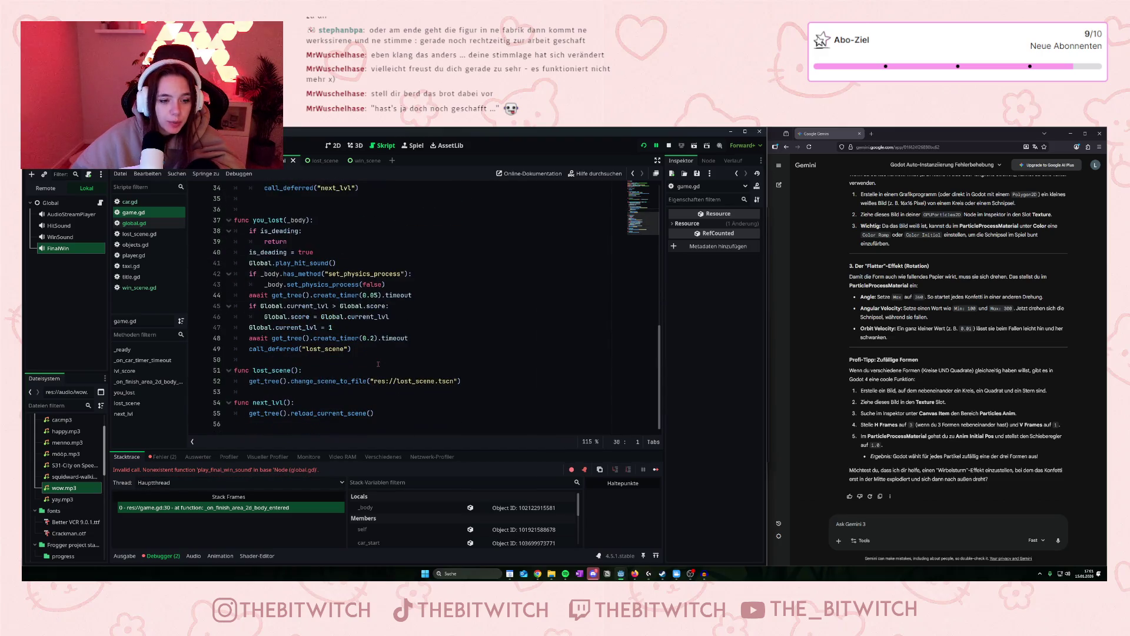
pyautogui.scroll(6, 354, 375)
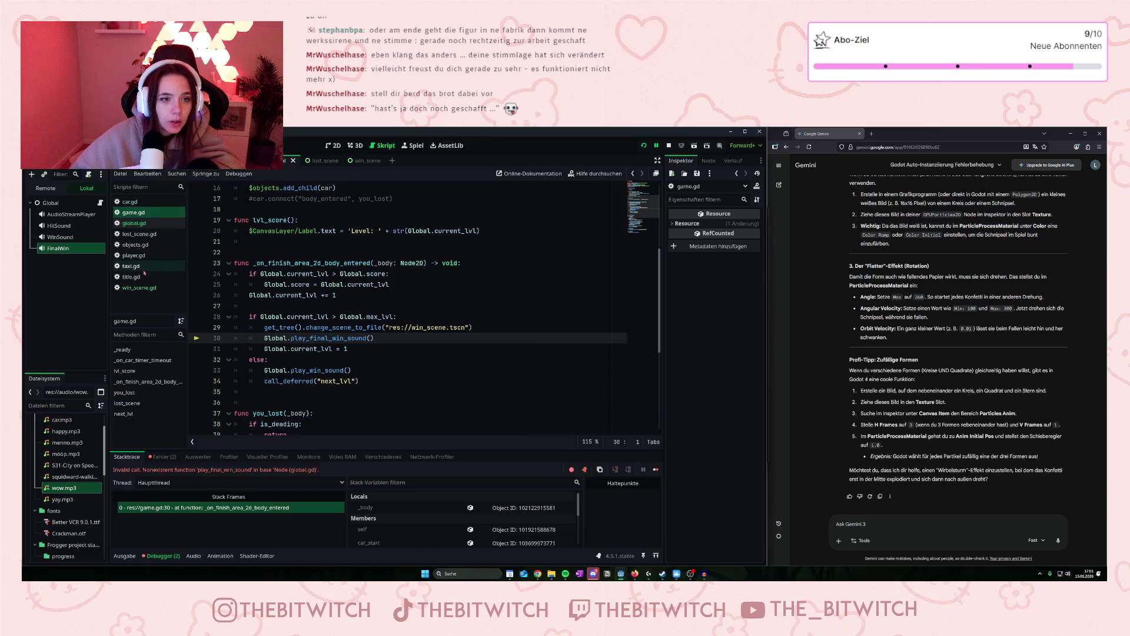
pyautogui.click(124, 222)
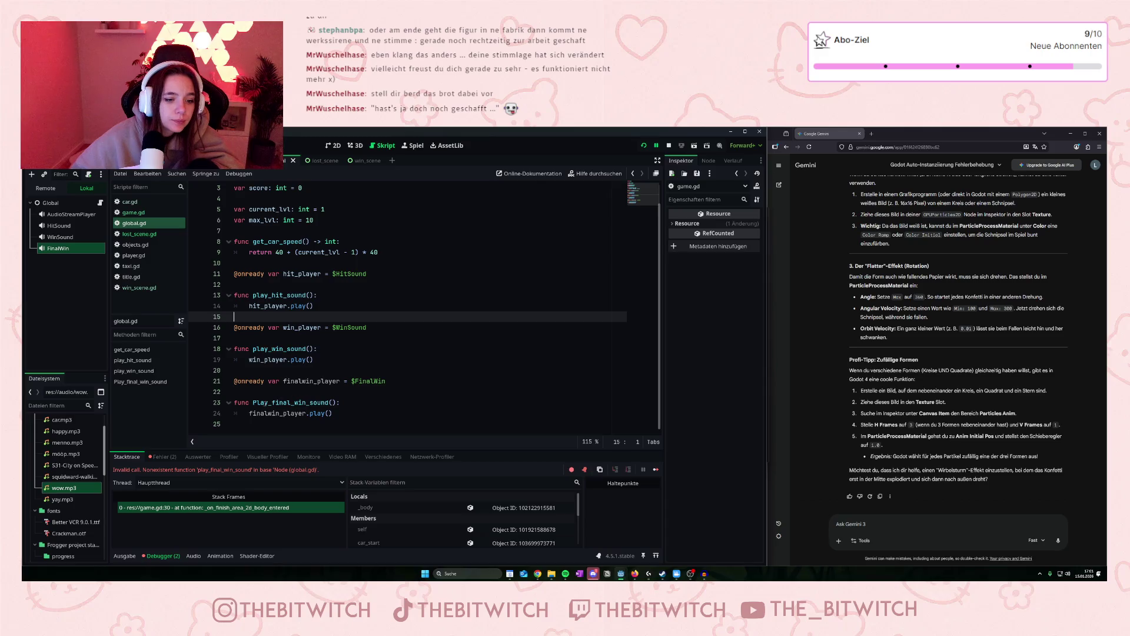
pyautogui.click(257, 403)
pyautogui.press('BackSpace')
pyautogui.write('p')
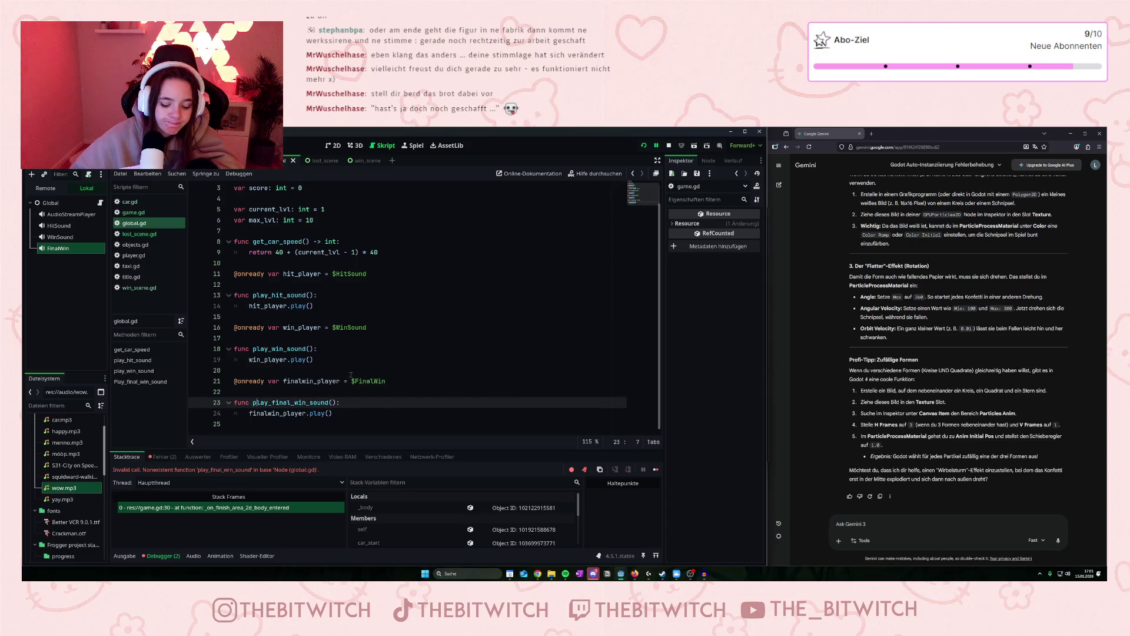
pyautogui.click(356, 431)
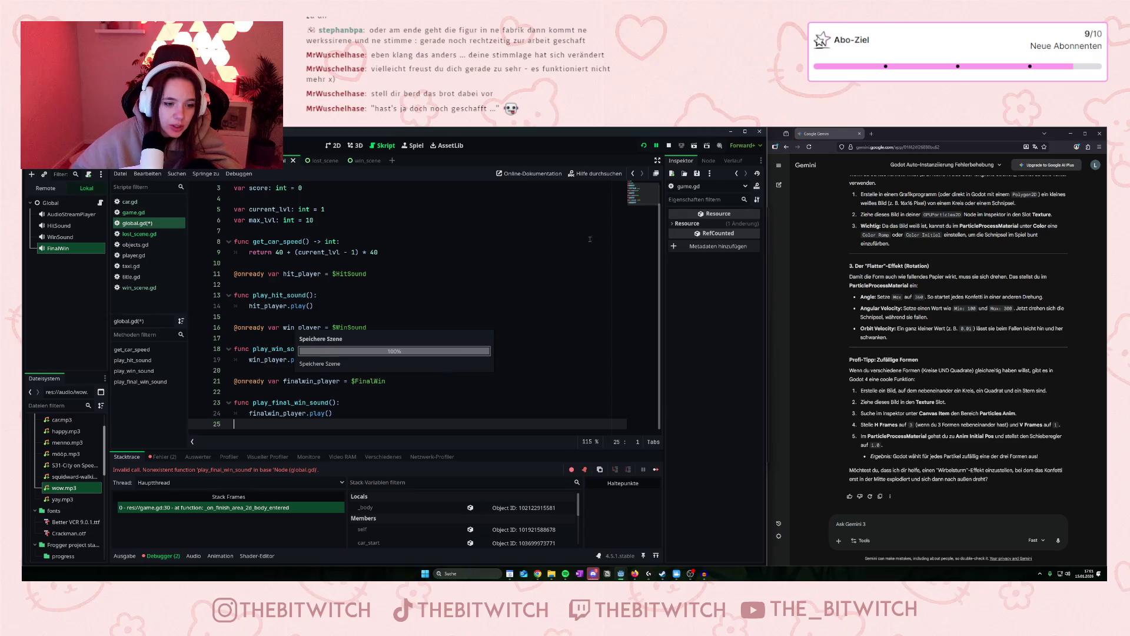
pyautogui.click(645, 145)
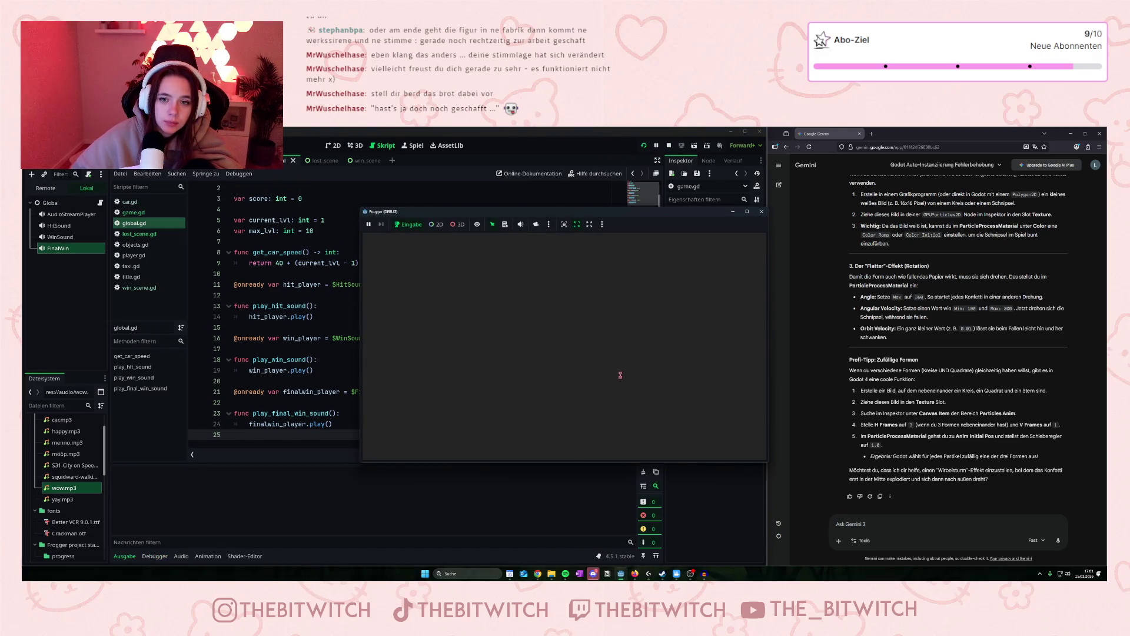
# Steer through every level to level 10's confetti win screen, then close the game window.
pyautogui.press('Up')
pyautogui.press('Right')
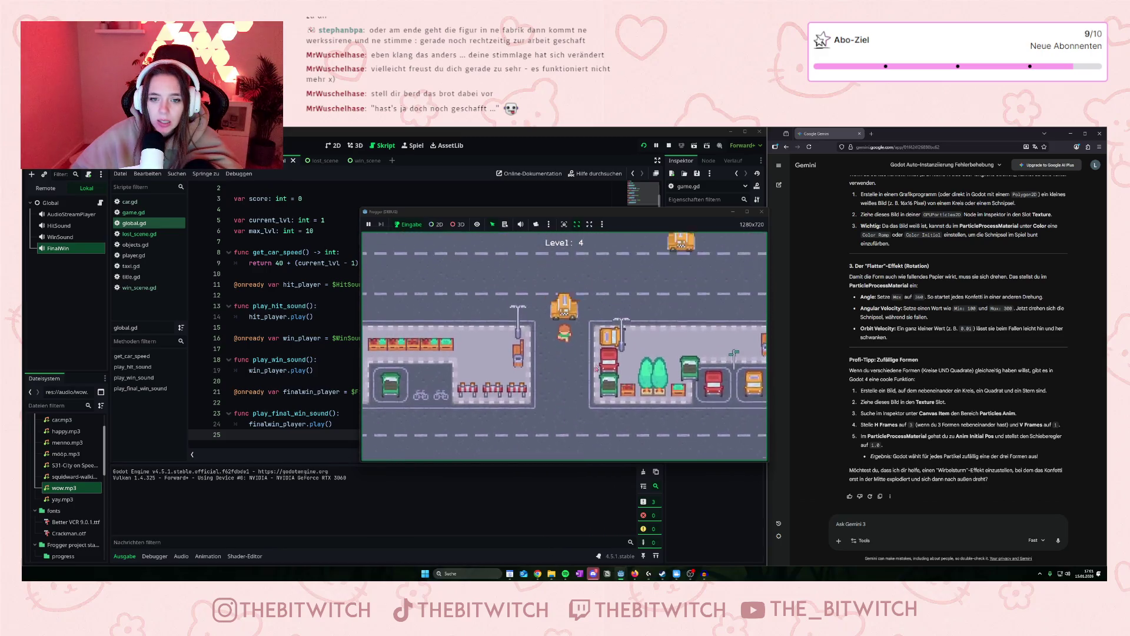
pyautogui.press('Up')
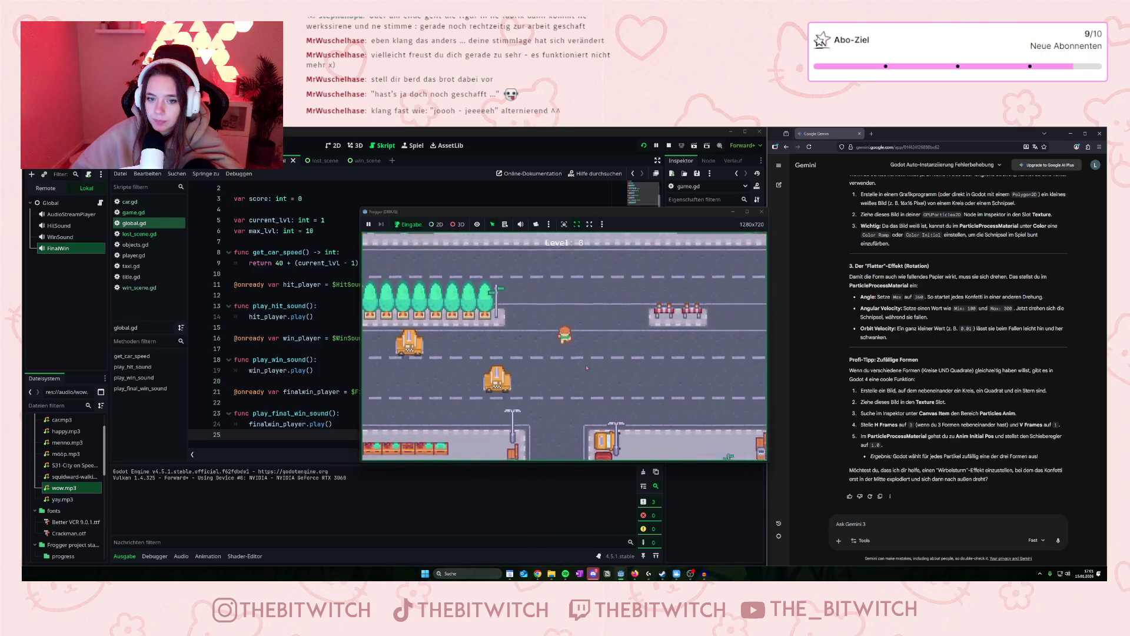
pyautogui.press('Up')
pyautogui.press('Right')
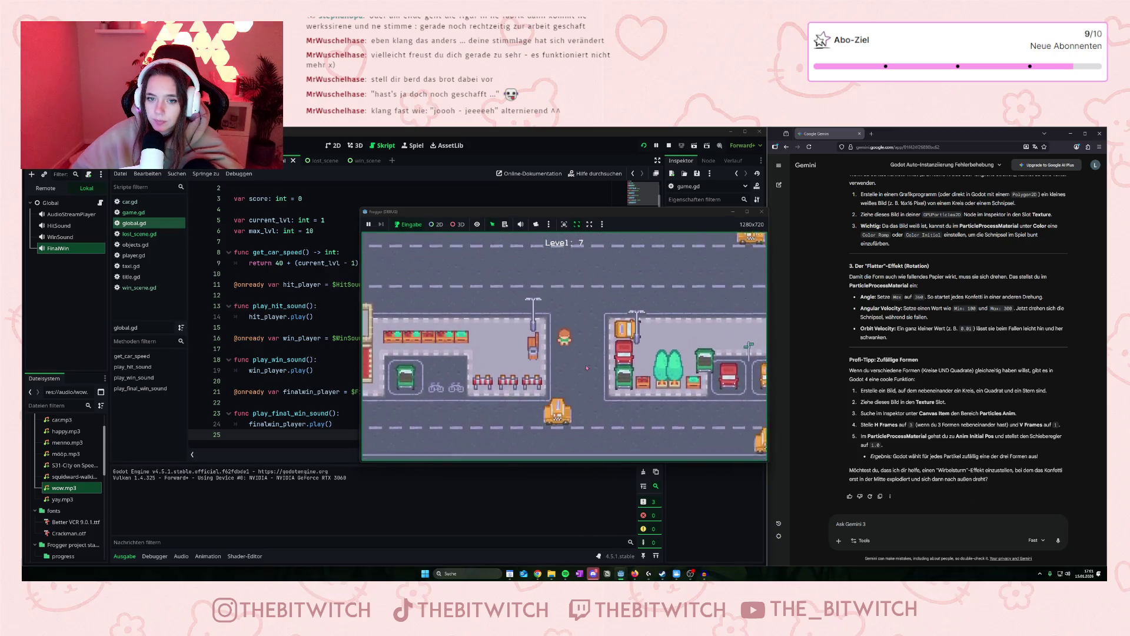
pyautogui.press('Up')
pyautogui.press('Right')
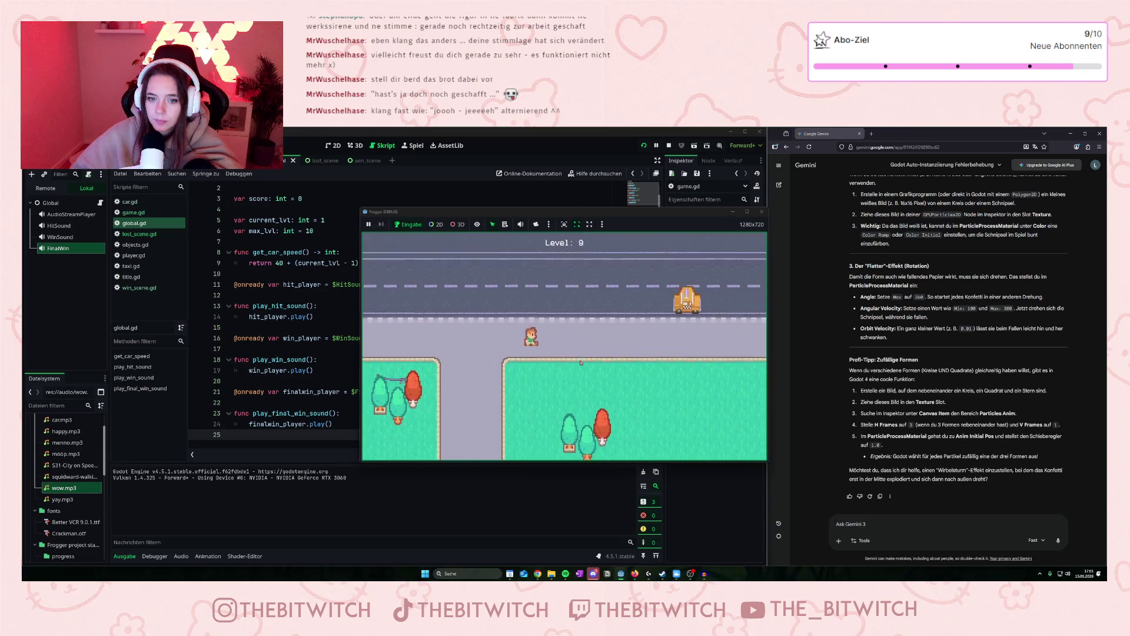
pyautogui.press('Up')
pyautogui.press('Right')
pyautogui.press('Up')
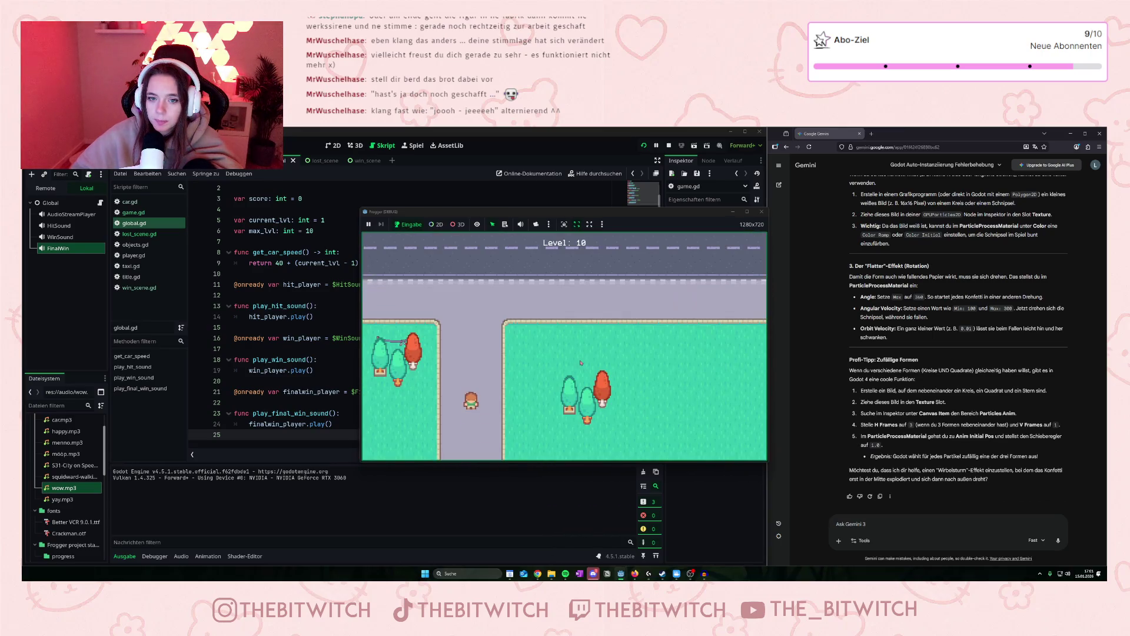
pyautogui.press('Up')
pyautogui.press('Up')
pyautogui.press('Up')
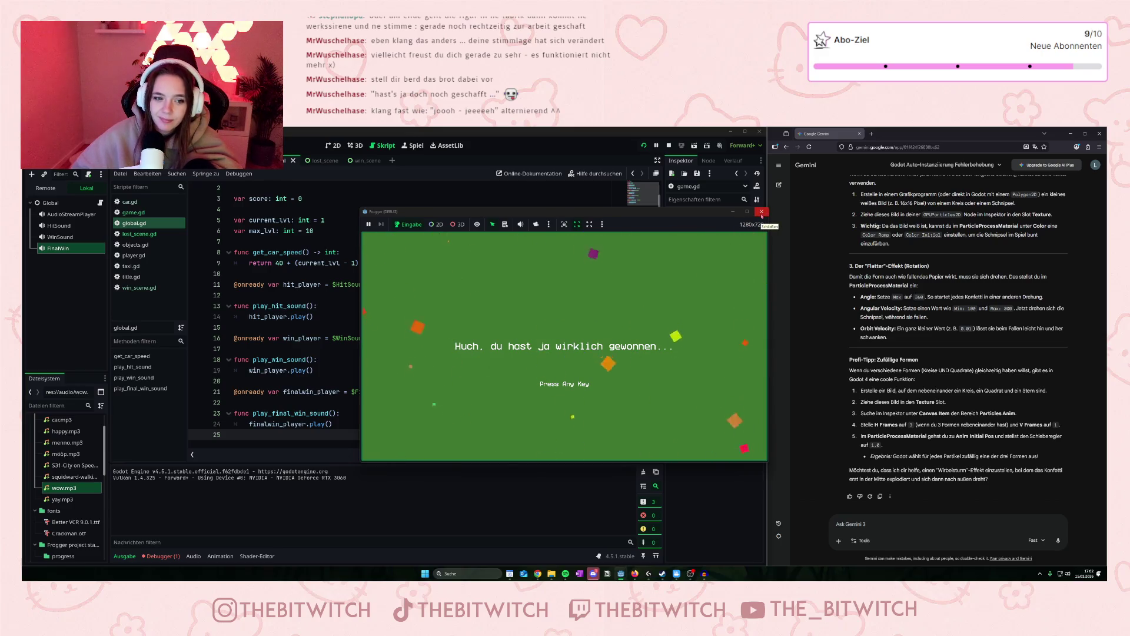
pyautogui.click(762, 213)
pyautogui.scroll(2, 66, 460)
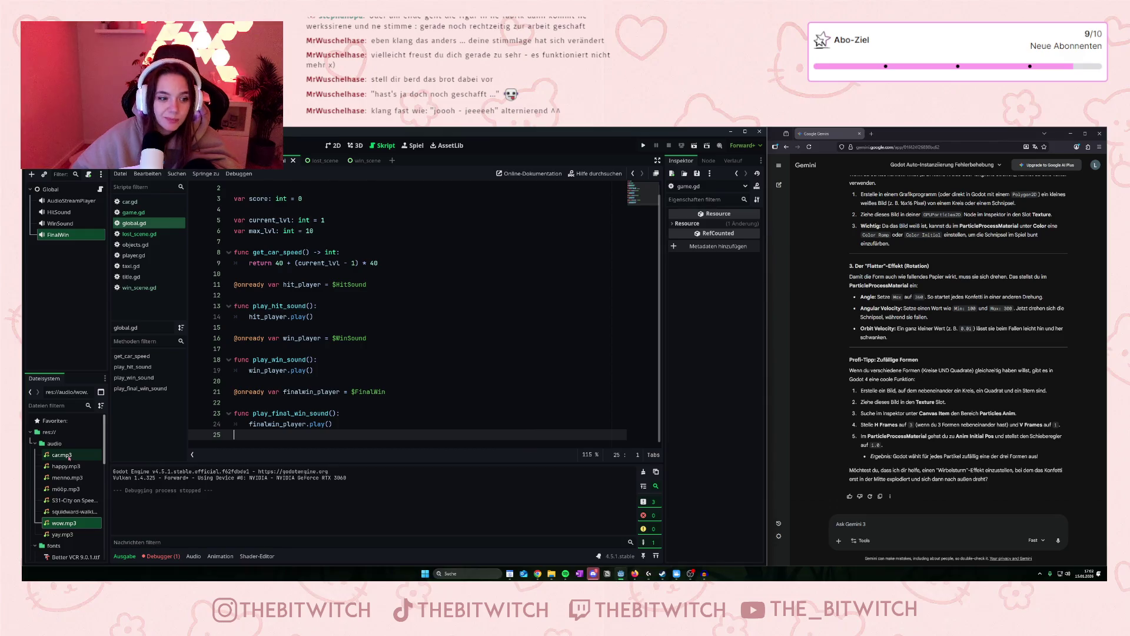
# Lower the background music volume and raise the HitSound and WinSound volumes, WinSound to about 7.5 dB.
pyautogui.click(68, 456)
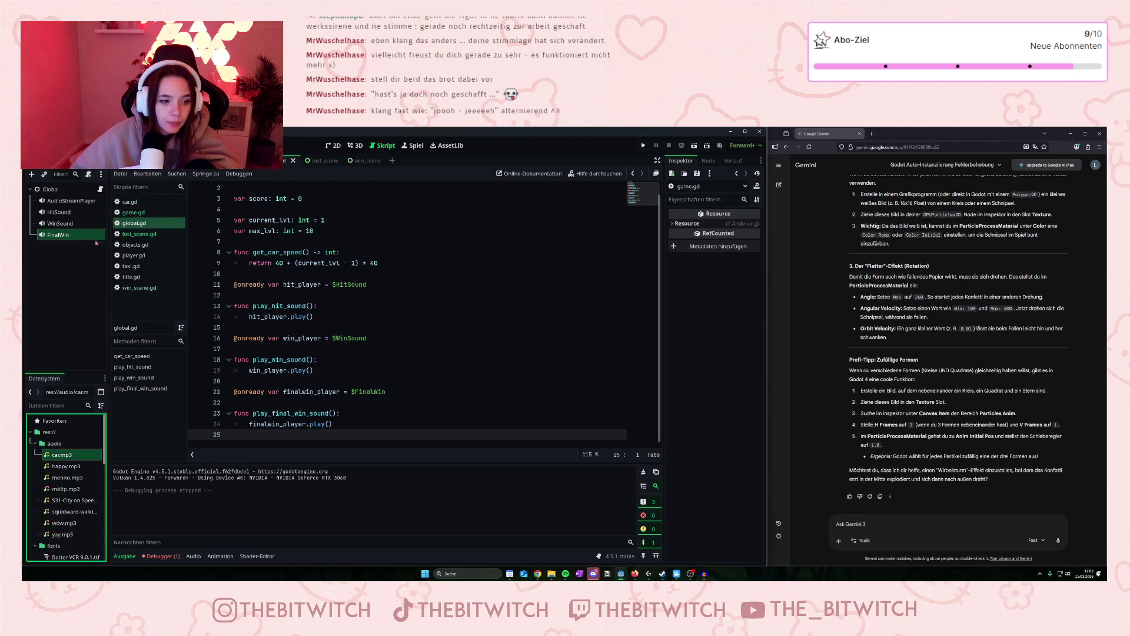
pyautogui.click(71, 235)
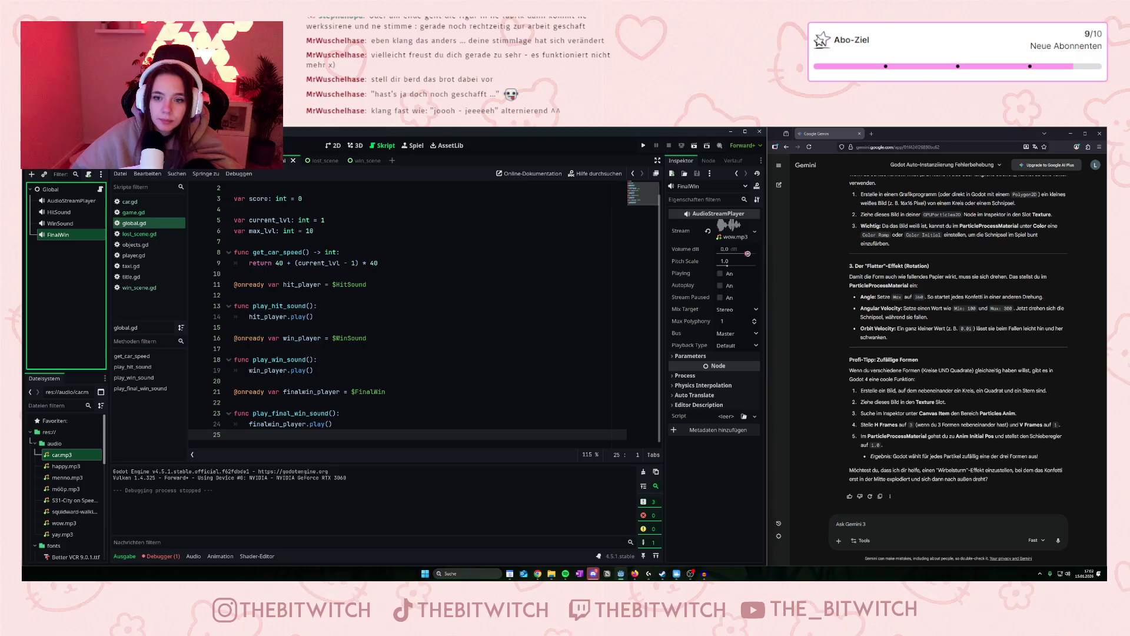
pyautogui.click(73, 203)
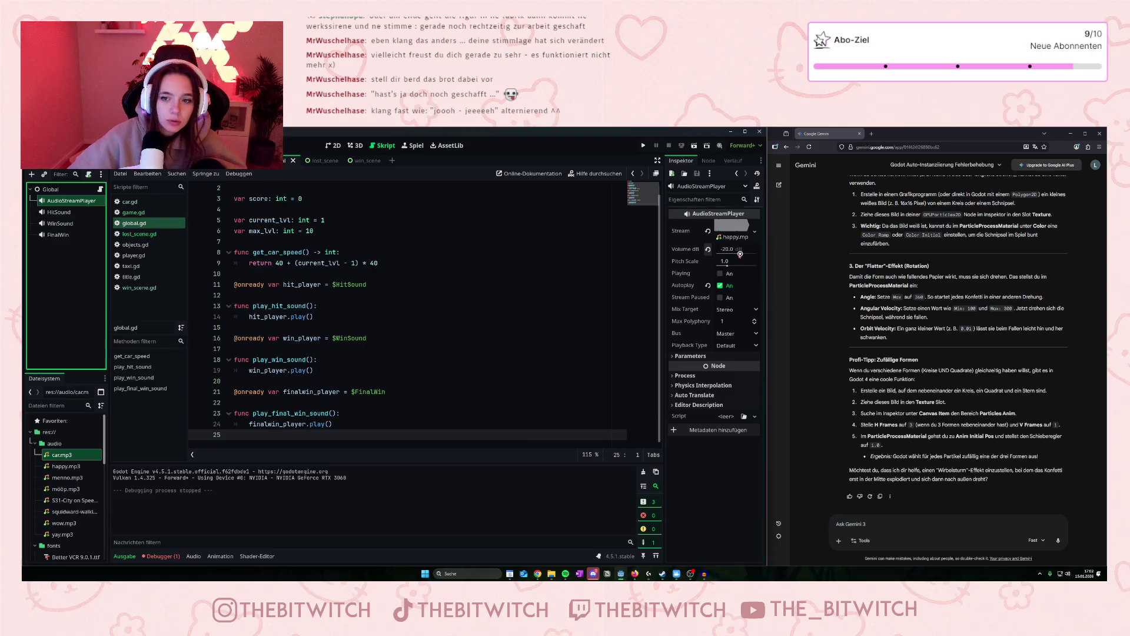
pyautogui.moveTo(740, 253); pyautogui.dragTo(739, 254)
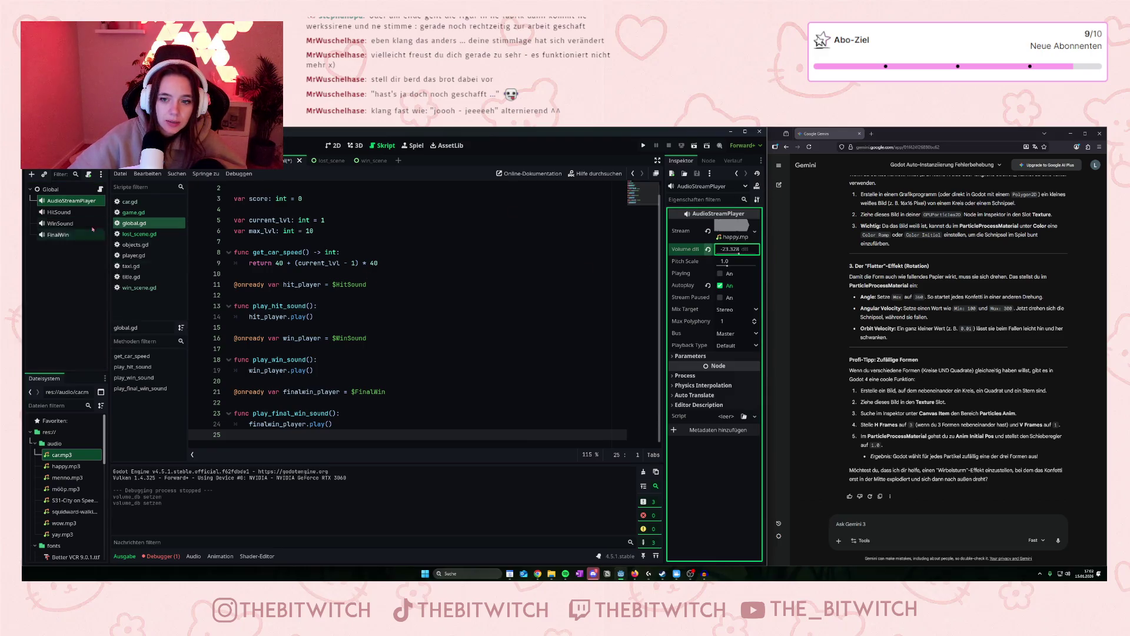
pyautogui.click(59, 212)
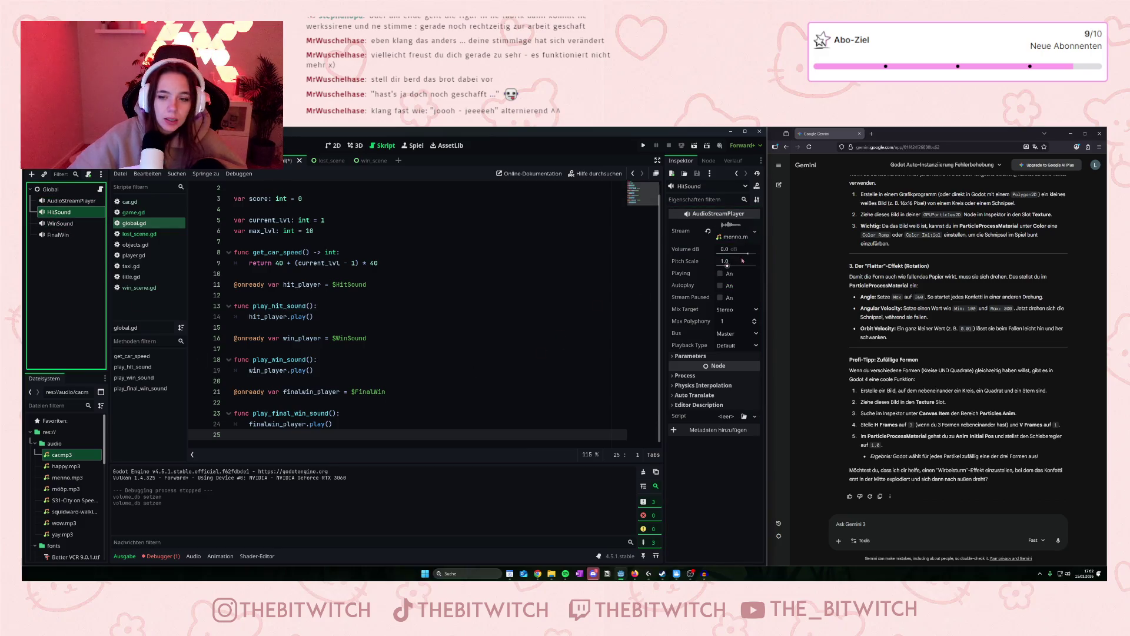
pyautogui.moveTo(747, 253); pyautogui.dragTo(749, 254)
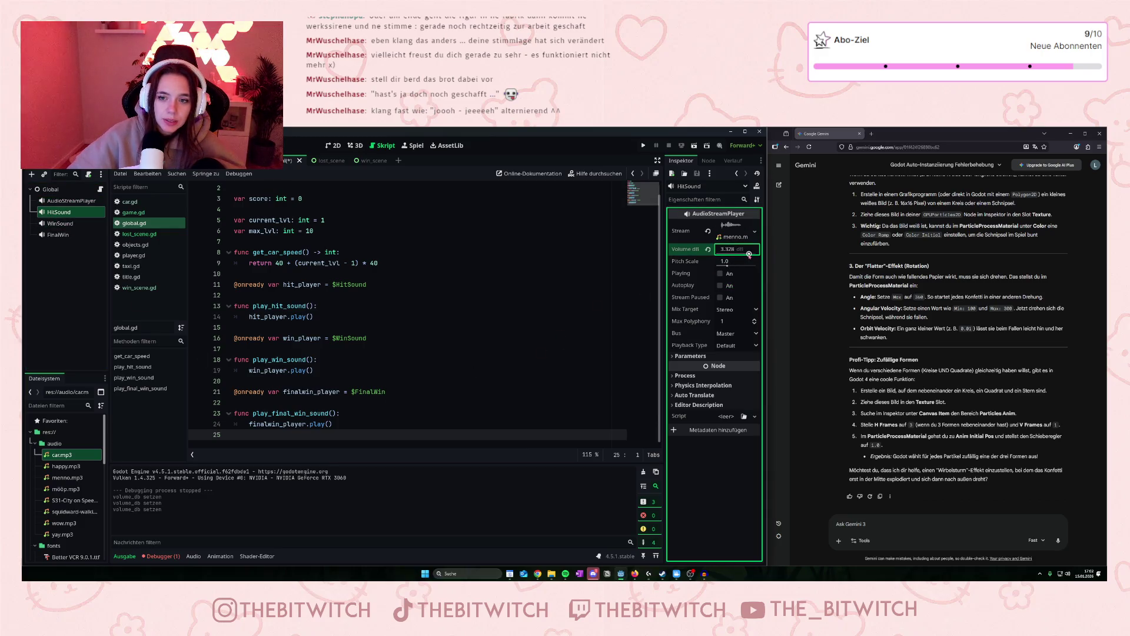
pyautogui.click(59, 223)
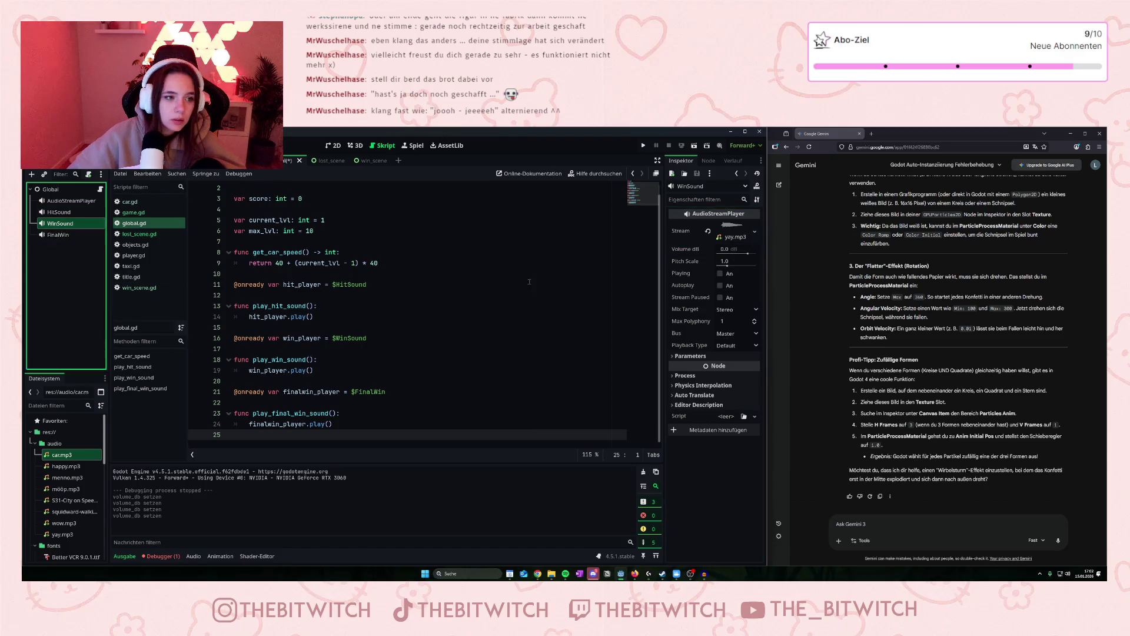
pyautogui.moveTo(747, 253); pyautogui.dragTo(750, 254)
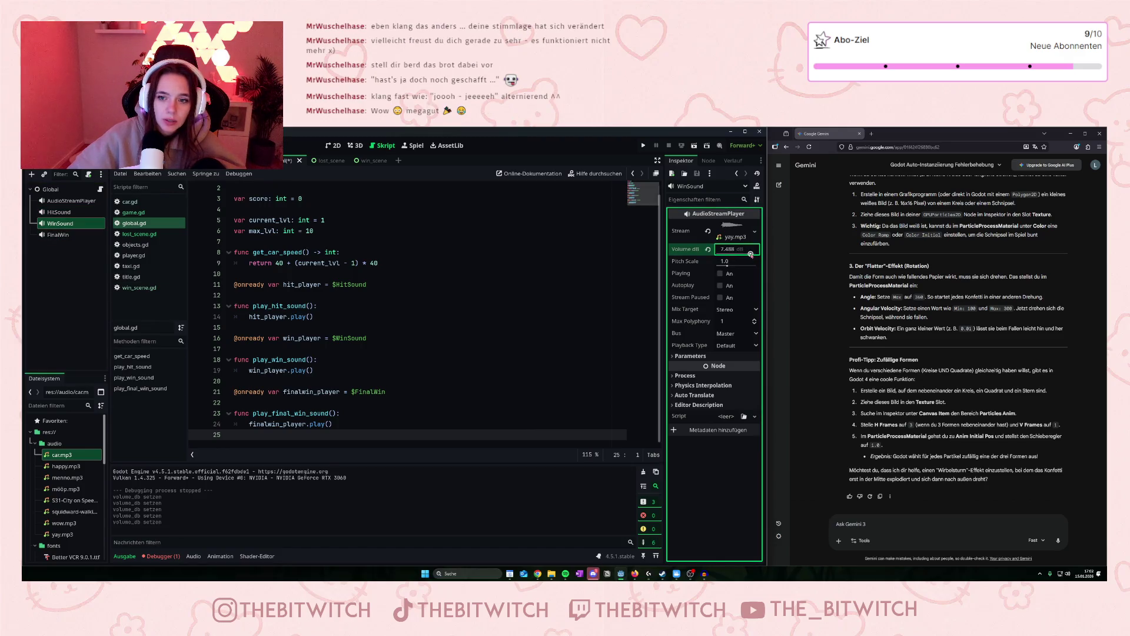
# Set the FinalWin volume to 1.664 dB and show the Player's MoveSound properties.
pyautogui.click(58, 234)
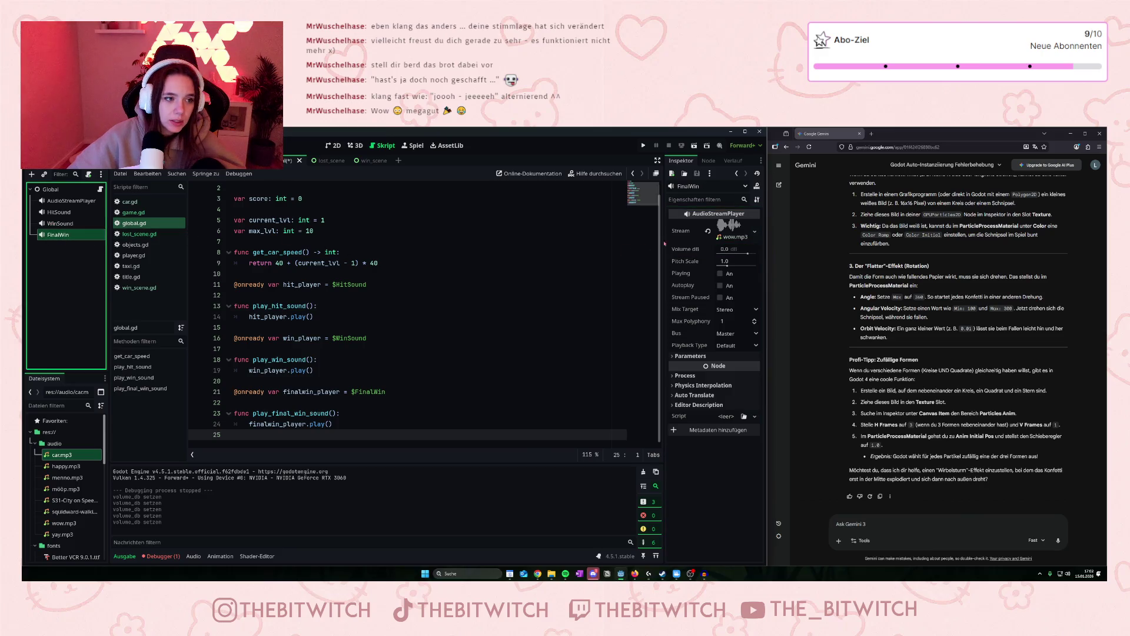
pyautogui.click(750, 254)
pyautogui.moveTo(753, 257); pyautogui.dragTo(750, 256)
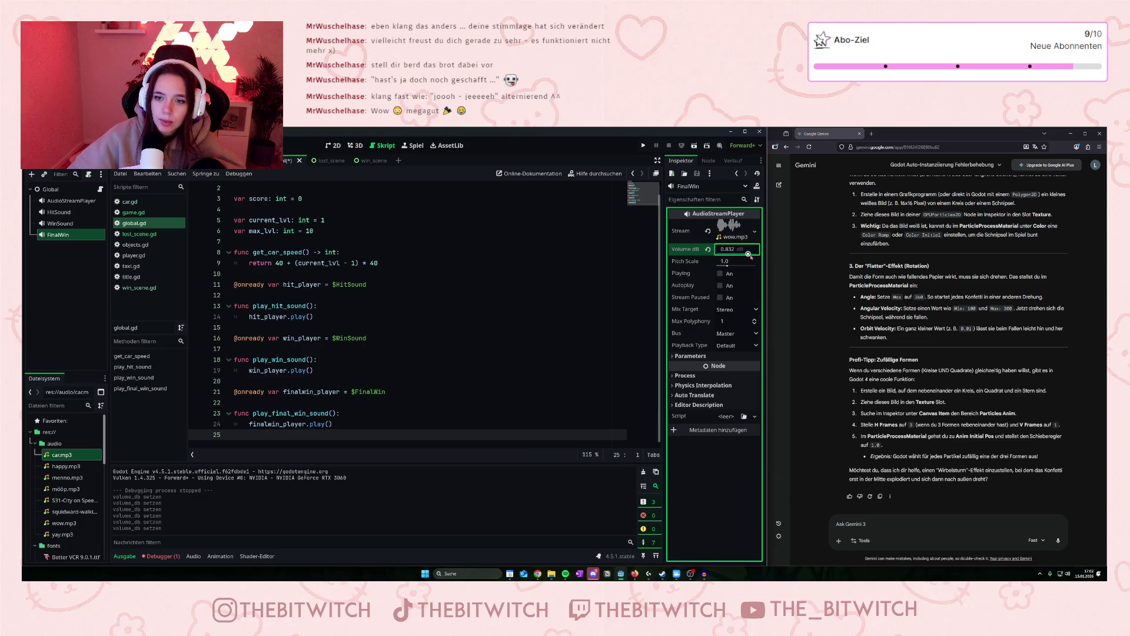
pyautogui.click(752, 257)
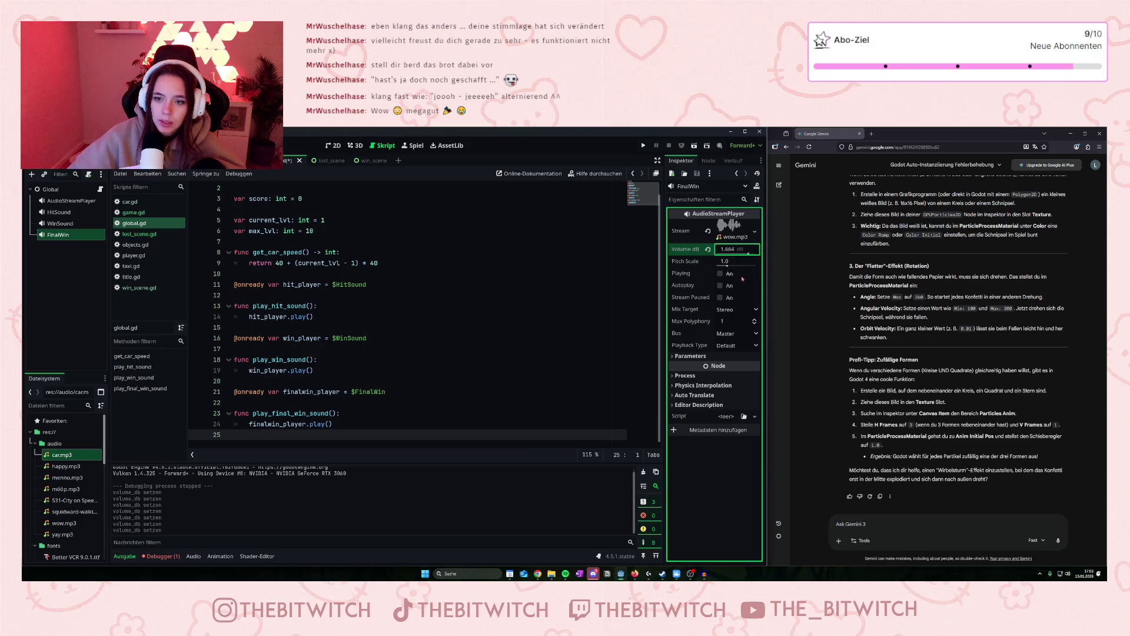
pyautogui.moveTo(695, 307)
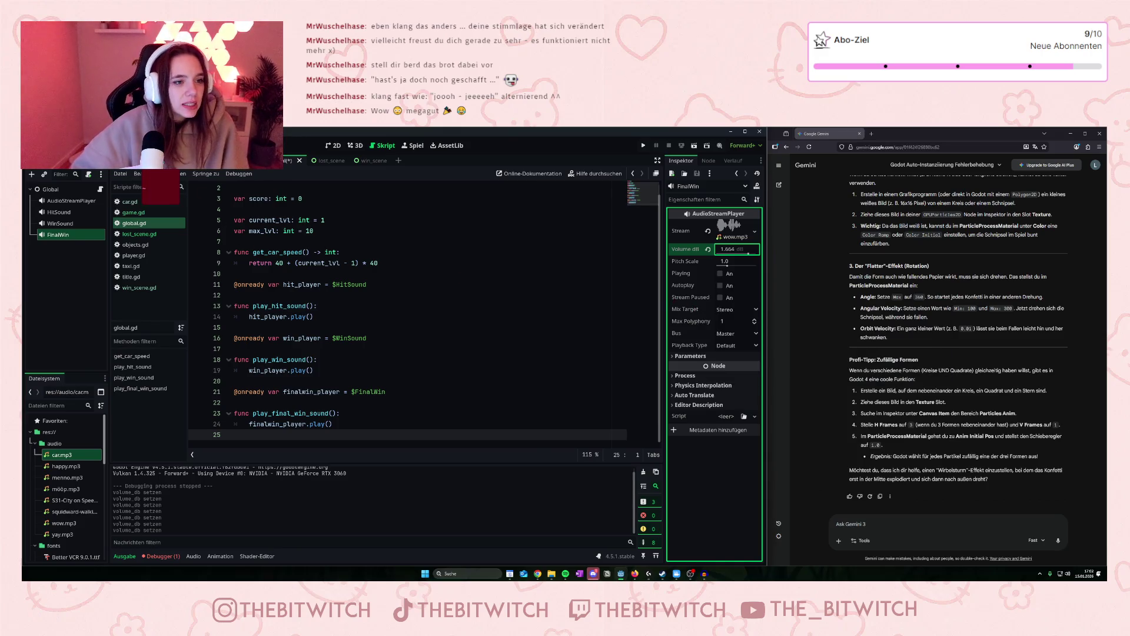
pyautogui.click(236, 161)
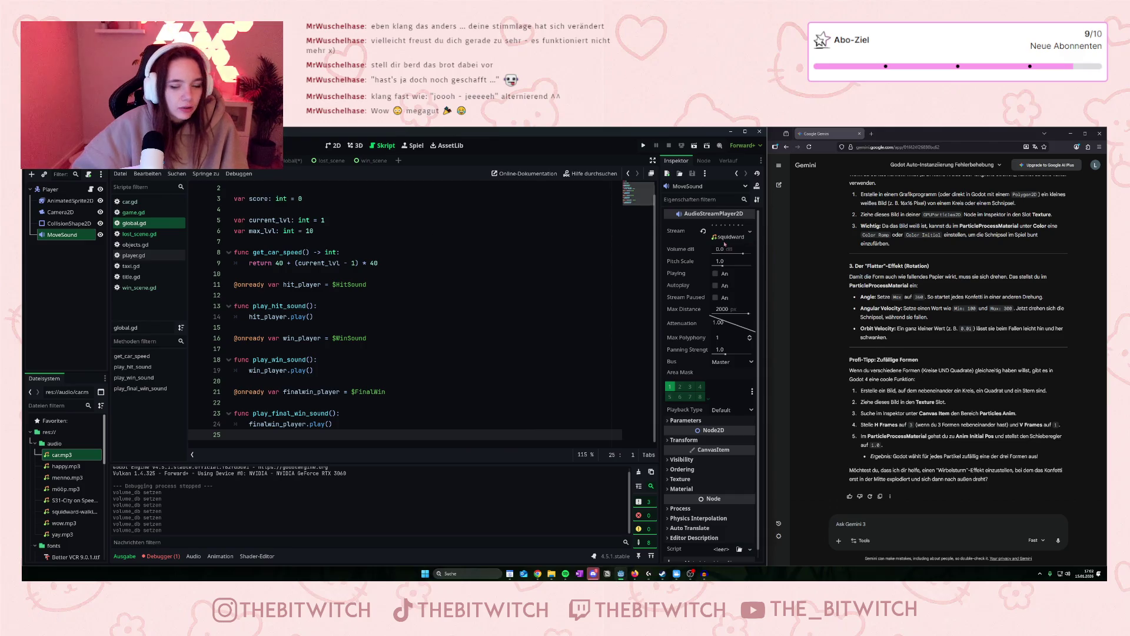
# Turn the MoveSound volume down slightly and playtest a quick hop across the road.
pyautogui.moveTo(744, 257); pyautogui.dragTo(742, 257)
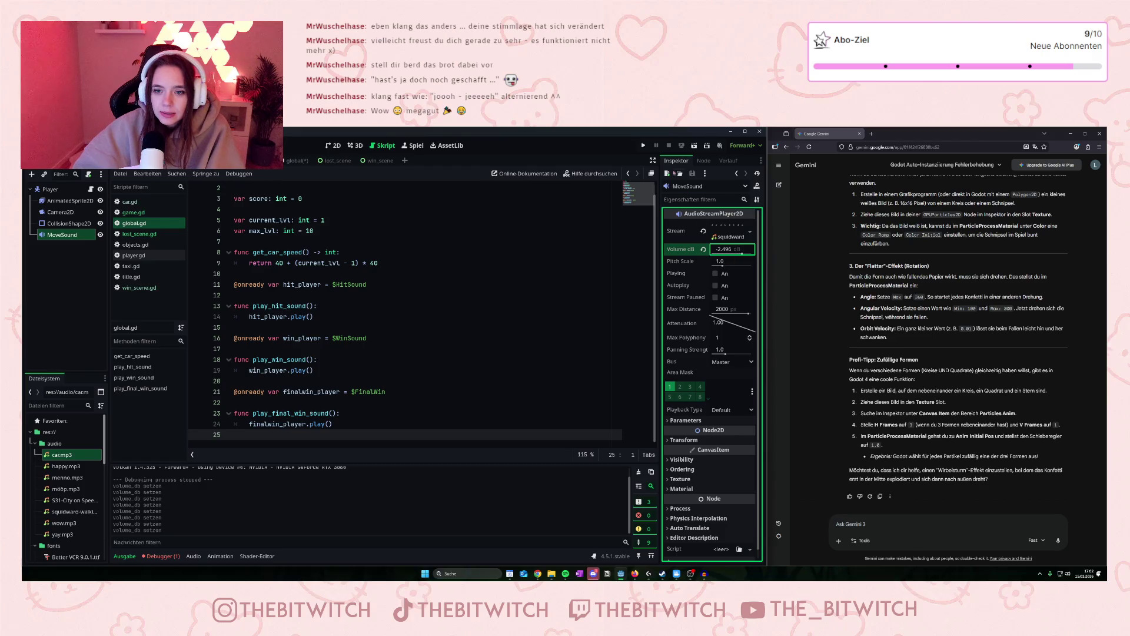
pyautogui.click(642, 146)
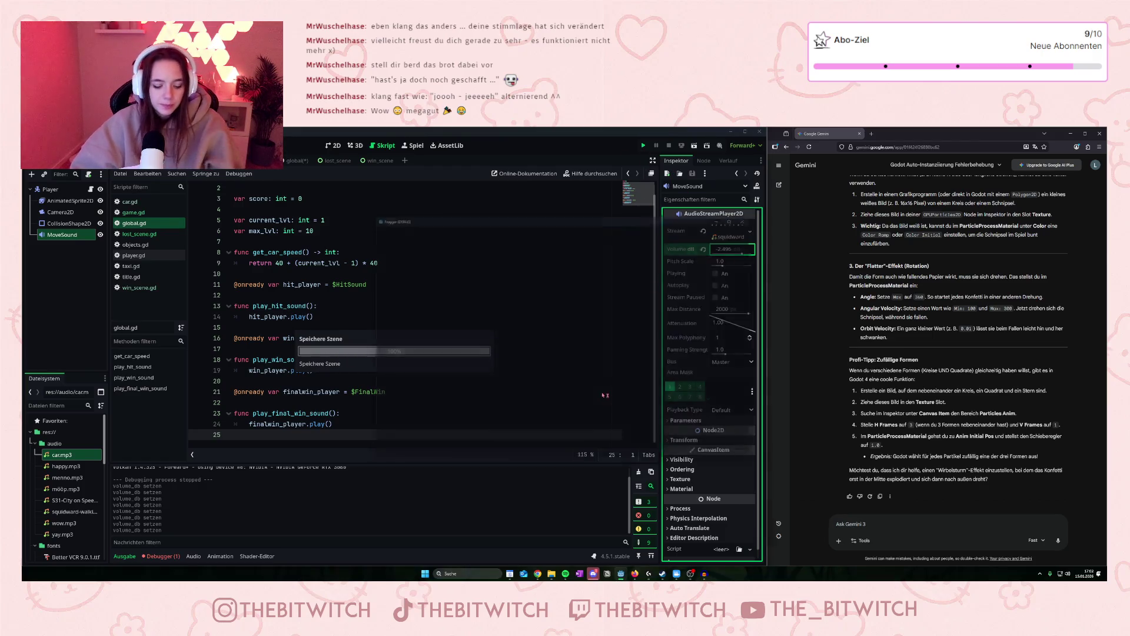
pyautogui.press('Up')
pyautogui.press('Right')
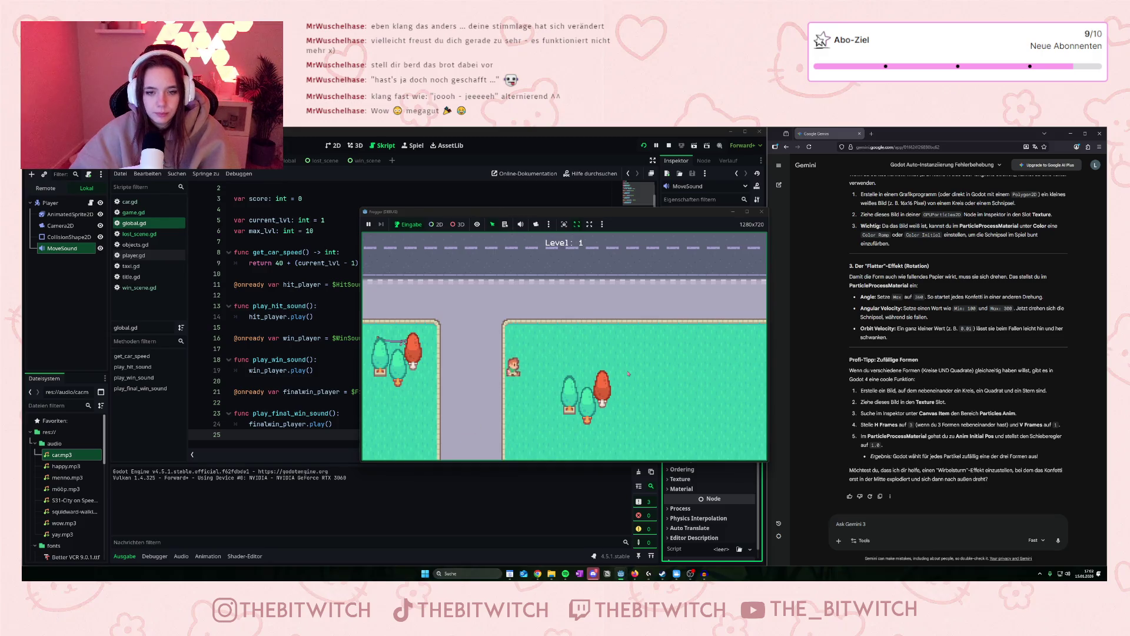
pyautogui.click(762, 212)
# Lower MoveSound to -3.328 dB and playtest by hopping between lanes.
pyautogui.moveTo(744, 254); pyautogui.dragTo(740, 254)
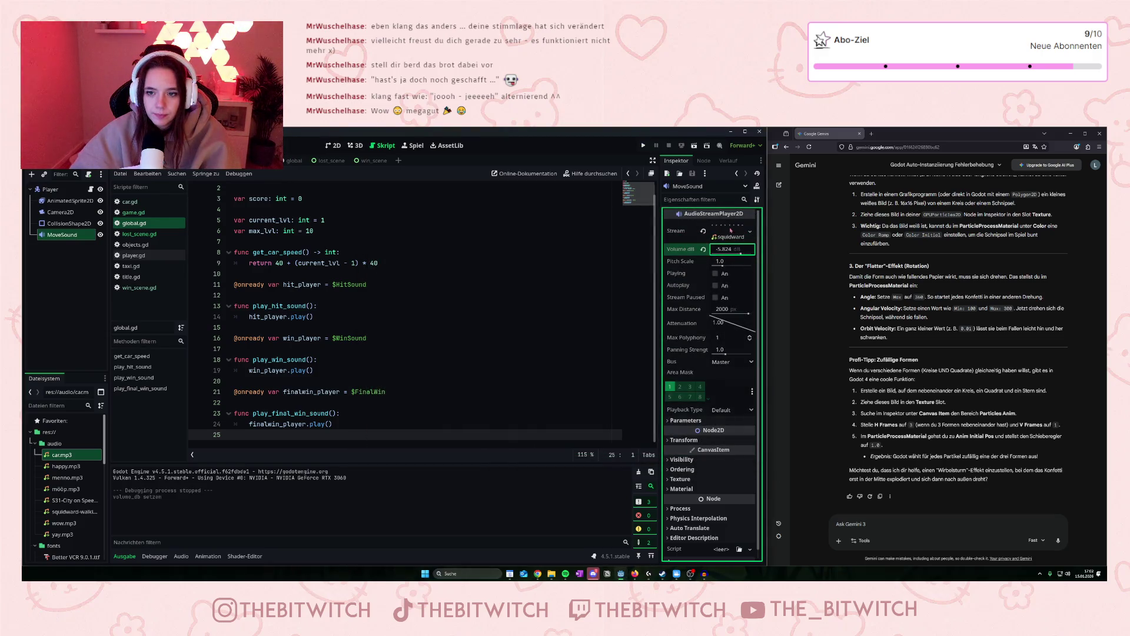
pyautogui.click(644, 145)
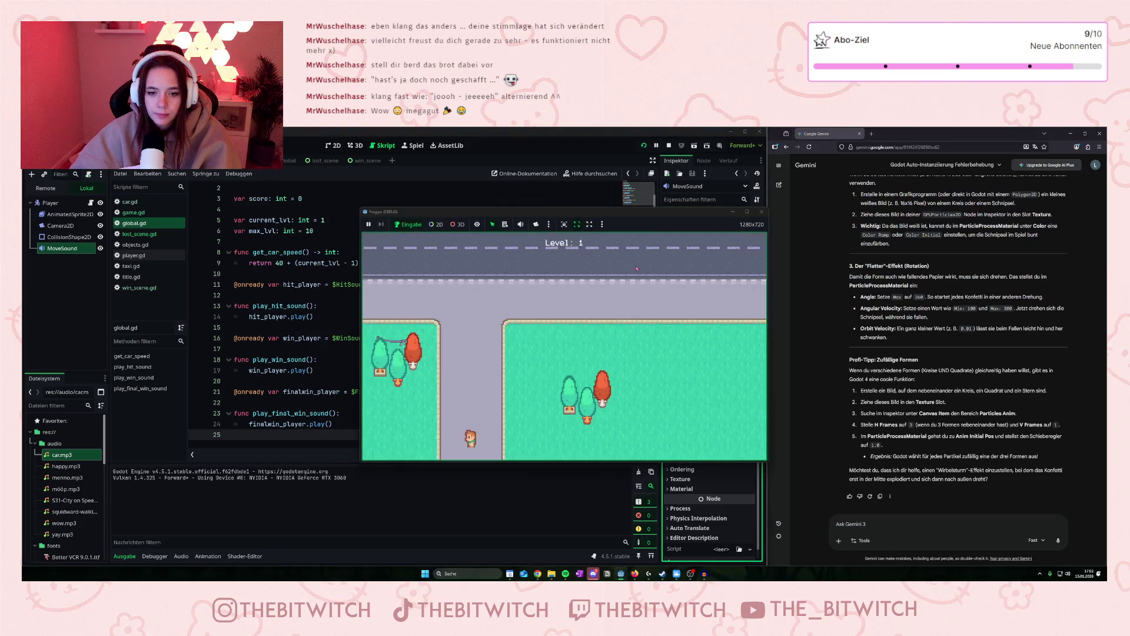
pyautogui.press('Up')
pyautogui.press('Up')
pyautogui.press('Up')
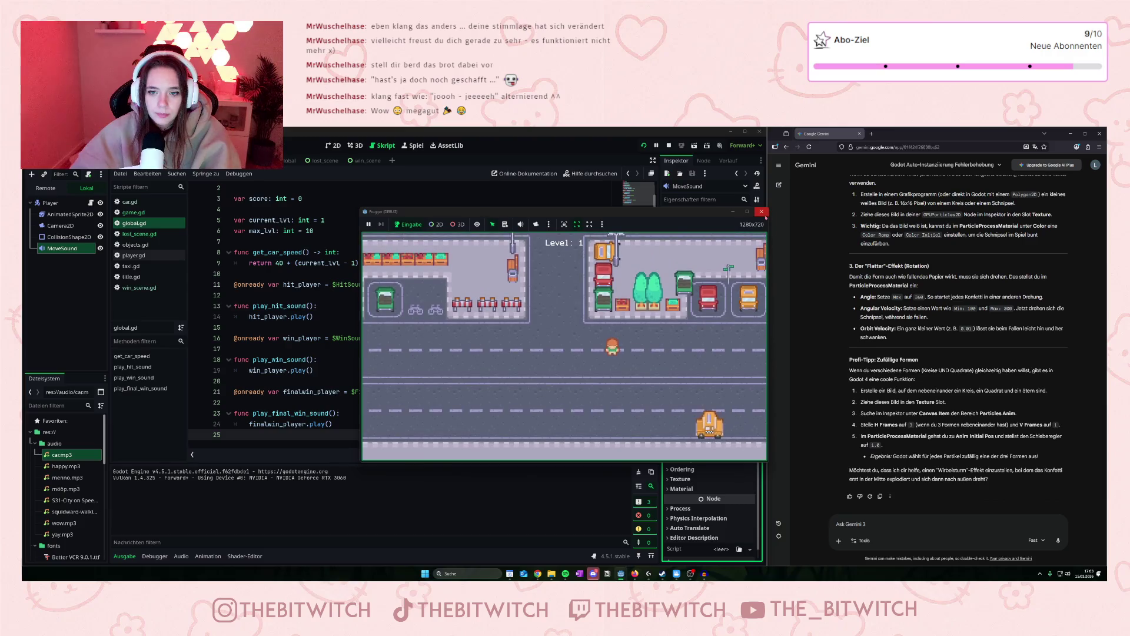
pyautogui.press('Down')
pyautogui.press('Down')
pyautogui.press('Up')
pyautogui.press('Up')
pyautogui.press('Up')
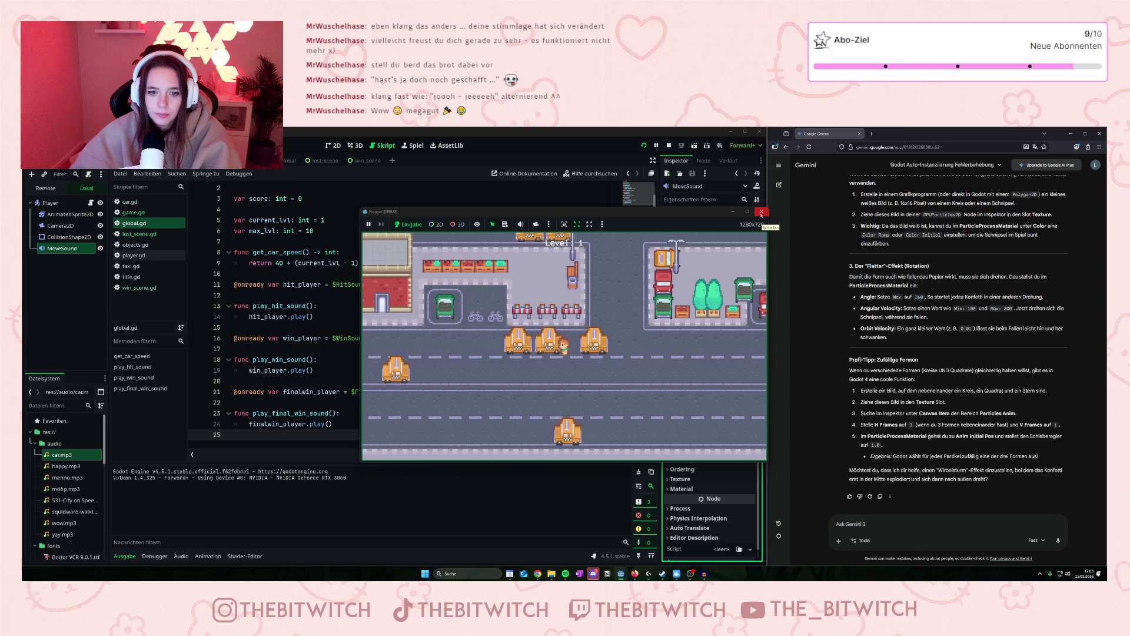
pyautogui.click(761, 213)
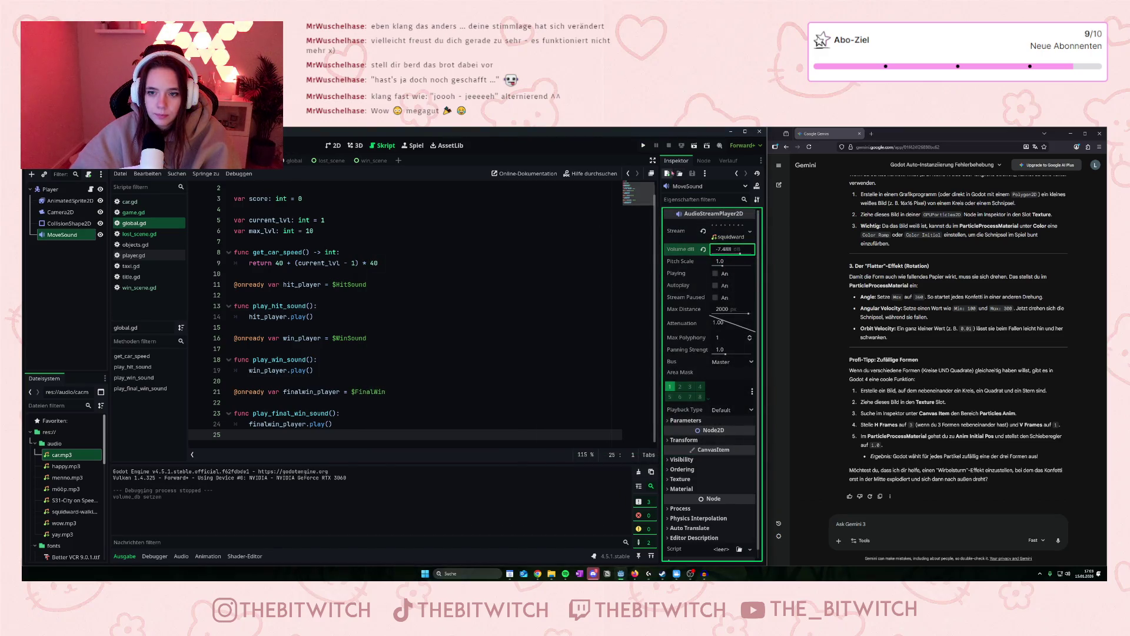
# Run another quick test, then lower MoveSound to -12.48 dB and playtest again.
pyautogui.click(643, 145)
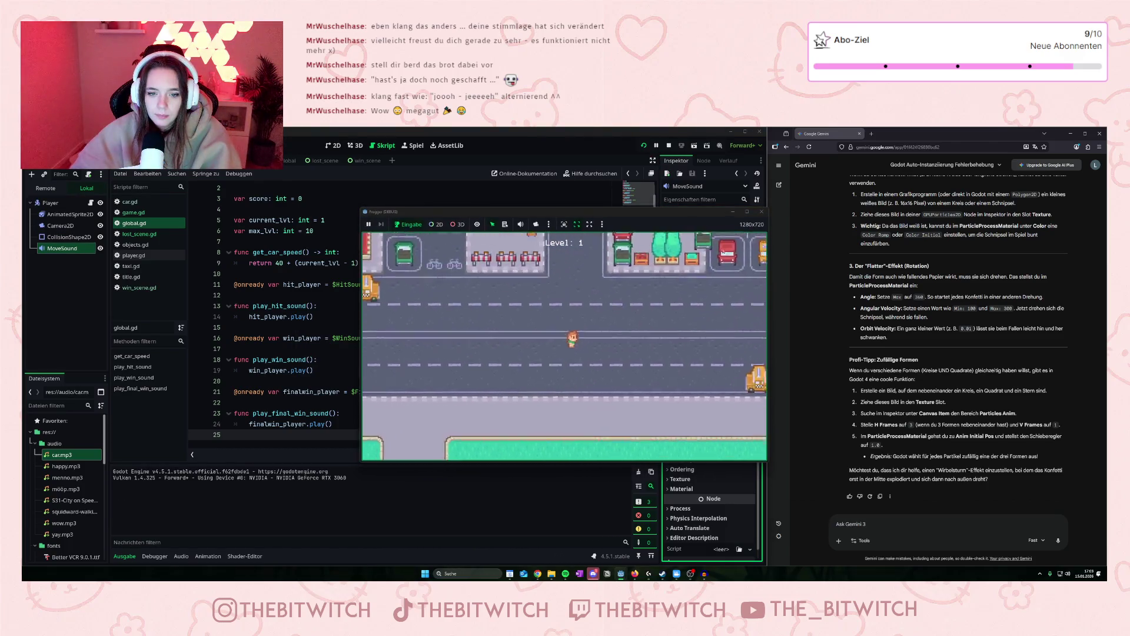
pyautogui.press('F8')
pyautogui.moveTo(735, 254); pyautogui.dragTo(738, 253)
pyautogui.click(643, 145)
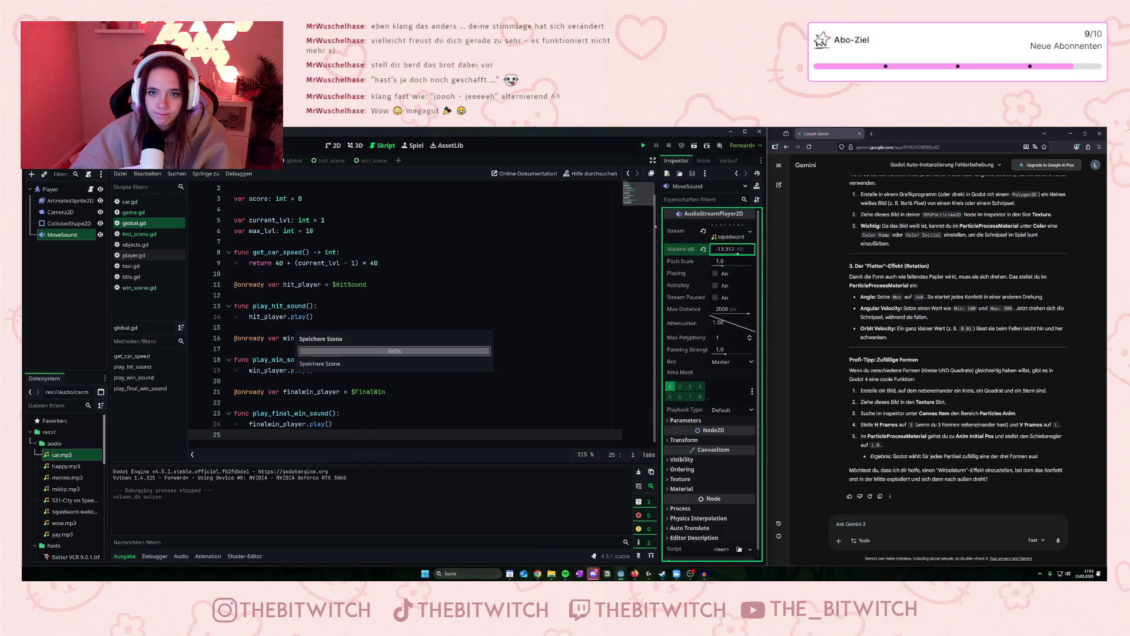
pyautogui.press('Up')
pyautogui.press('Up')
pyautogui.press('Up')
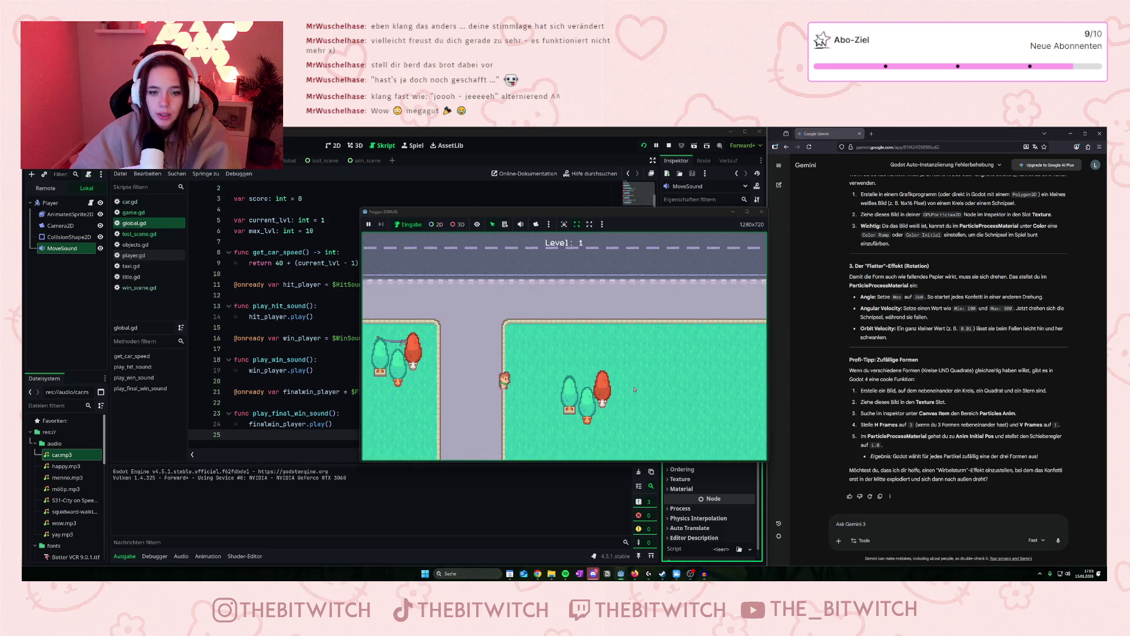
pyautogui.press('Down')
pyautogui.press('Down')
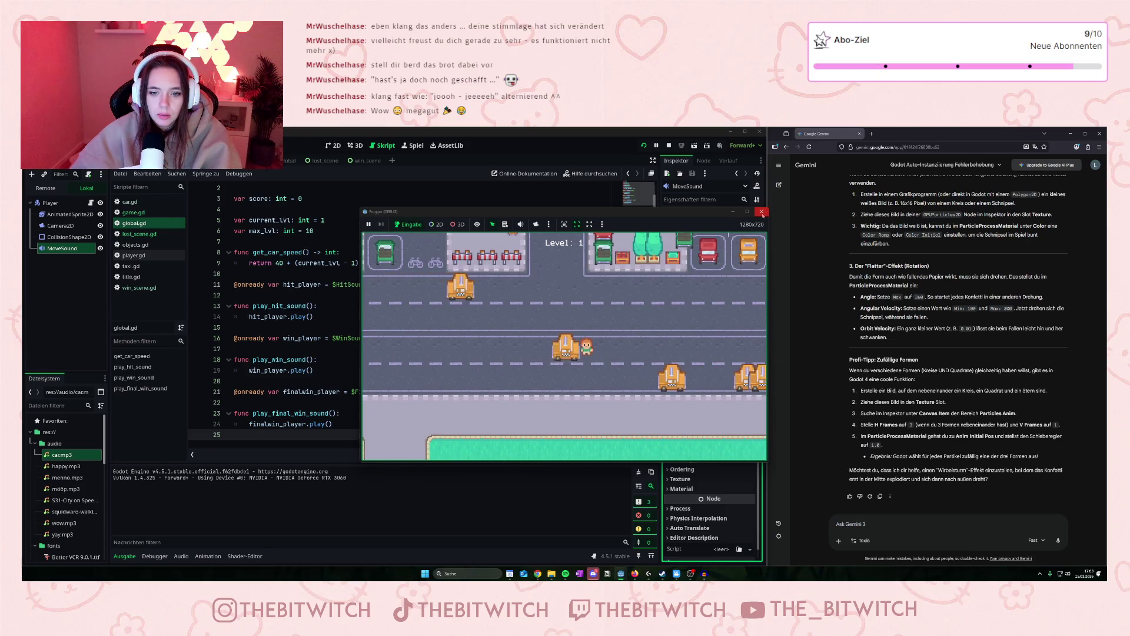
pyautogui.press('Up')
pyautogui.press('Up')
pyautogui.press('Up')
pyautogui.press('Up')
pyautogui.press('Up')
pyautogui.press('Up')
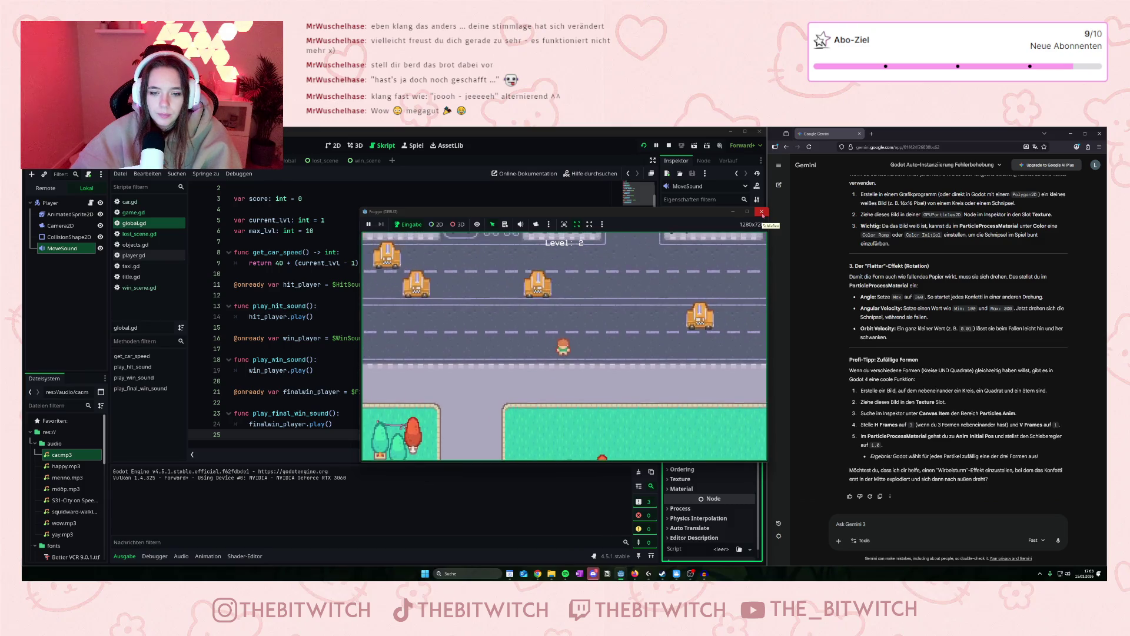
pyautogui.click(762, 213)
# Drop MoveSound to about -22.46 dB, save the scene and playtest once more.
pyautogui.moveTo(738, 254); pyautogui.dragTo(734, 255)
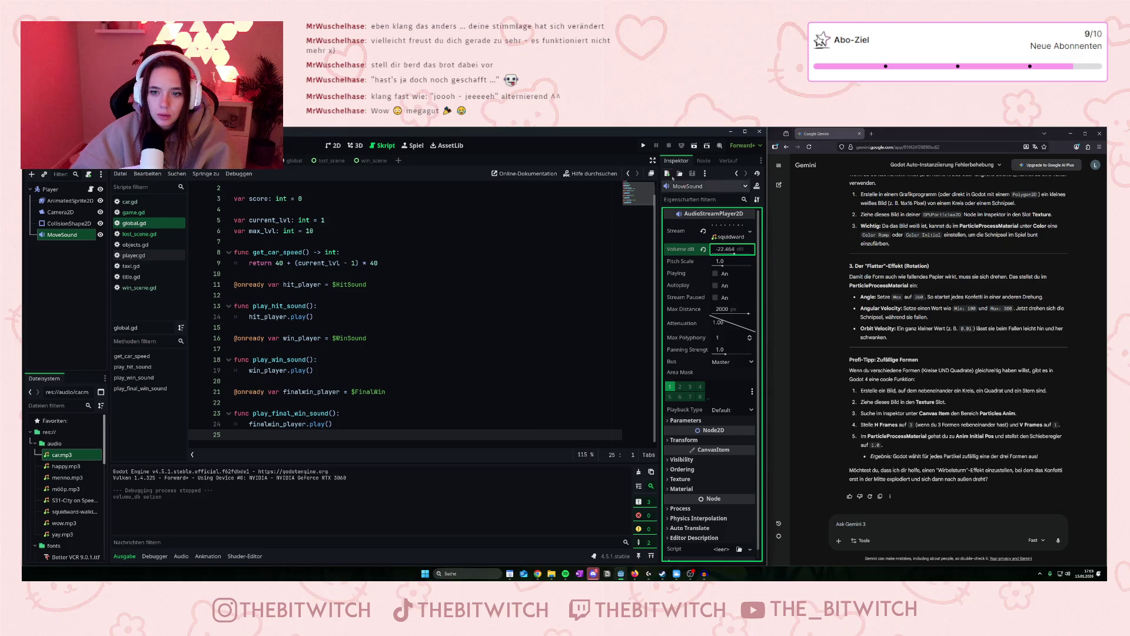
pyautogui.hotkey('ctrl', 's')
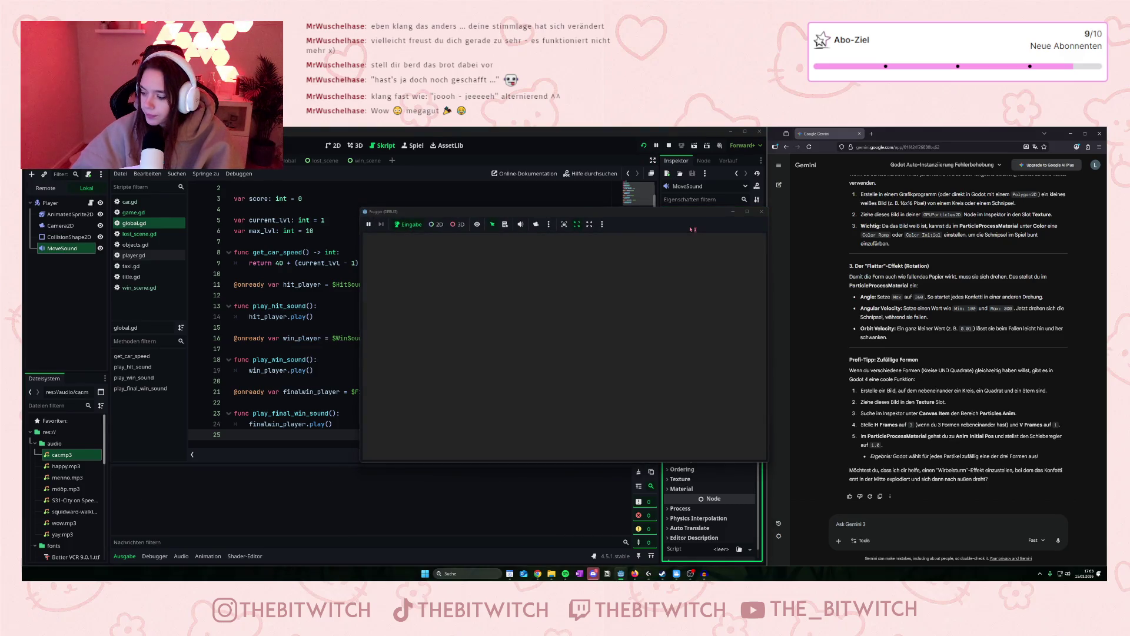
pyautogui.press('Up')
pyautogui.press('Right')
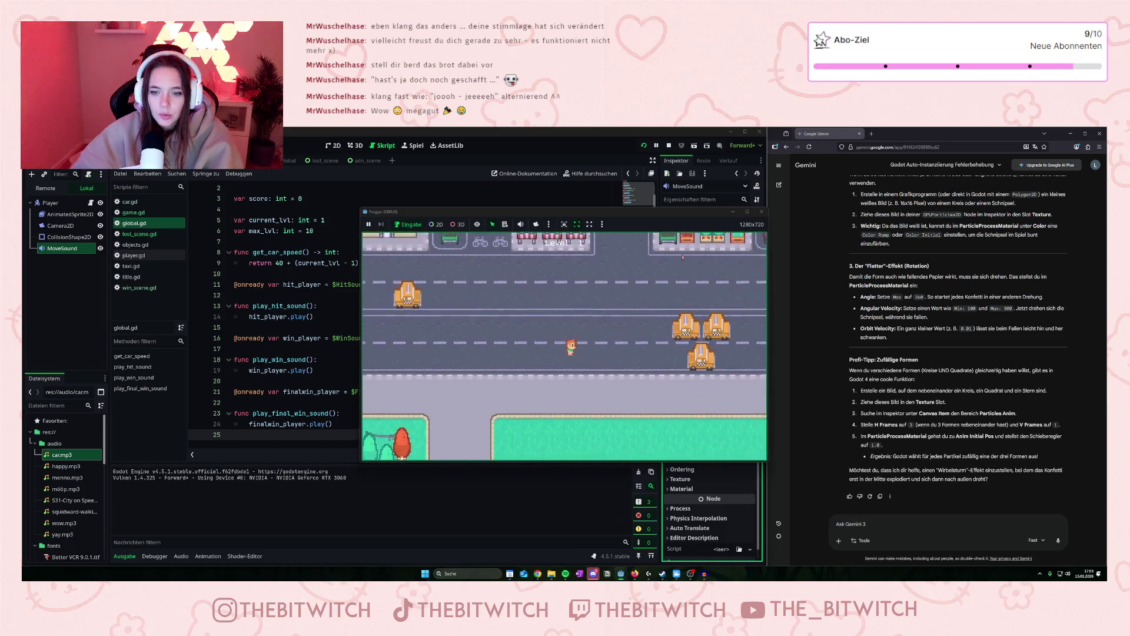
pyautogui.press('Up')
pyautogui.press('Up')
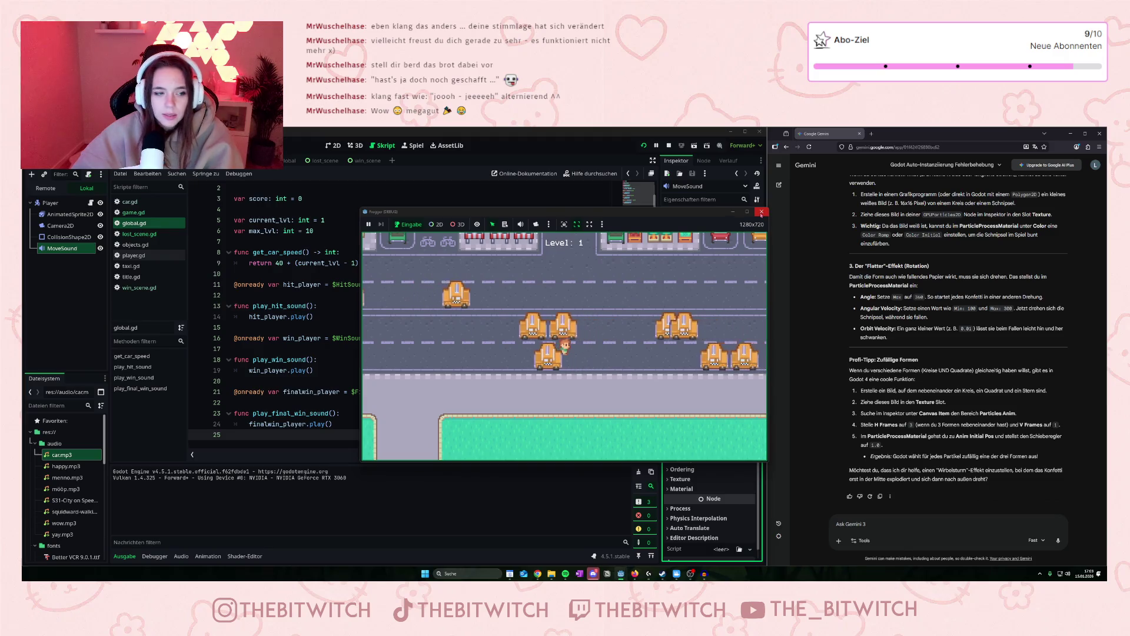
pyautogui.click(761, 212)
# Raise the car scene's engine sound volume and launch the game.
pyautogui.click(65, 235)
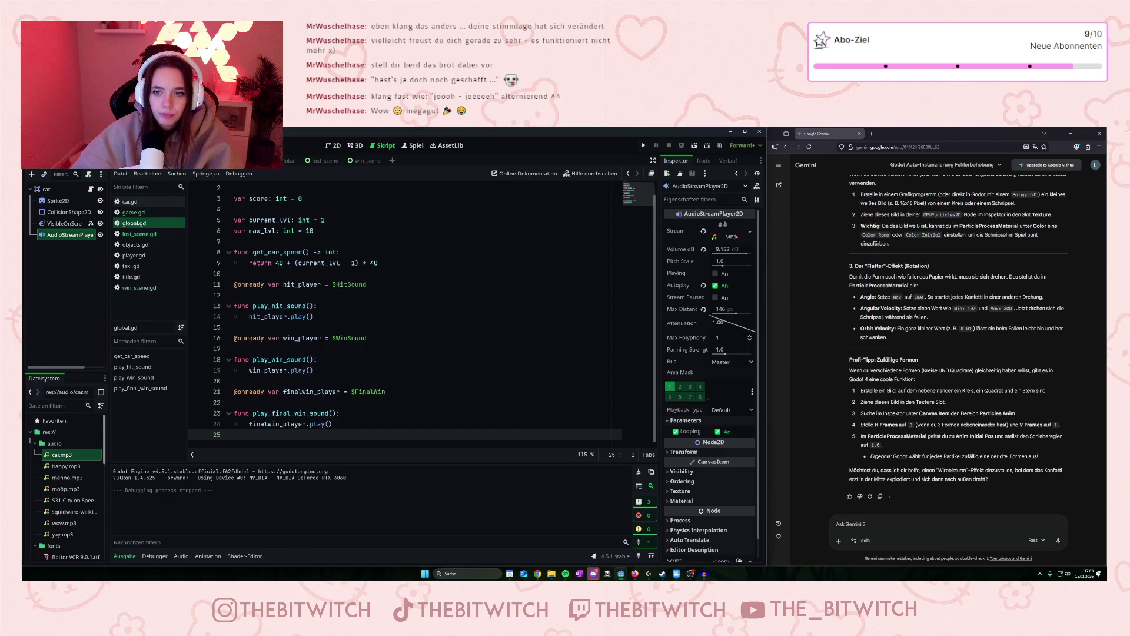
pyautogui.moveTo(747, 255); pyautogui.dragTo(748, 255)
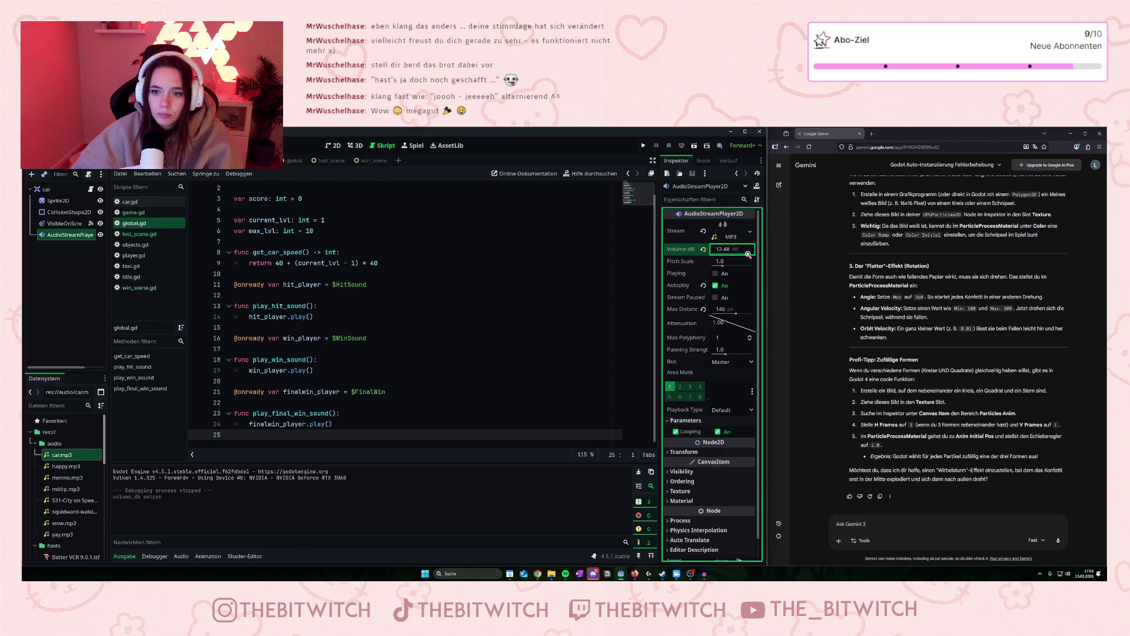
pyautogui.click(643, 145)
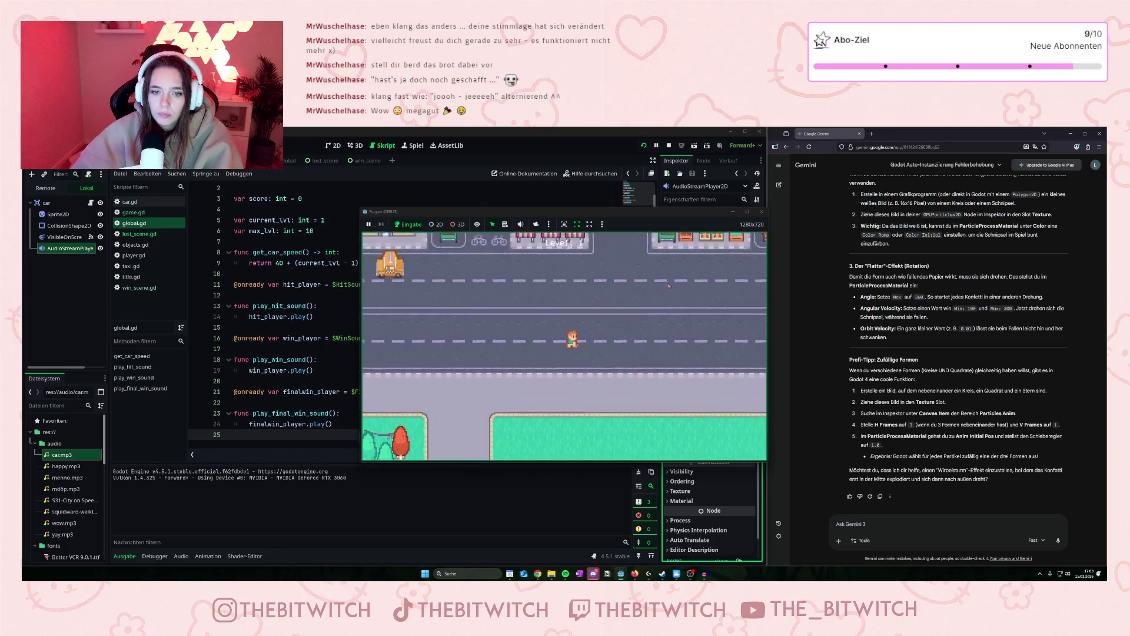
# Hop the player up past the taxis into the city block.
pyautogui.press('Up')
pyautogui.press('Left')
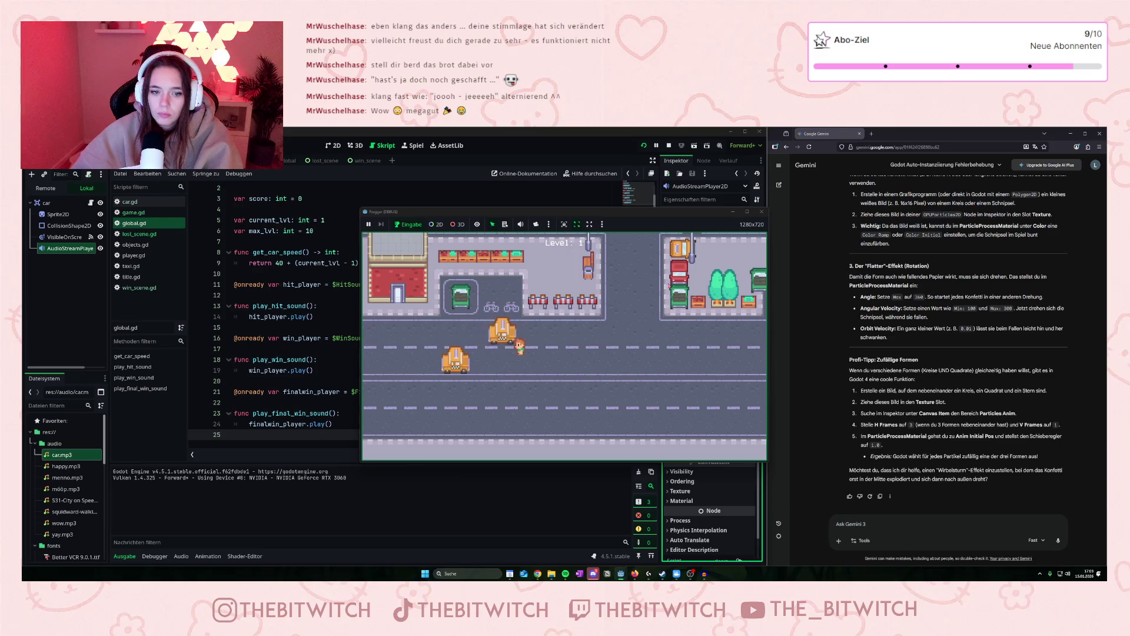
pyautogui.press('Right')
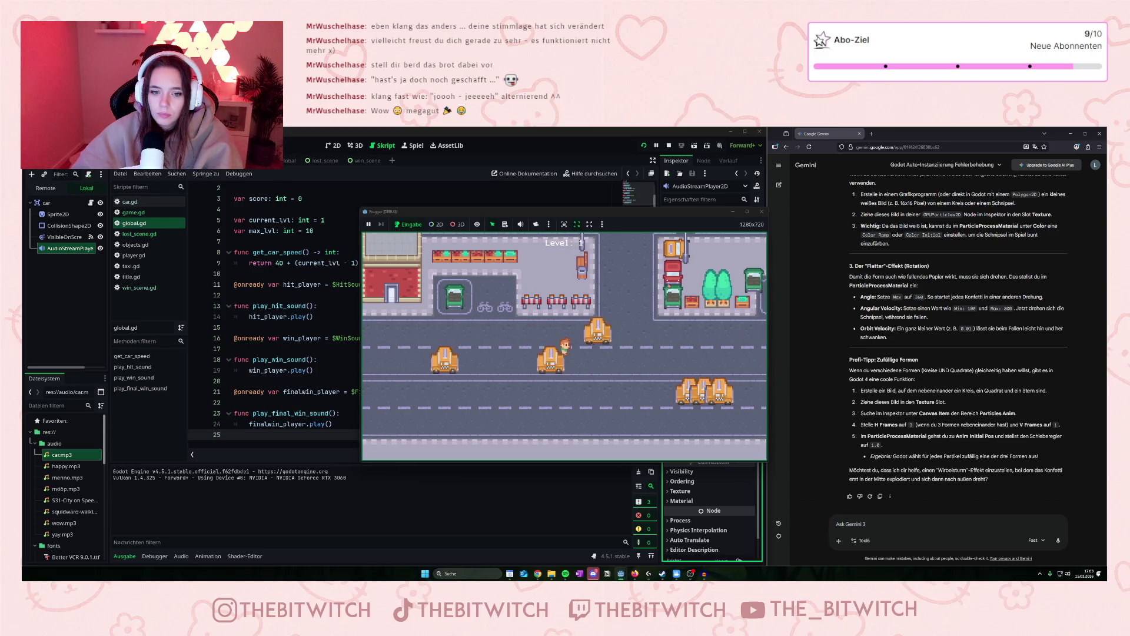
pyautogui.press('Right')
pyautogui.press('Up')
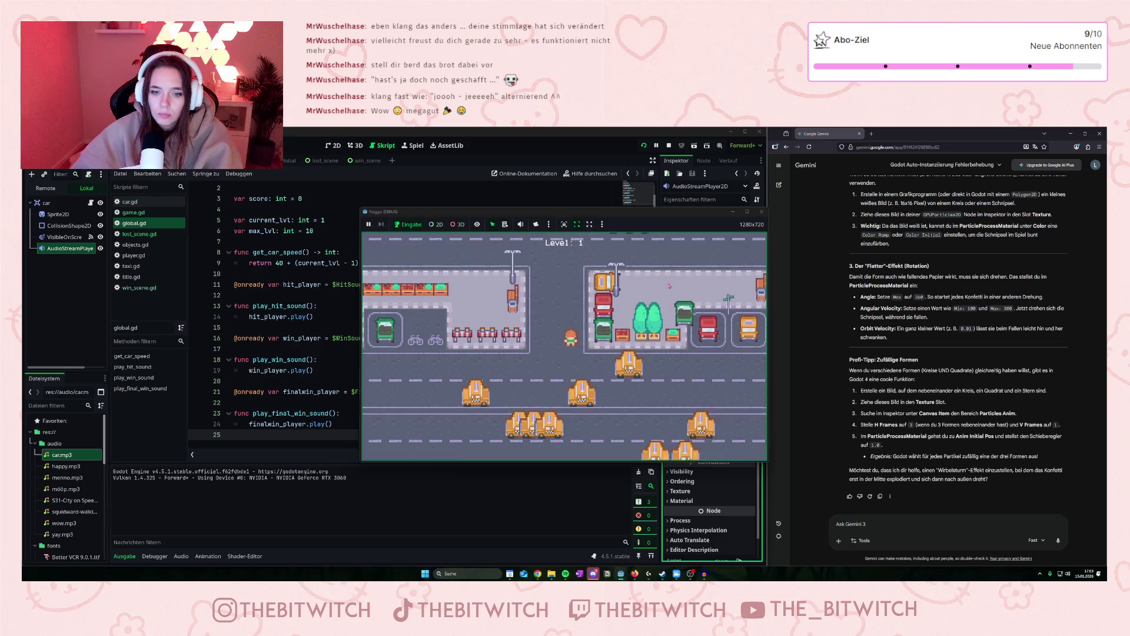
pyautogui.press('Up')
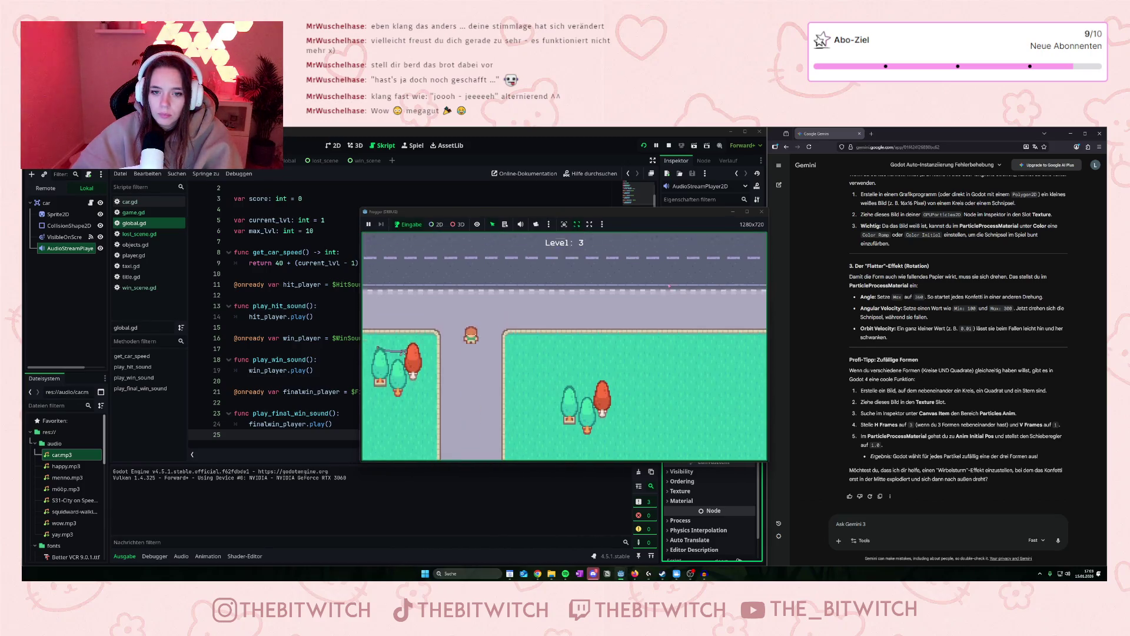
pyautogui.press('Up')
pyautogui.press('Right')
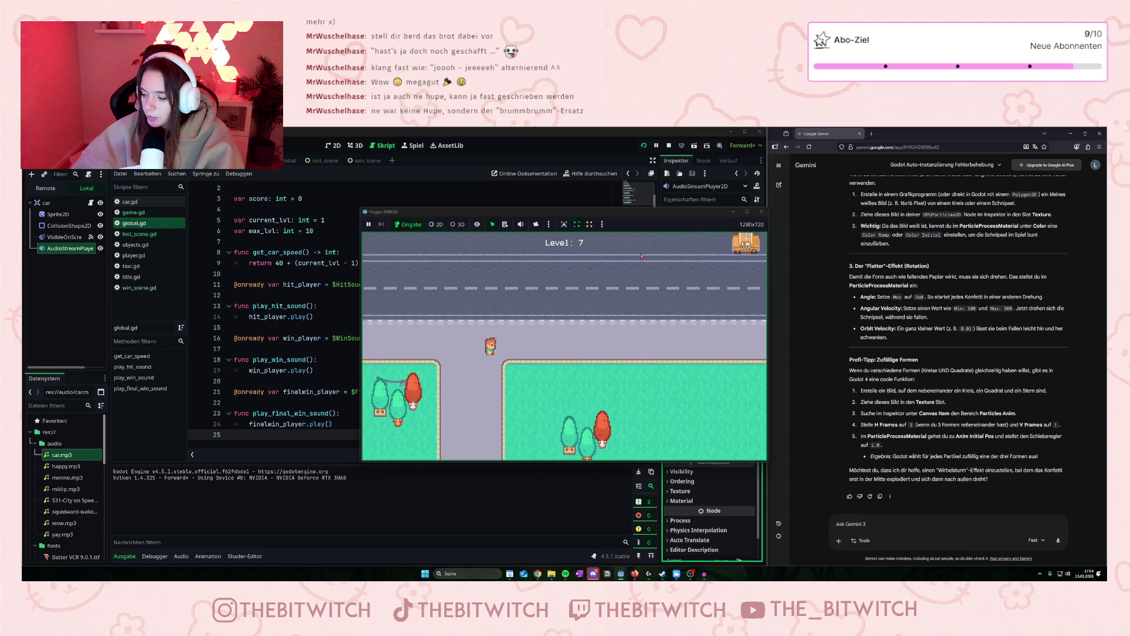
# Clear the levels into Level 8 and Level 9, then reach the final level's goal.
pyautogui.press('Up')
pyautogui.press('Up')
pyautogui.press('Up')
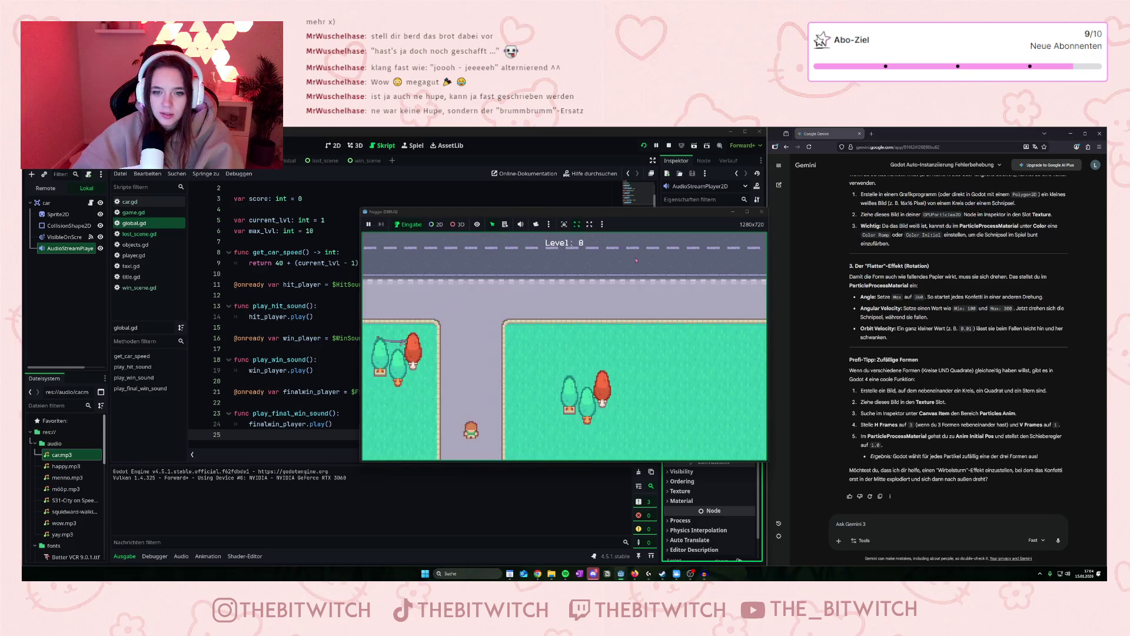
pyautogui.press('Right')
pyautogui.press('Right')
pyautogui.press('Right')
pyautogui.press('Up')
pyautogui.press('Up')
pyautogui.press('Up')
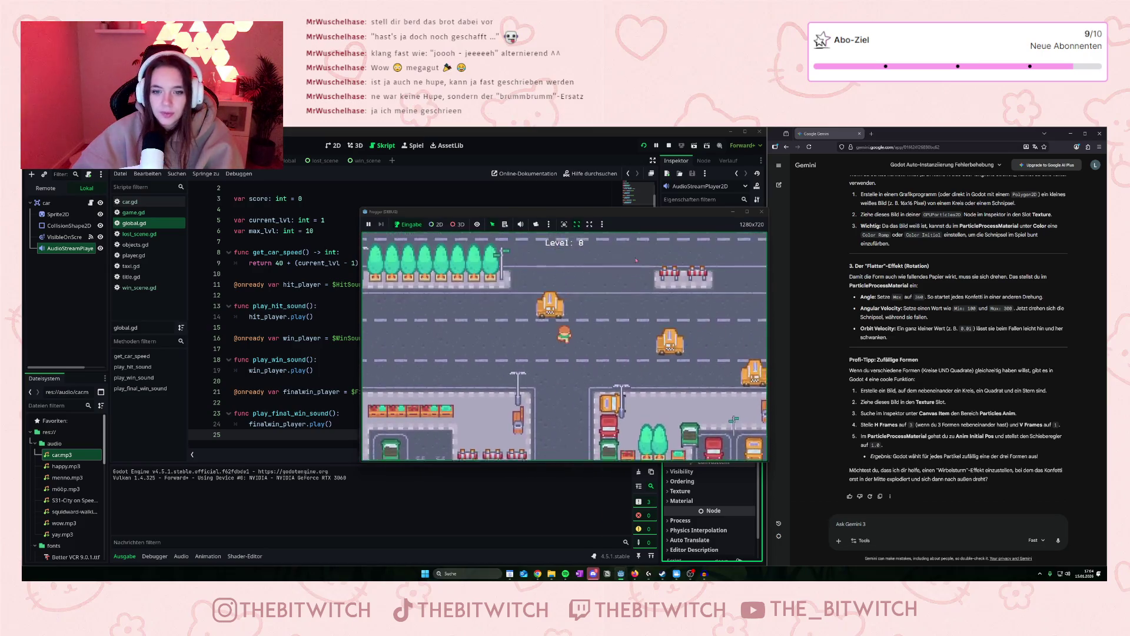
pyautogui.press('Up')
pyautogui.press('Up')
pyautogui.press('Up')
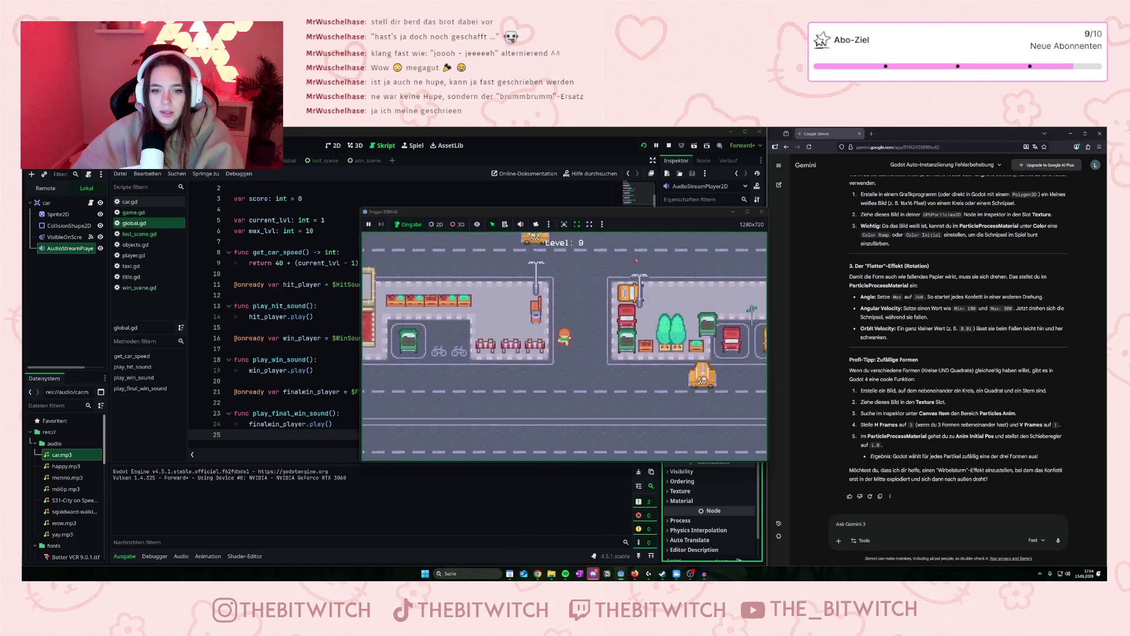
pyautogui.press('Up')
pyautogui.press('Up')
pyautogui.press('Up')
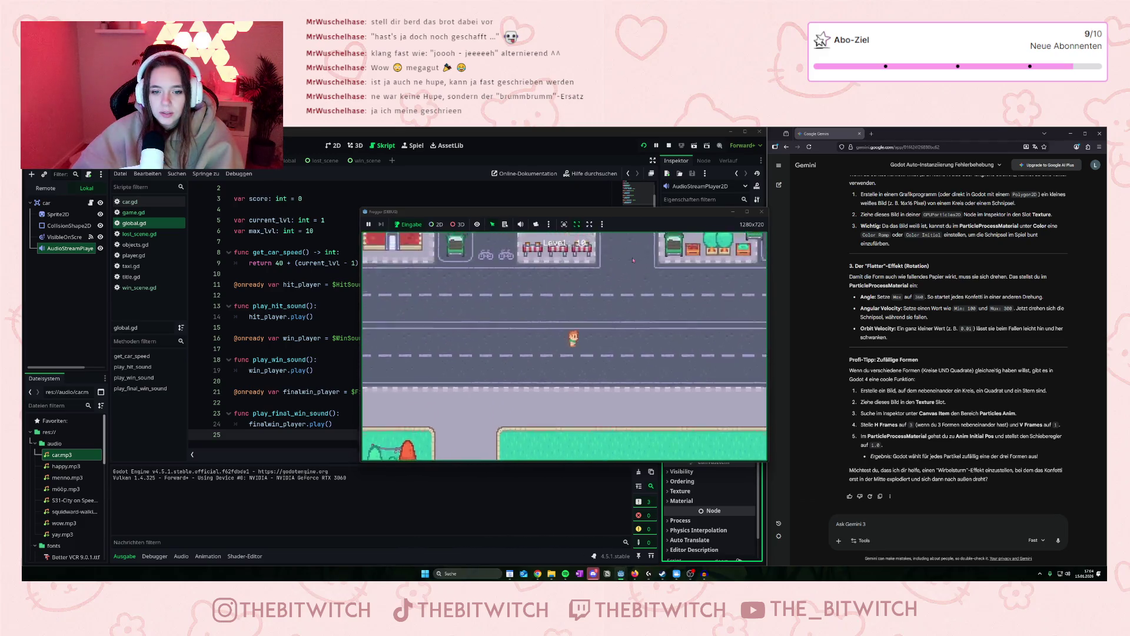
pyautogui.press('Up')
pyautogui.press('Up')
pyautogui.press('Up')
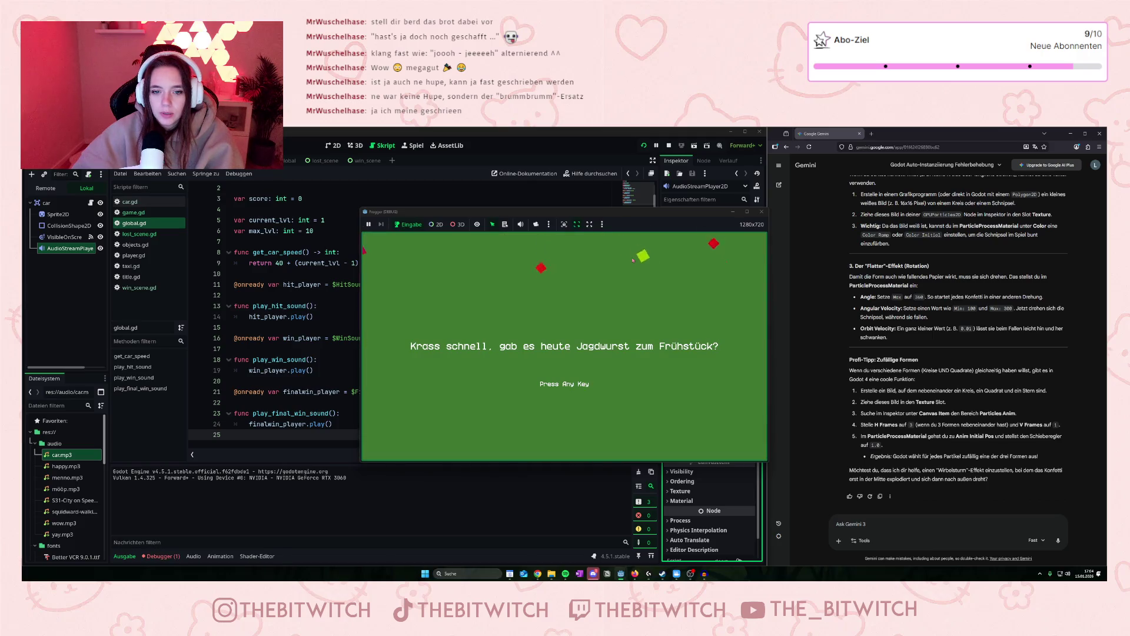
# Close the running test game and open the game.gd script.
pyautogui.click(760, 213)
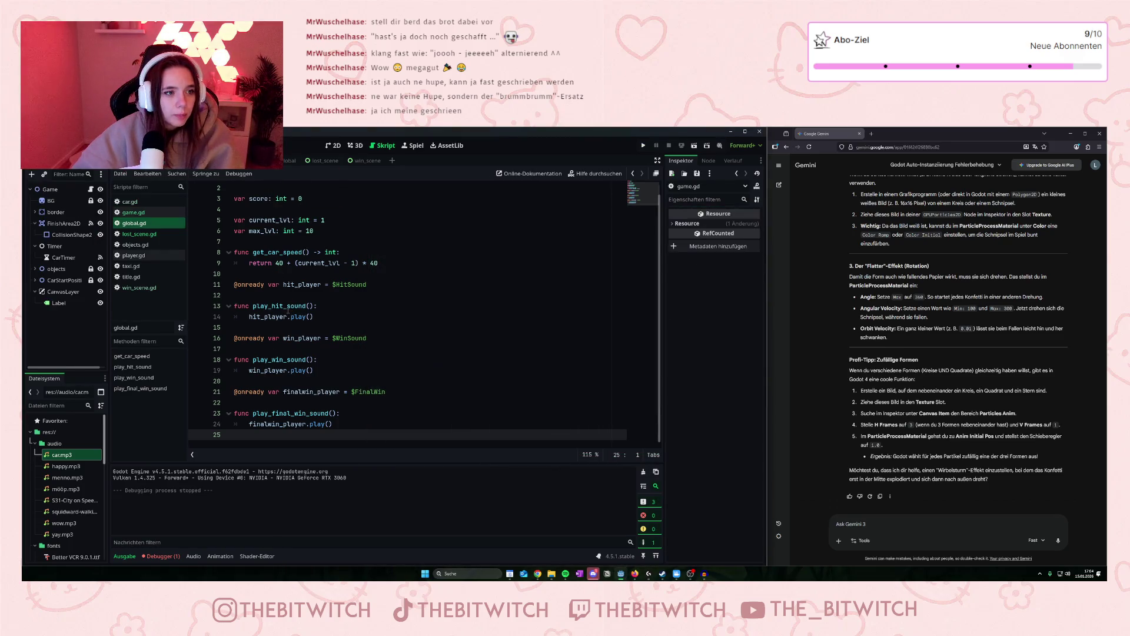
pyautogui.click(292, 352)
pyautogui.scroll(1, 296, 350)
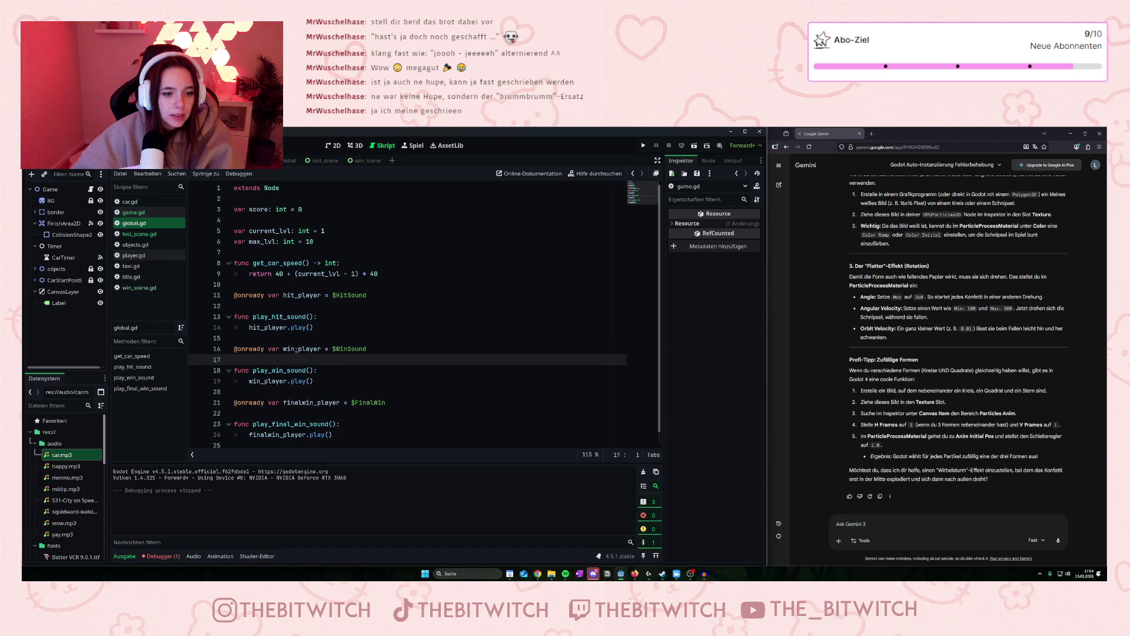
pyautogui.click(145, 213)
# Uncomment line 17 car.connect("body_entered", you_lost) with Ctrl+K and launch the game.
pyautogui.scroll(-4, 279, 316)
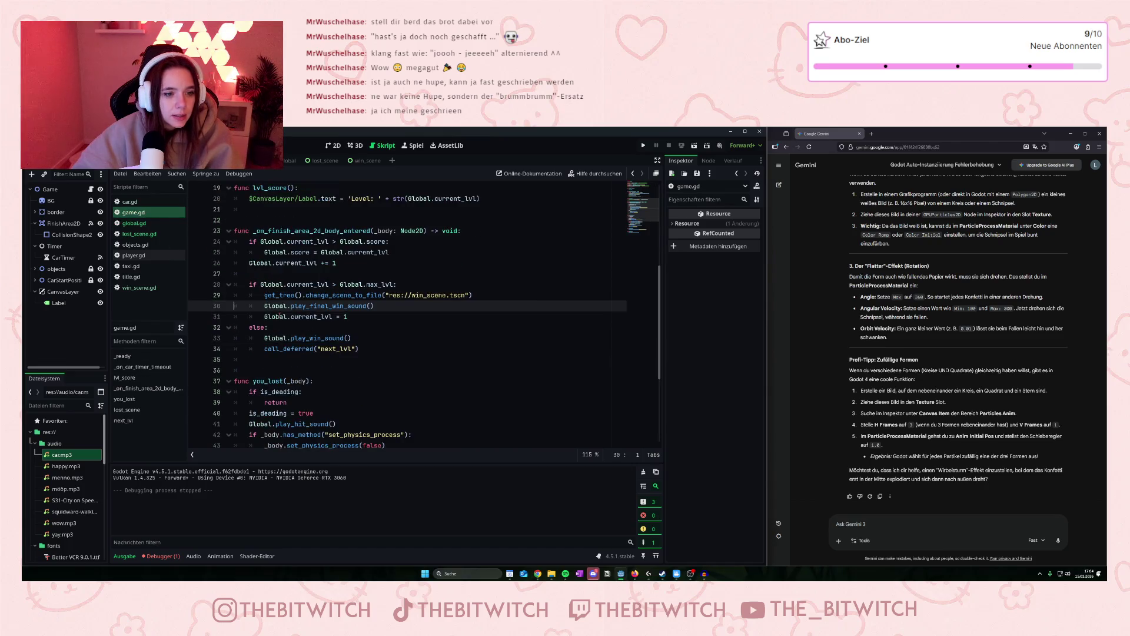
pyautogui.scroll(9, 253, 337)
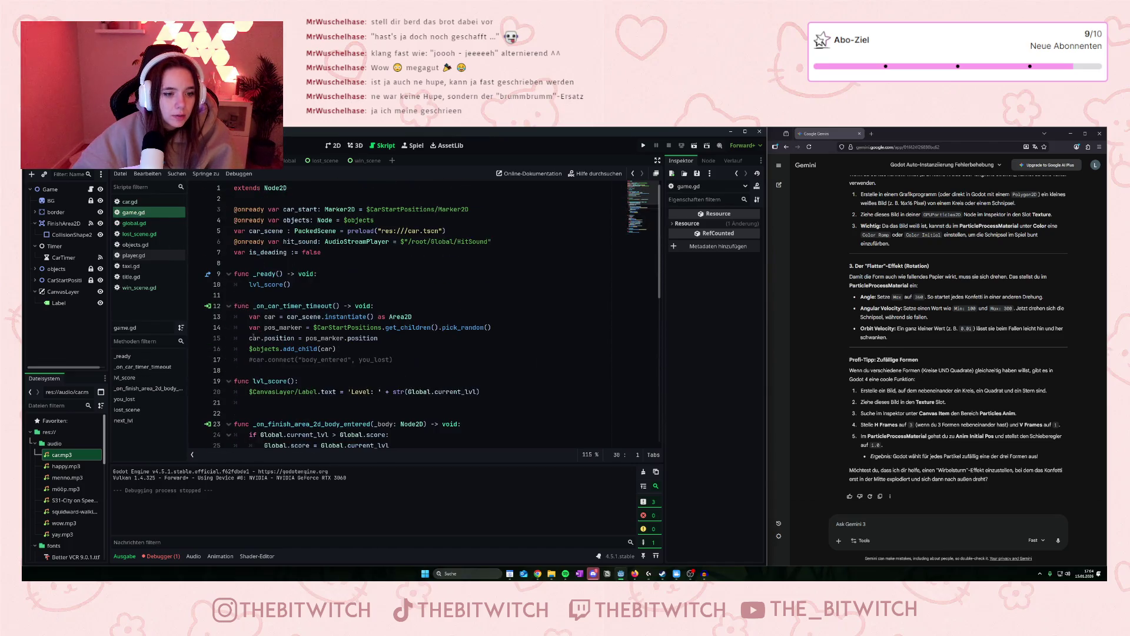
pyautogui.click(252, 359)
pyautogui.hotkey('ctrl', 'k')
pyautogui.click(290, 381)
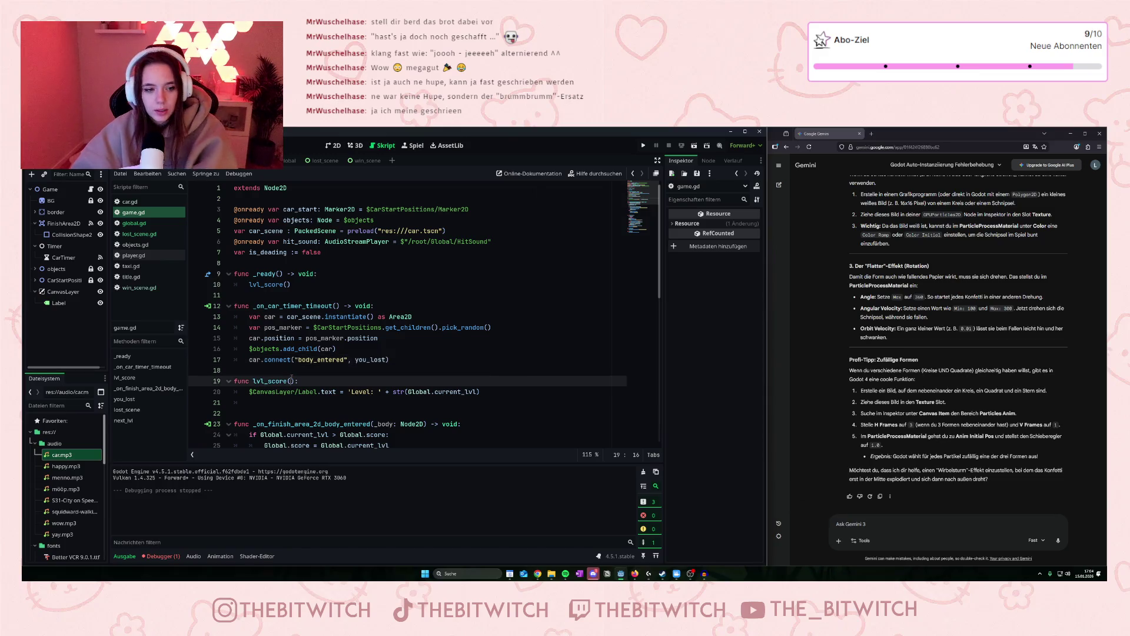
pyautogui.click(646, 148)
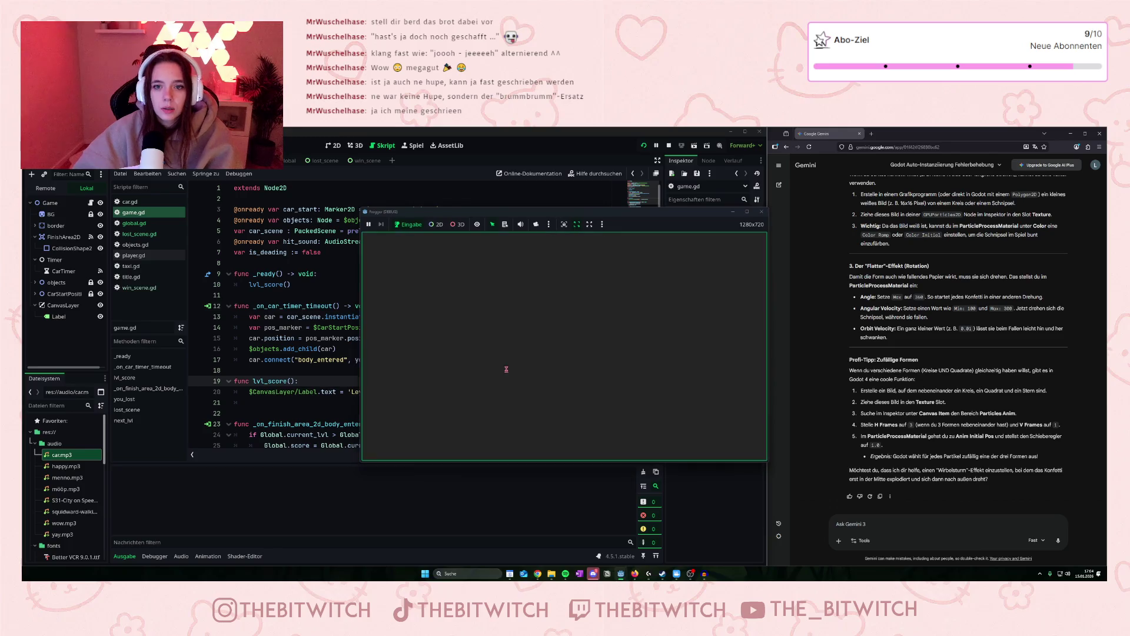
# Step the player up and right into Level 1 traffic until a taxi hits it.
pyautogui.press('Up')
pyautogui.press('Up')
pyautogui.press('Right')
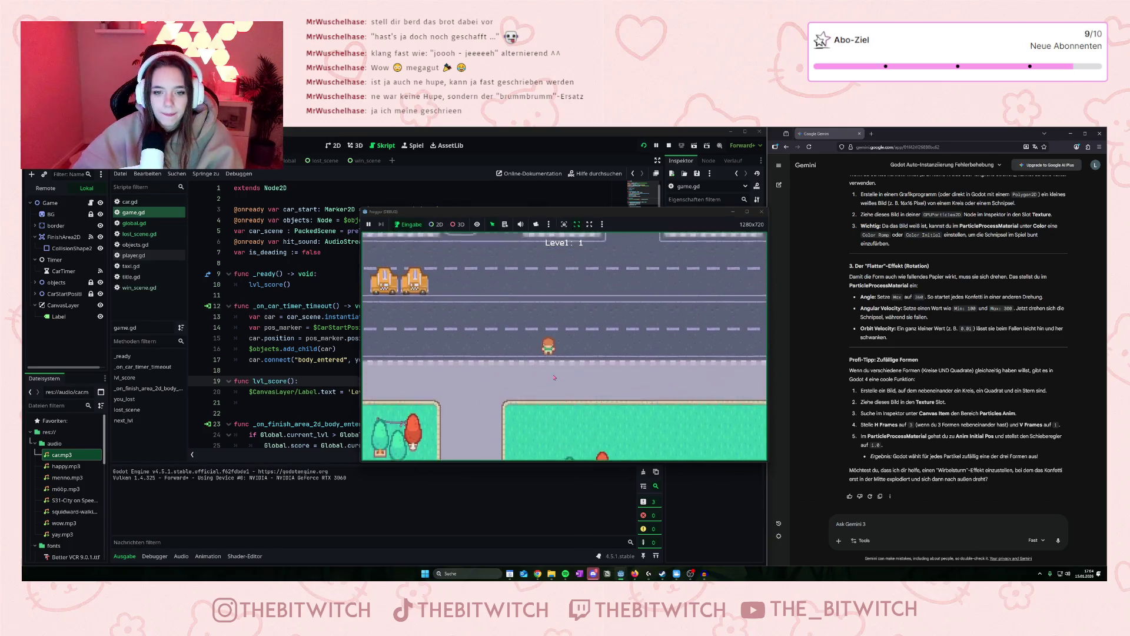
pyautogui.press('Up')
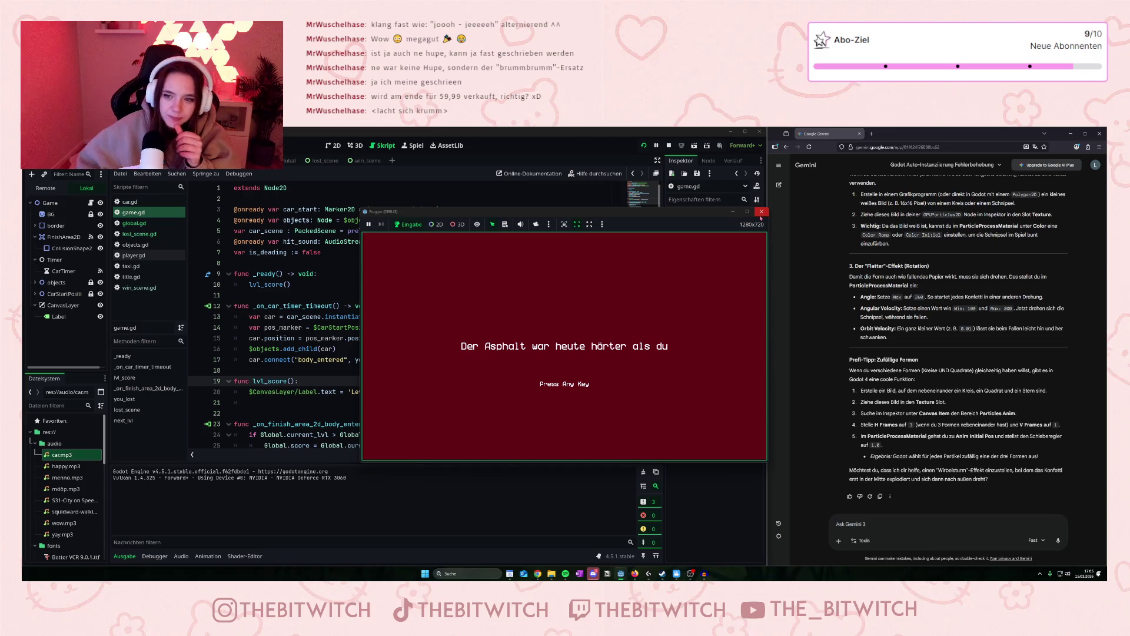
# Close the lose screen, rerun the game and clear Level 1.
pyautogui.click(761, 212)
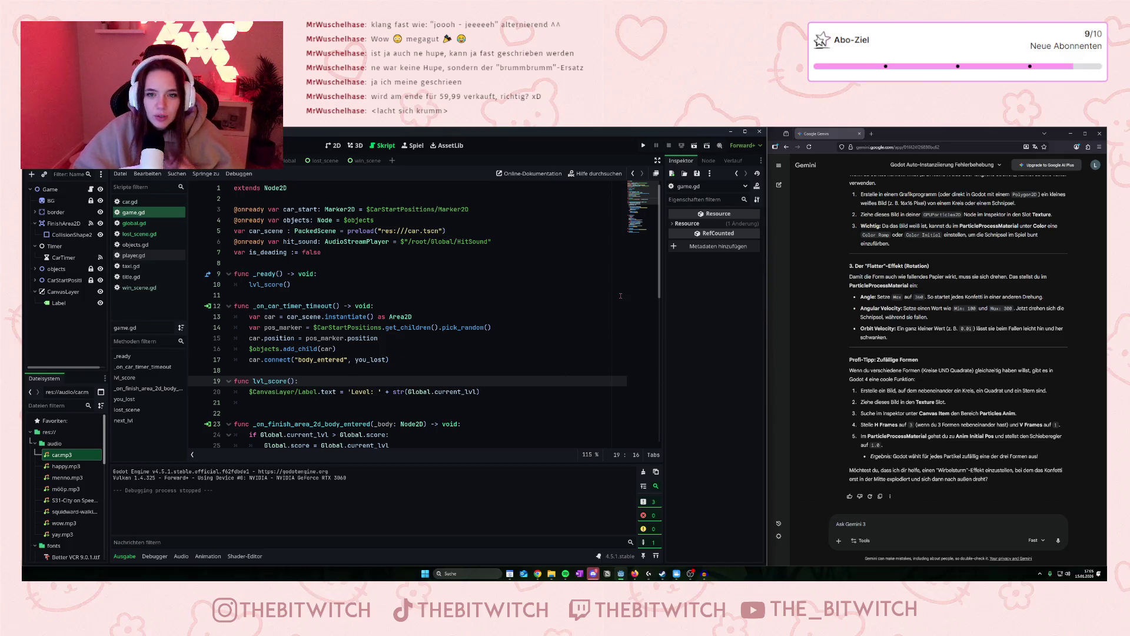
pyautogui.click(643, 146)
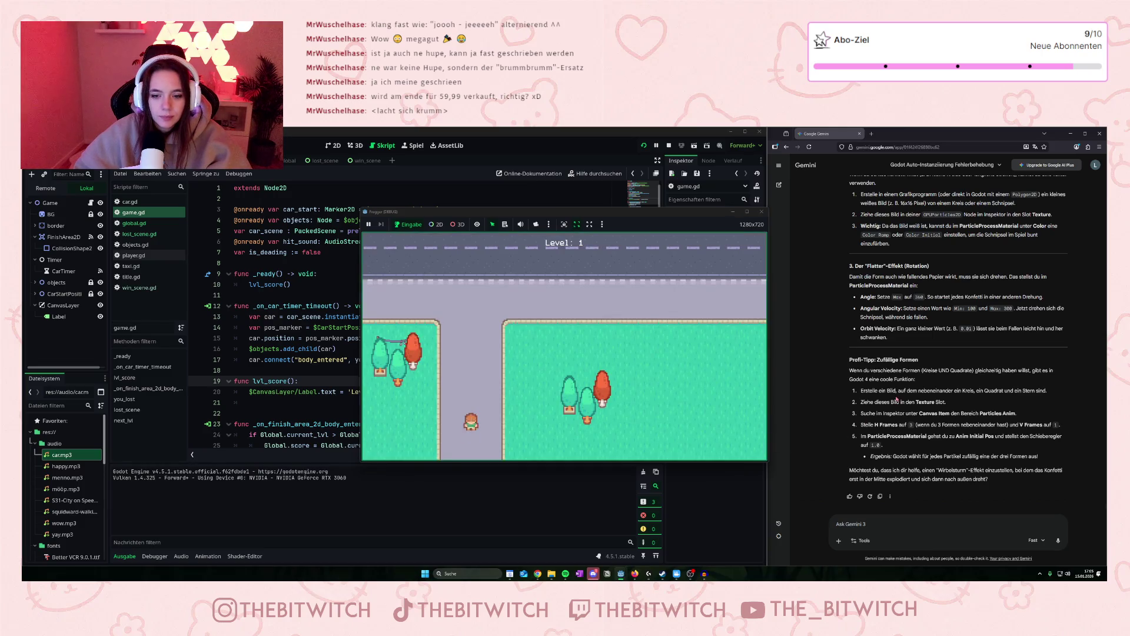
pyautogui.press('Up')
pyautogui.press('Right')
pyautogui.press('Up')
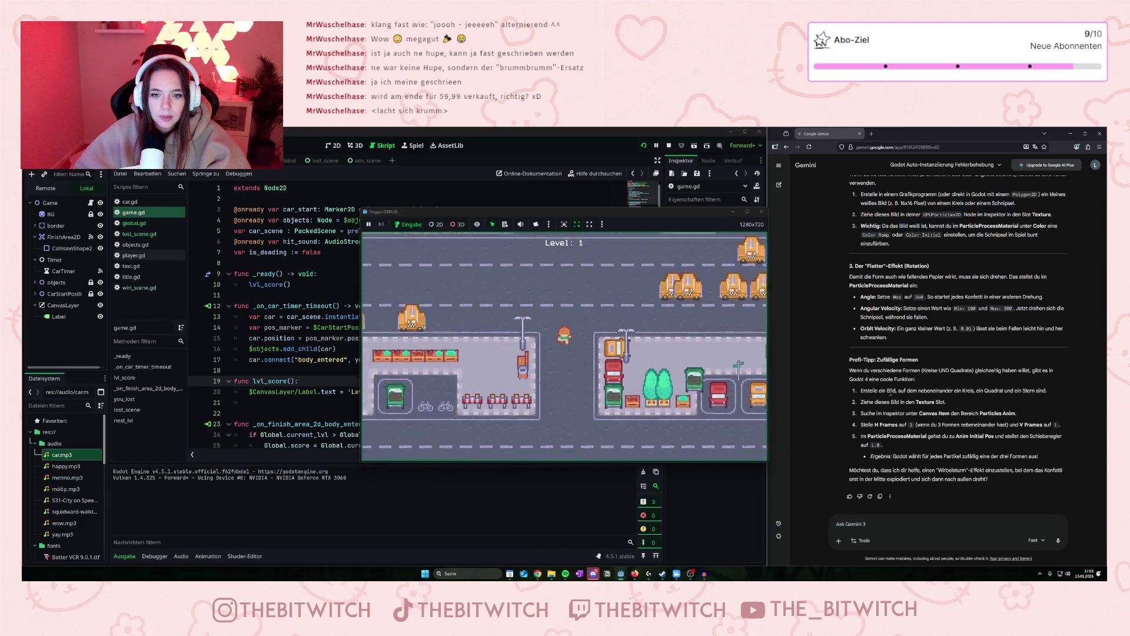
# Hop up and right through the following road sections until a taxi ends the run.
pyautogui.press('Up')
pyautogui.press('Up')
pyautogui.press('Up')
pyautogui.press('Right')
pyautogui.press('Right')
pyautogui.press('Right')
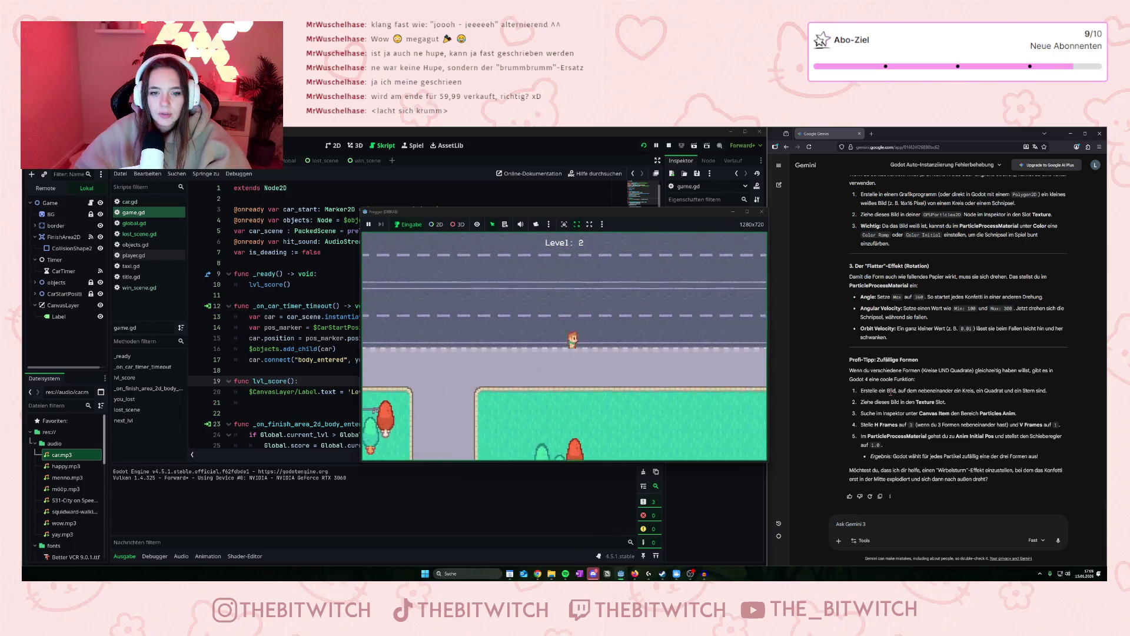
pyautogui.press('Up')
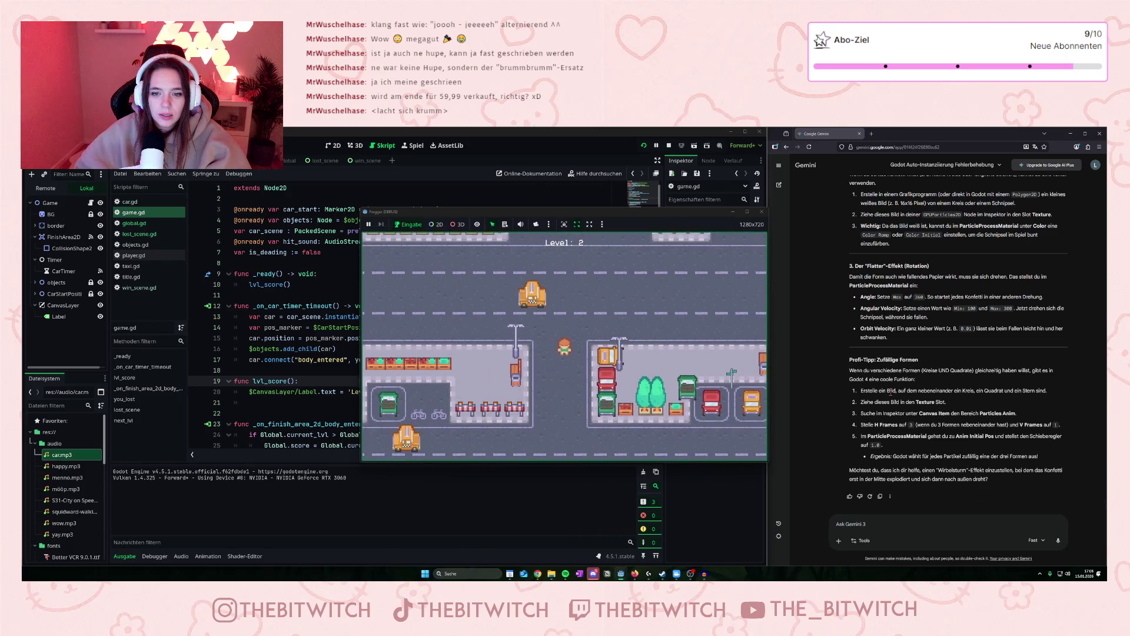
pyautogui.press('Up')
pyautogui.press('Up')
pyautogui.press('Up')
pyautogui.press('Right')
pyautogui.press('Right')
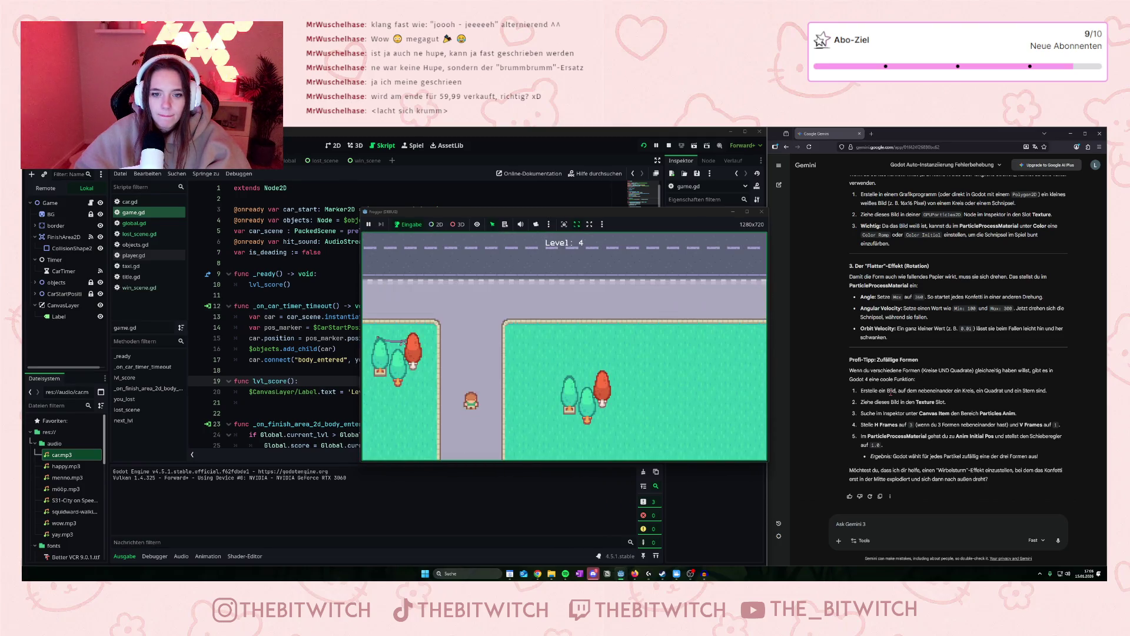
pyautogui.press('Up')
pyautogui.press('Right')
pyautogui.press('Right')
pyautogui.press('Right')
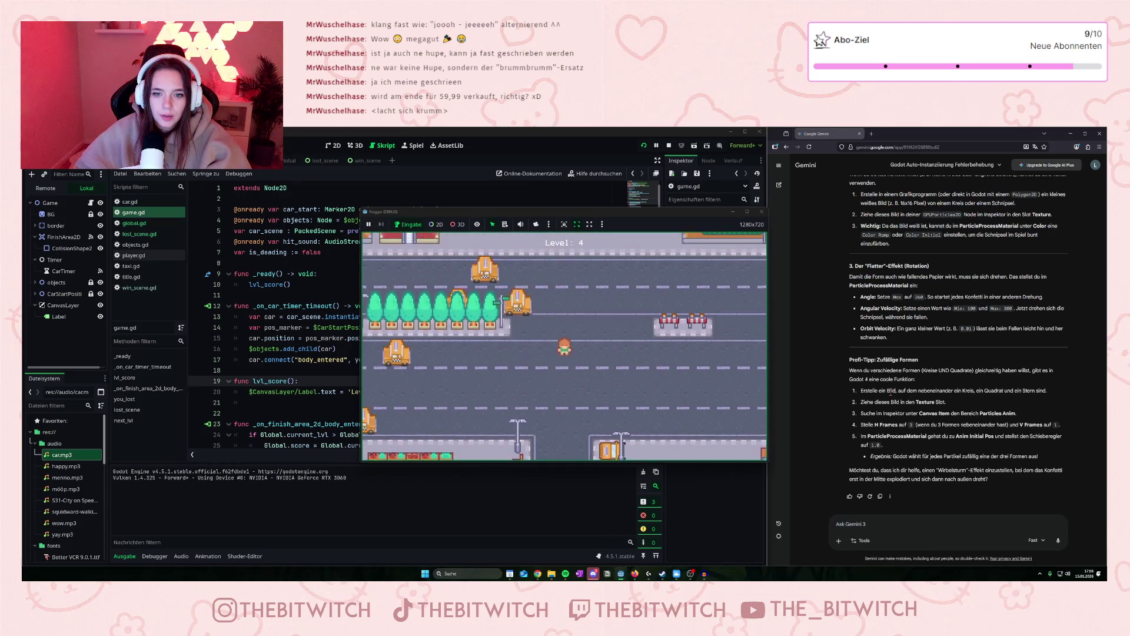
pyautogui.press('Up')
pyautogui.press('Right')
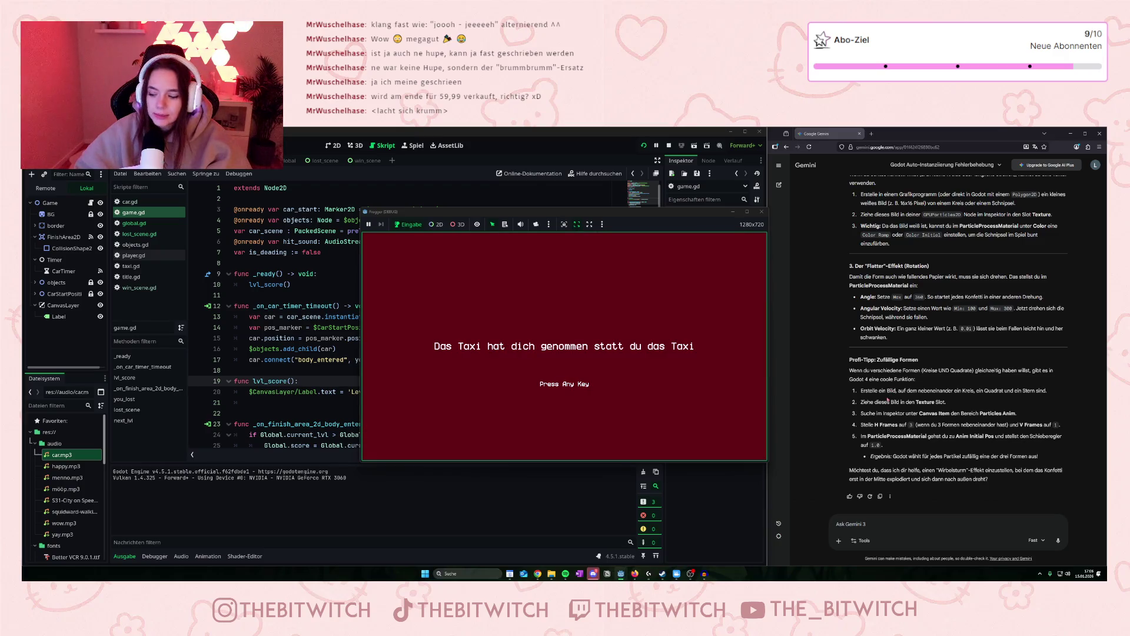
# Go through the Taxi Run title (High Score 5) to a new run that crashes on Level 3.
pyautogui.press('space')
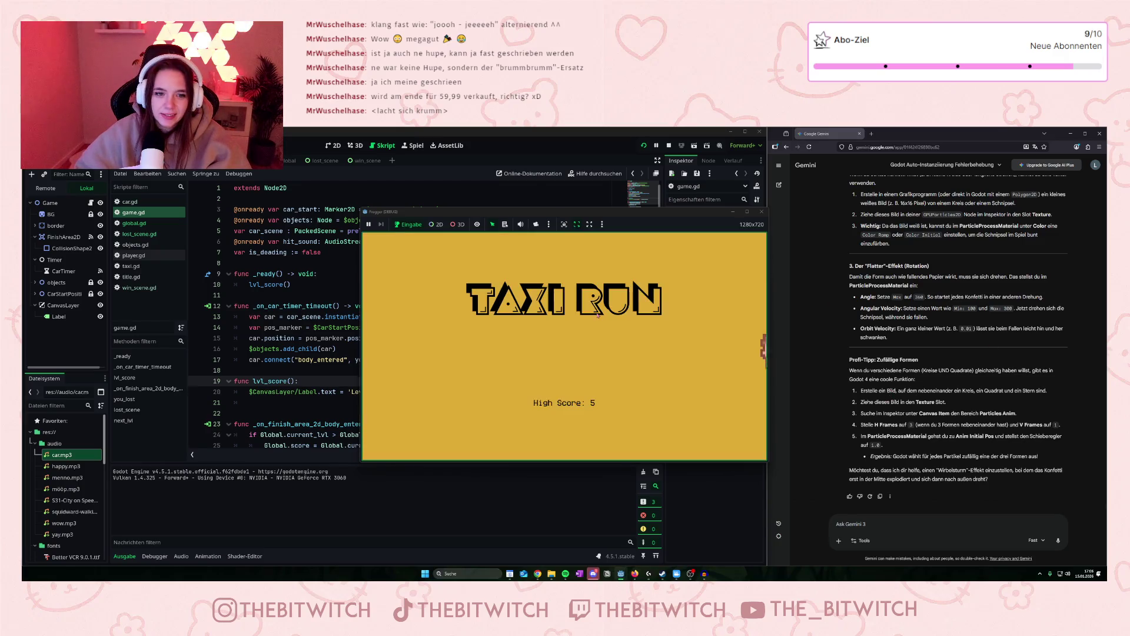
pyautogui.press('Left')
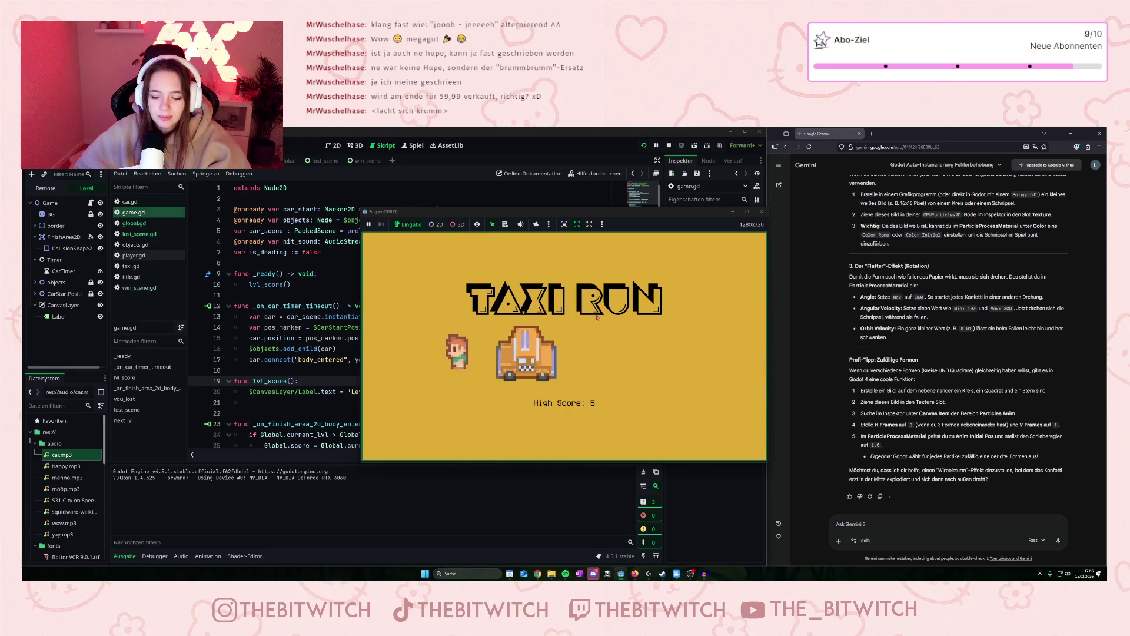
pyautogui.press('space')
pyautogui.press('Up')
pyautogui.press('Up')
pyautogui.press('Up')
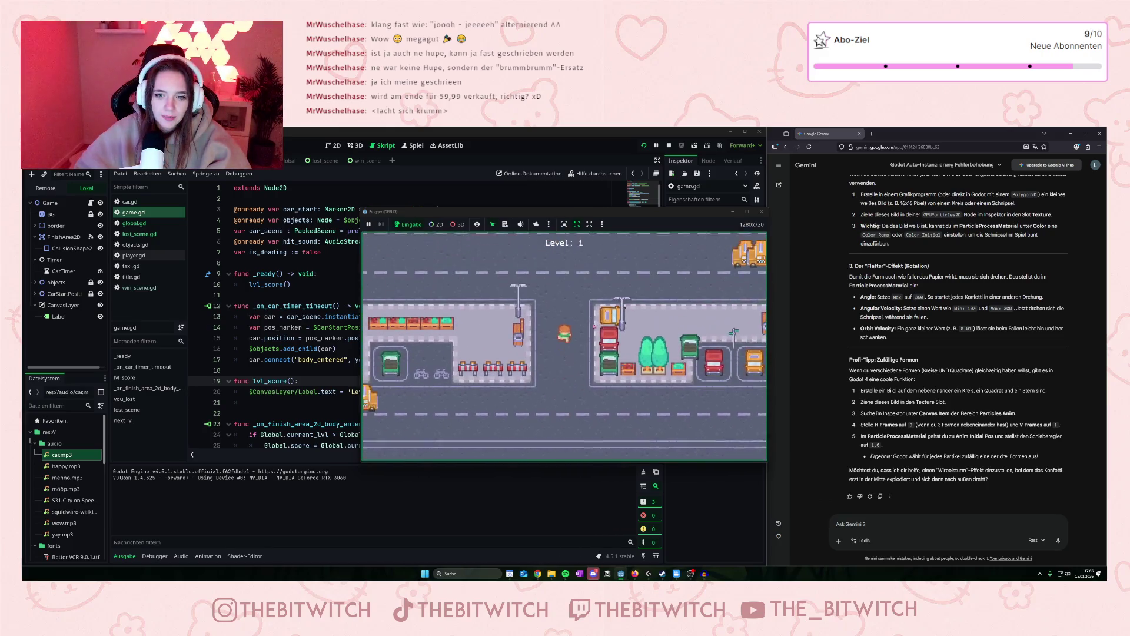
pyautogui.press('Up')
pyautogui.press('Up')
pyautogui.press('Up')
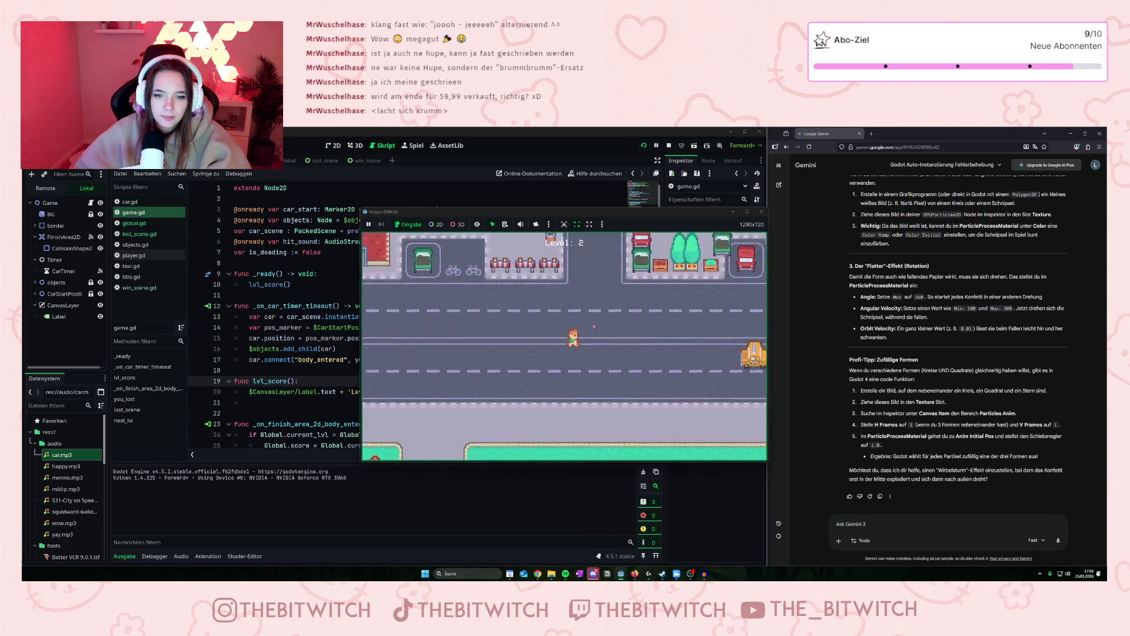
pyautogui.press('Up')
pyautogui.press('Up')
pyautogui.press('Up')
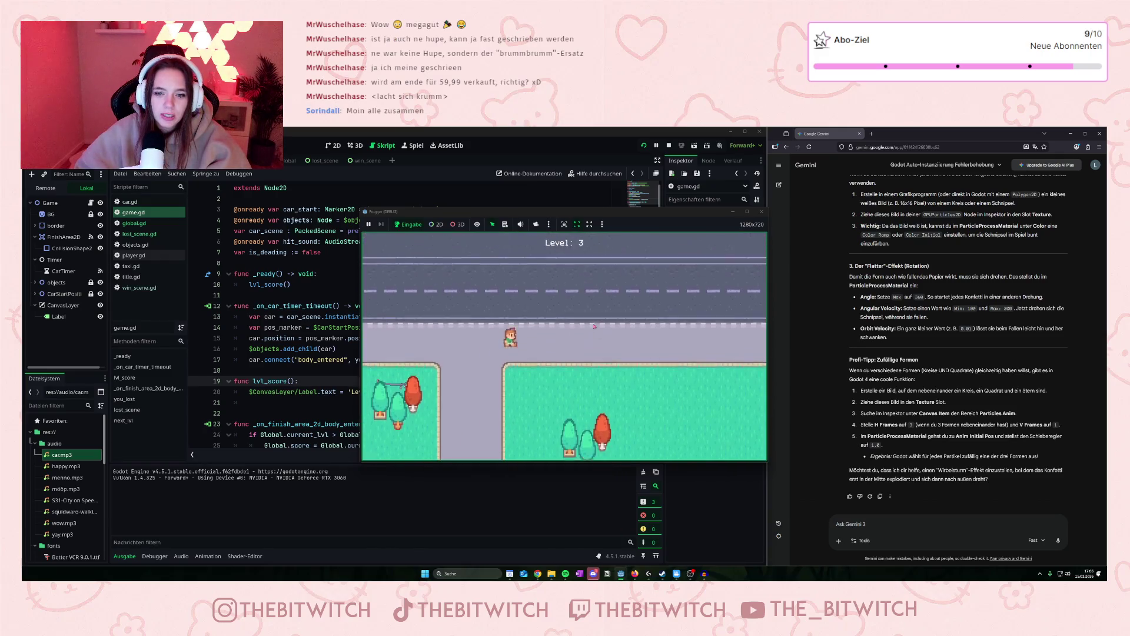
pyautogui.press('Up')
pyautogui.press('Up')
pyautogui.press('Up')
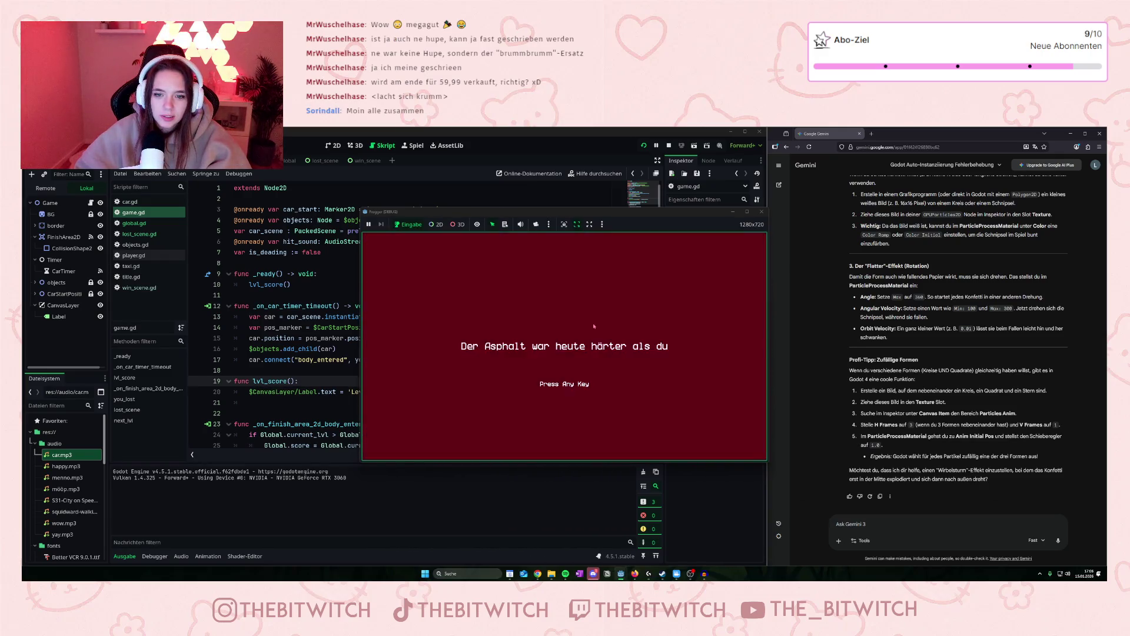
pyautogui.press('Up')
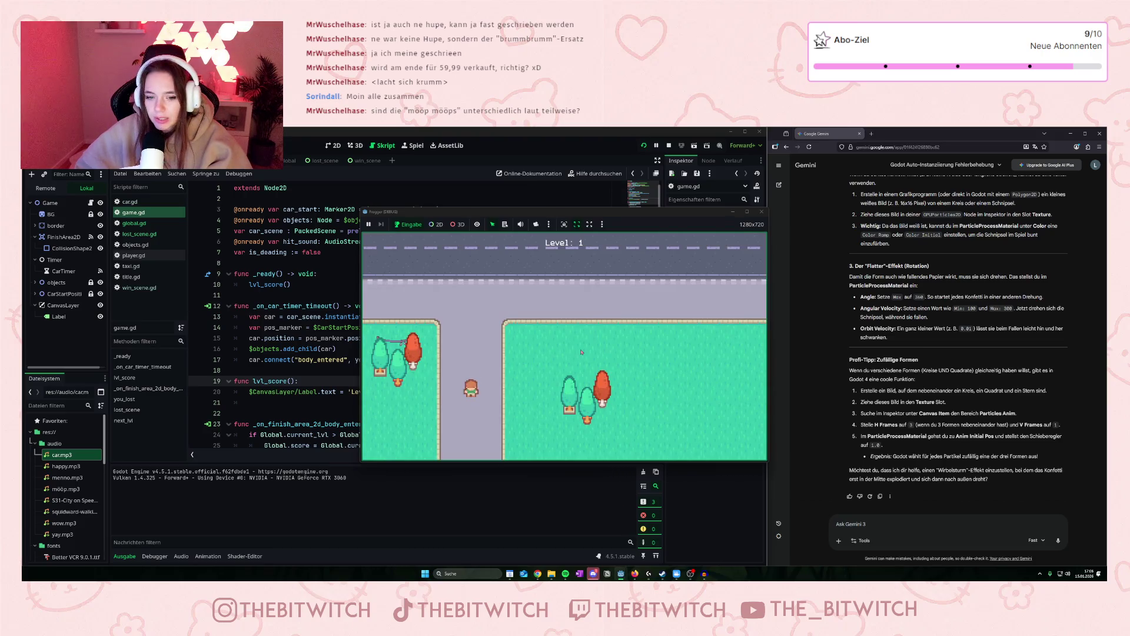
# Step onto the road, retreat to the sidewalk, then cross upward through the lanes.
pyautogui.press('Up')
pyautogui.press('Right')
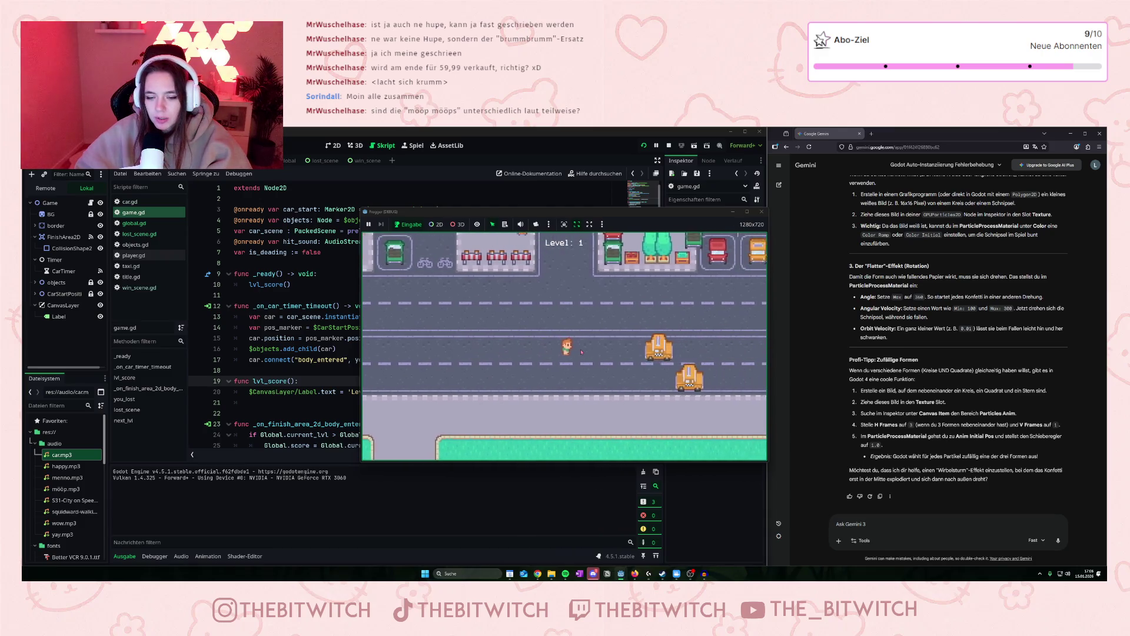
pyautogui.press('Left')
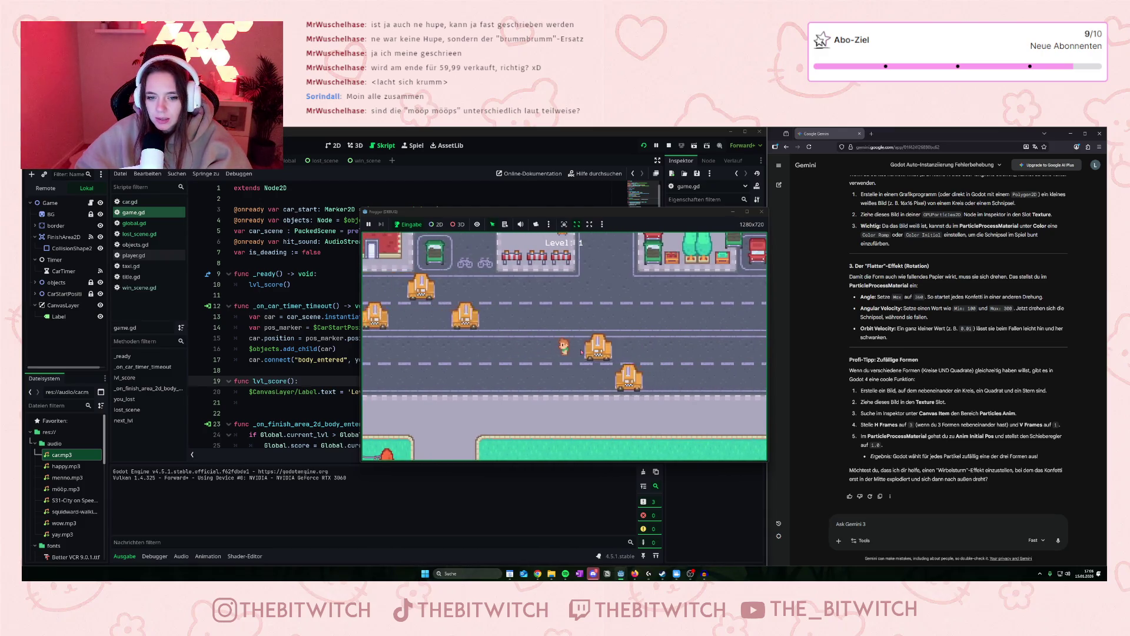
pyautogui.press('Left')
pyautogui.press('Down')
pyautogui.press('Right')
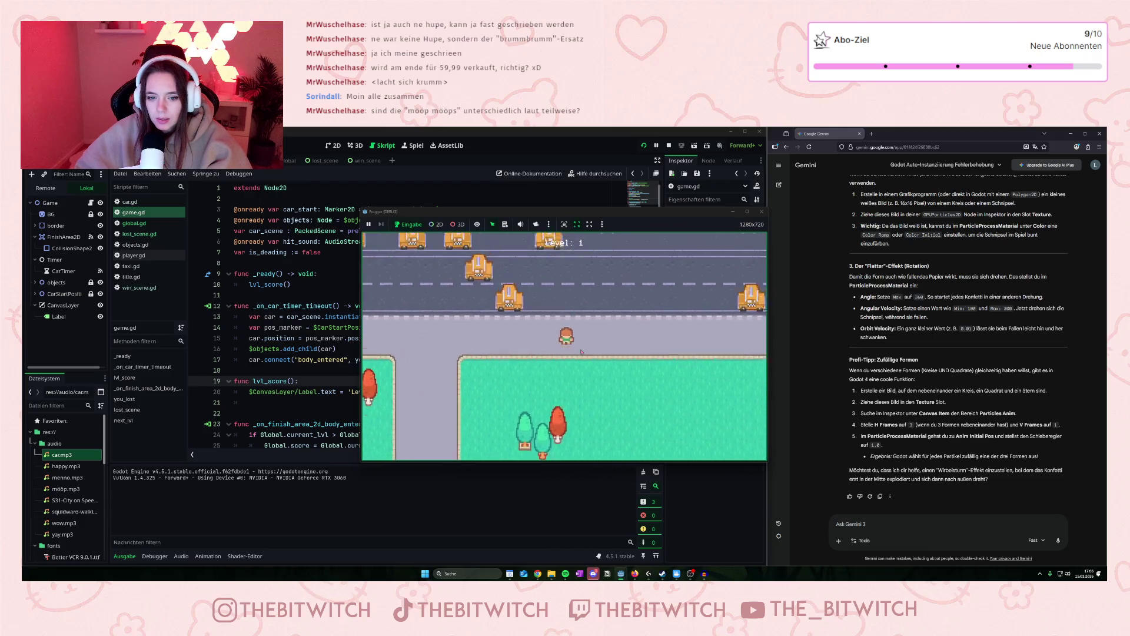
pyautogui.press('Up')
pyautogui.press('Up')
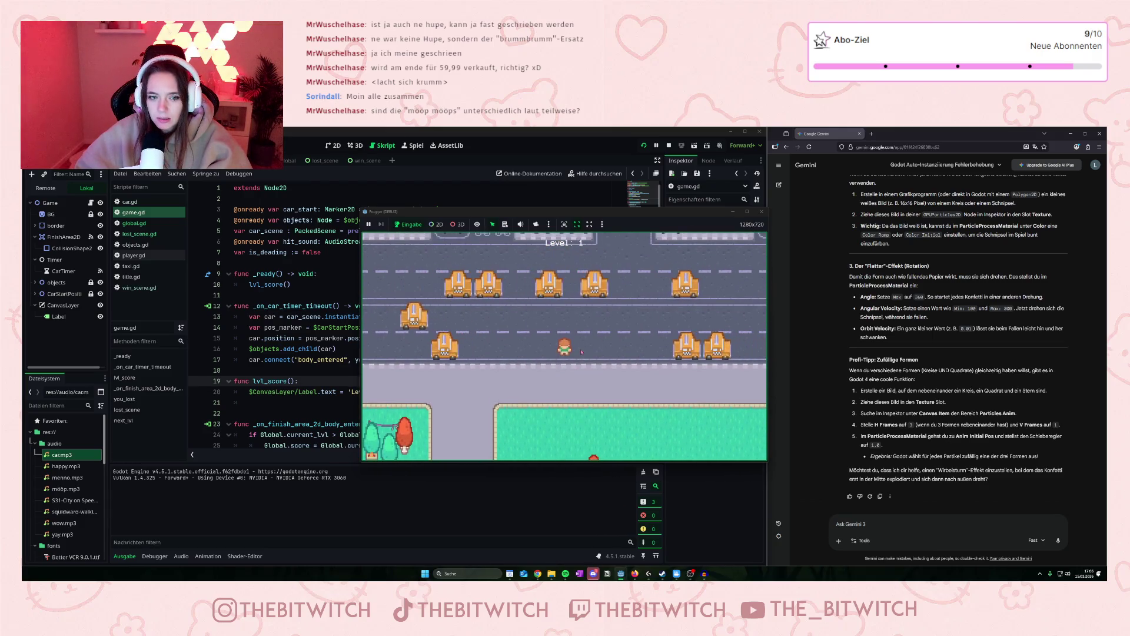
pyautogui.press('Up')
pyautogui.press('Up')
pyautogui.press('Right')
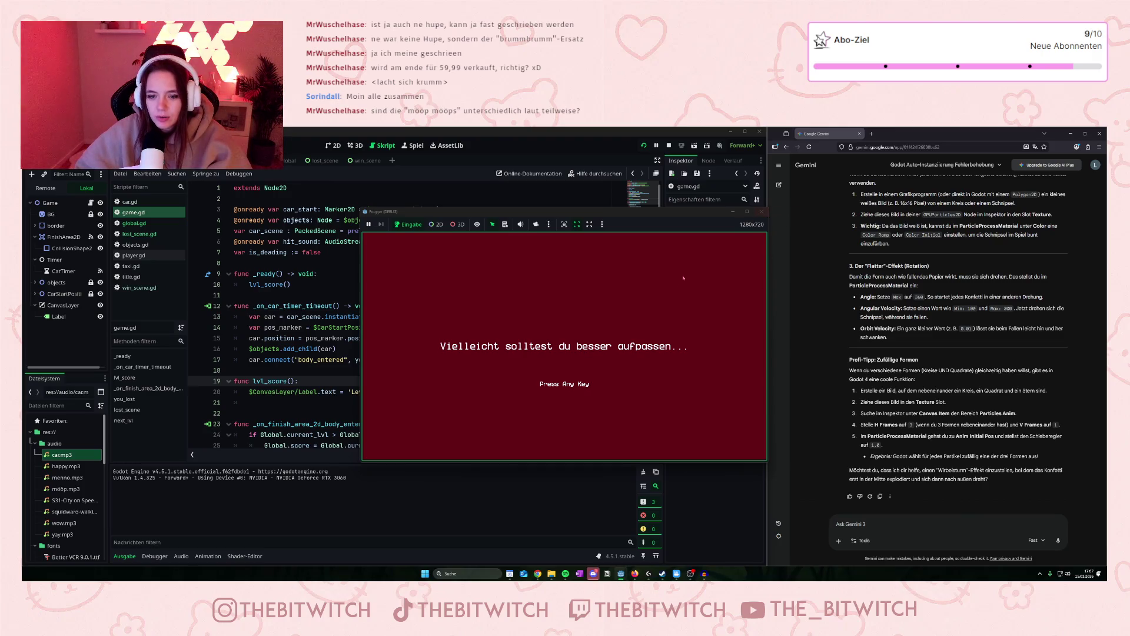
pyautogui.press('Up')
pyautogui.press('Up')
pyautogui.press('Right')
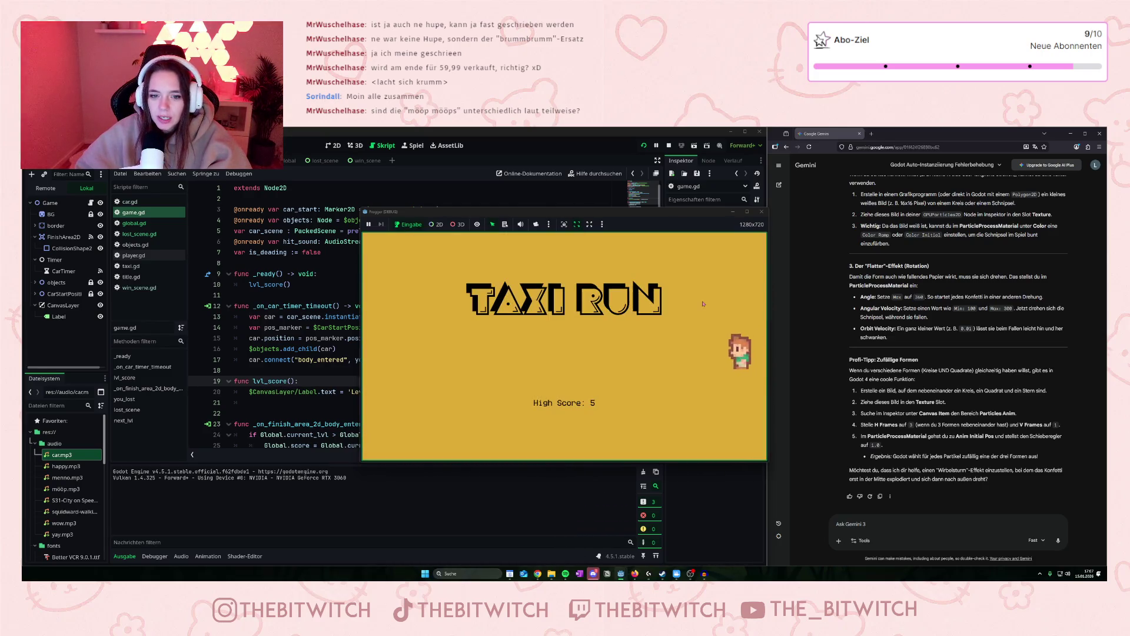
# Dodge taxis moving up and right across lanes until the lose screen appears.
pyautogui.press('Left')
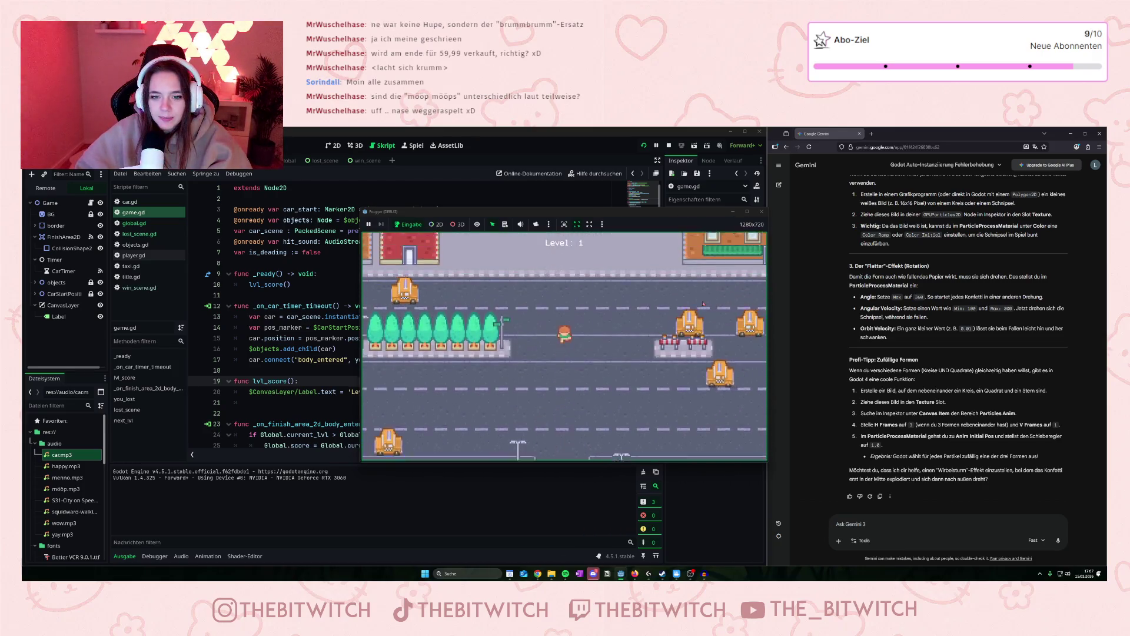
pyautogui.press('Up')
pyautogui.press('Up')
pyautogui.press('Up')
pyautogui.press('Right')
pyautogui.press('Right')
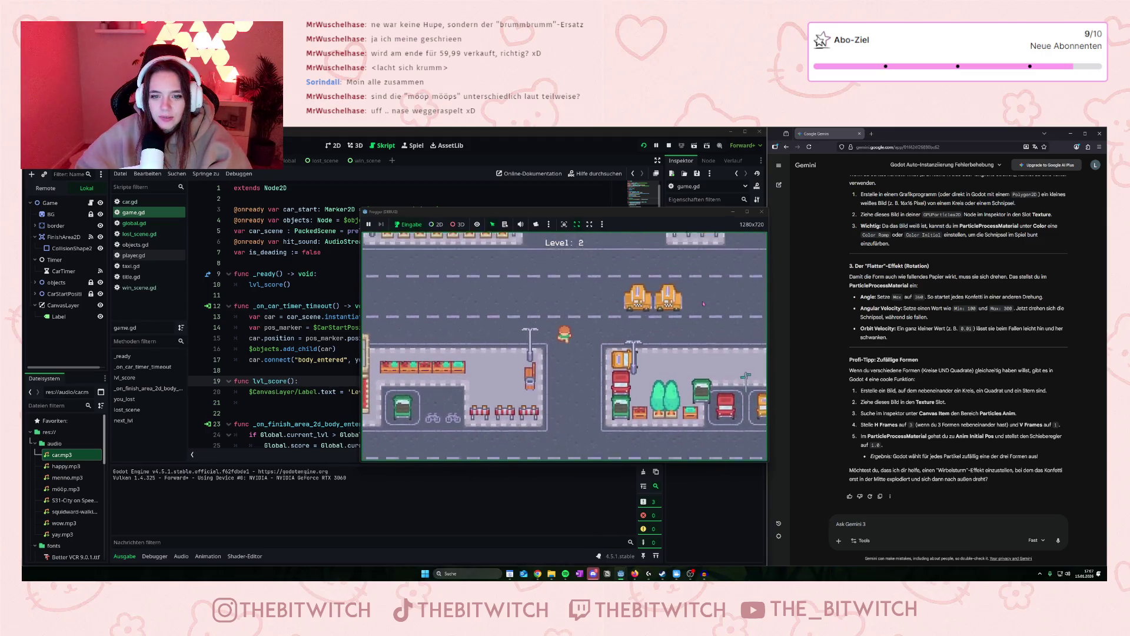
pyautogui.press('Up')
pyautogui.press('Up')
pyautogui.press('Up')
pyautogui.press('Right')
pyautogui.press('Right')
pyautogui.press('Right')
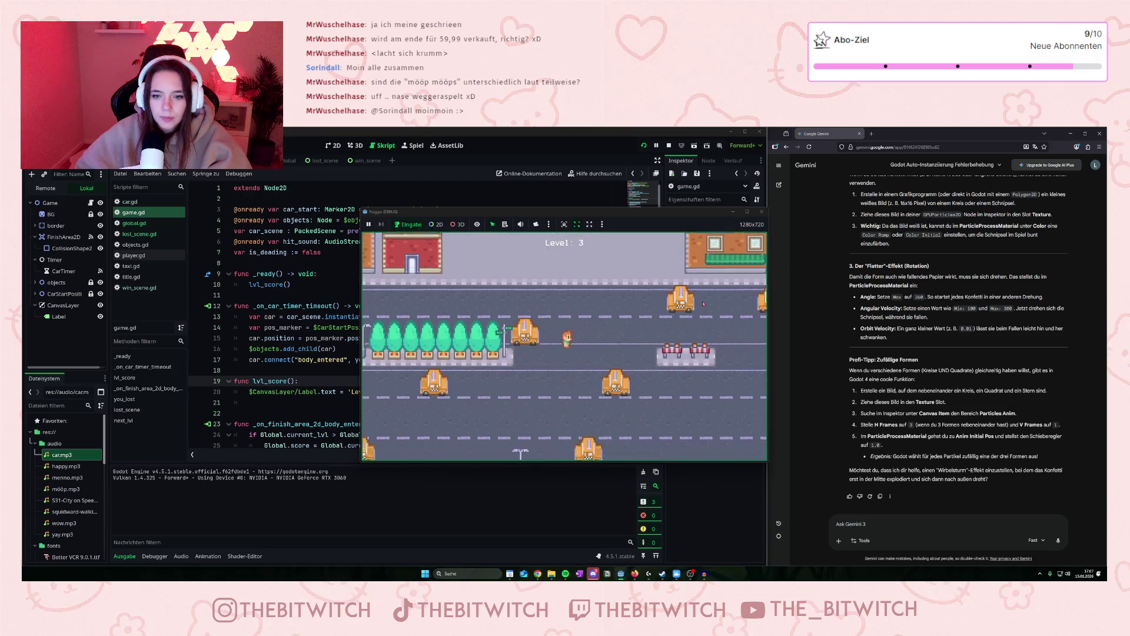
pyautogui.press('Up')
pyautogui.press('Up')
pyautogui.press('Up')
pyautogui.press('Right')
pyautogui.press('Right')
pyautogui.press('Right')
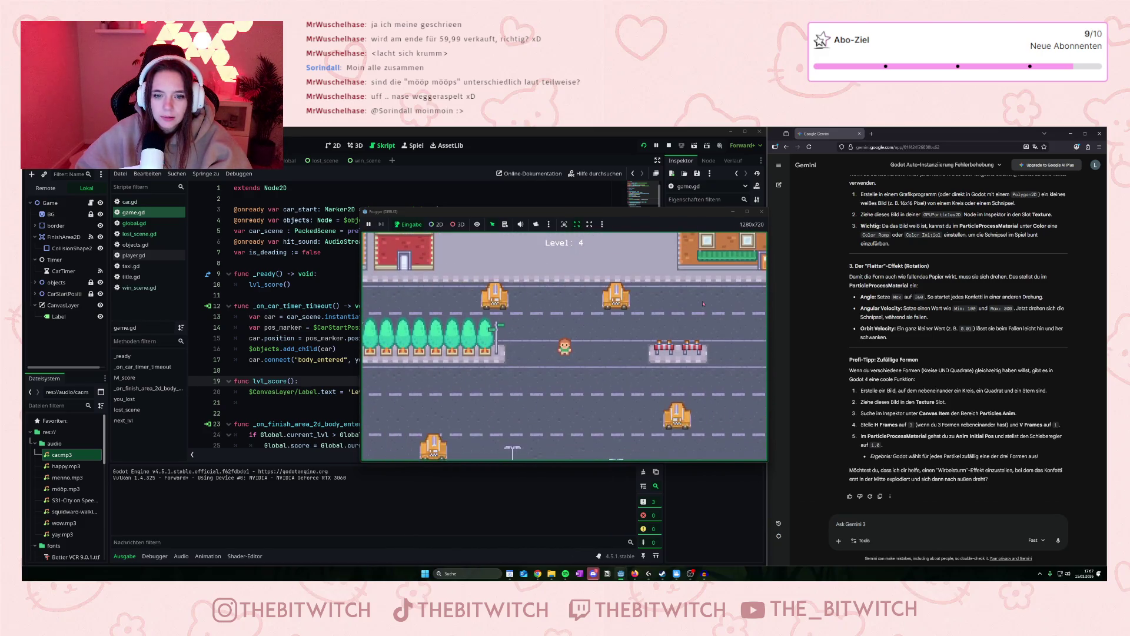
pyautogui.press('Up')
pyautogui.press('Right')
pyautogui.press('Right')
pyautogui.press('Right')
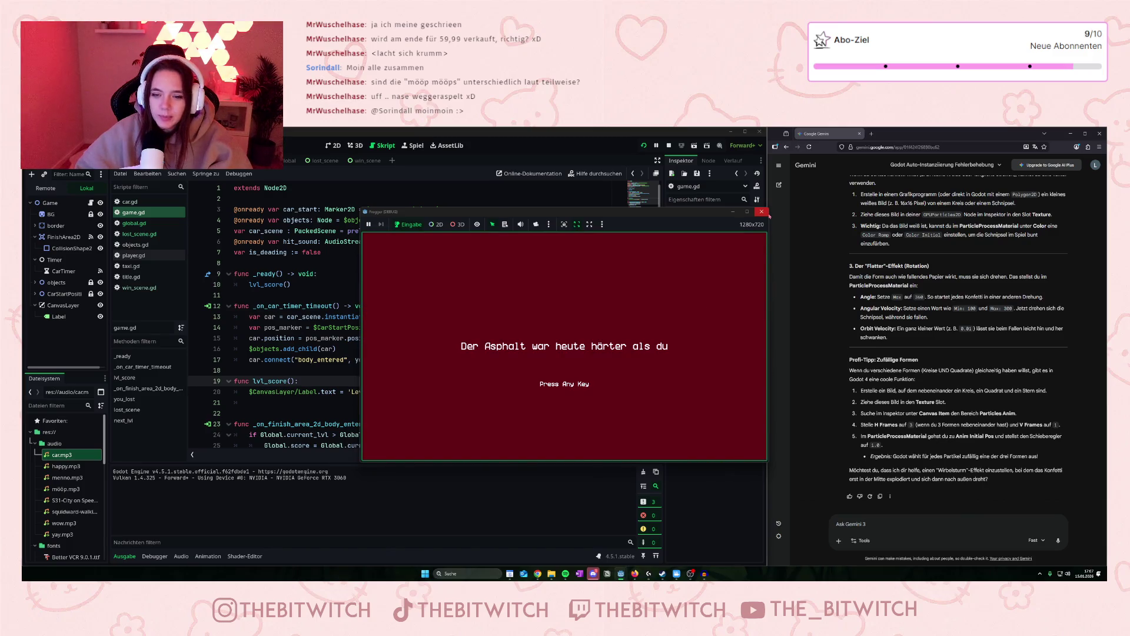
# Restart, reach Level 2, then stop the game and show the Player scene in 2D.
pyautogui.press('space')
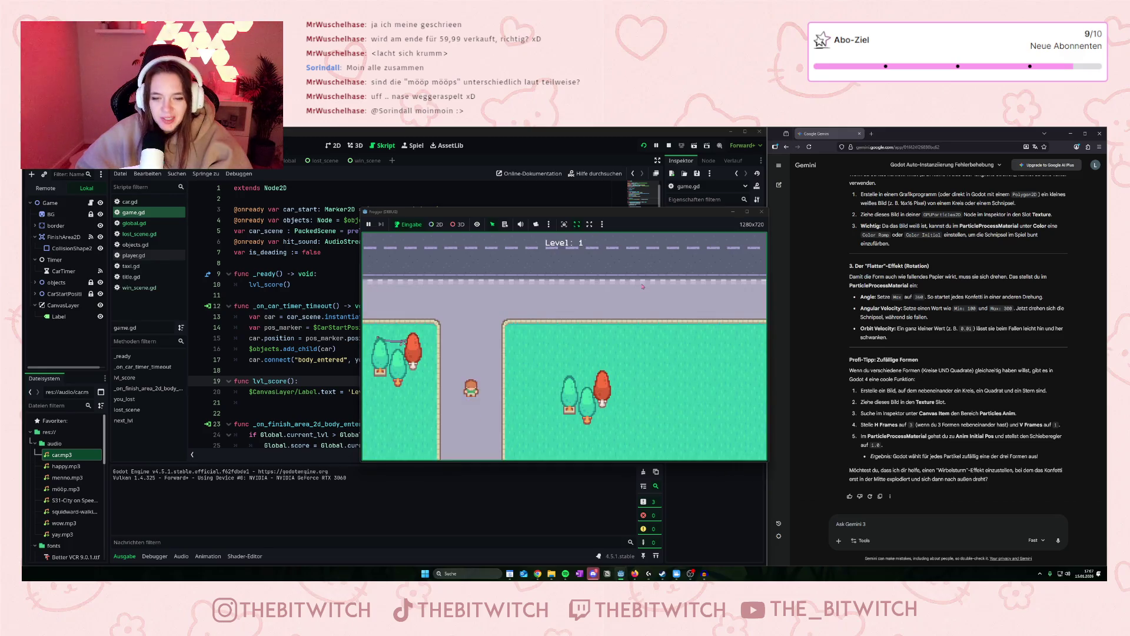
pyautogui.press('Up')
pyautogui.press('Up')
pyautogui.press('Up')
pyautogui.press('Up')
pyautogui.press('Up')
pyautogui.press('Up')
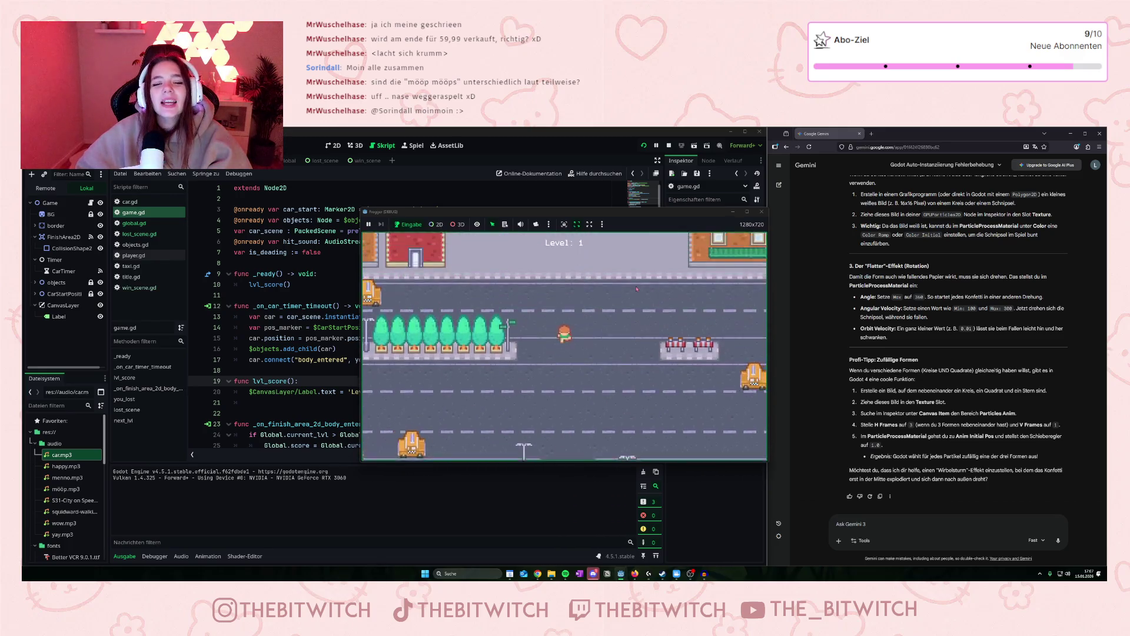
pyautogui.press('Up')
pyautogui.press('Up')
pyautogui.press('Up')
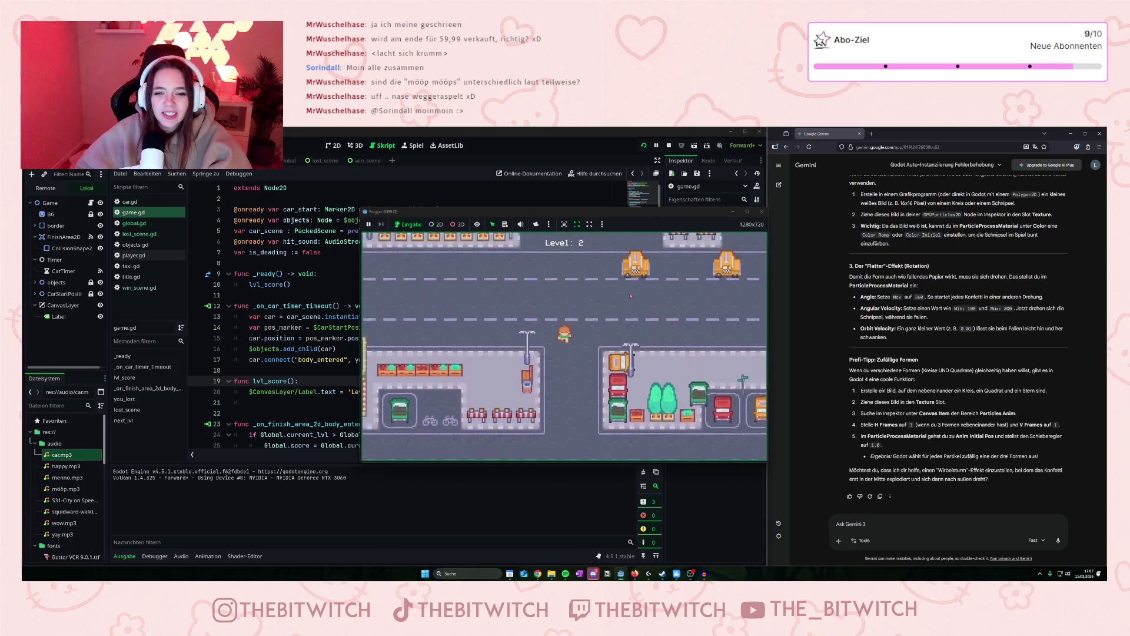
pyautogui.press('Up')
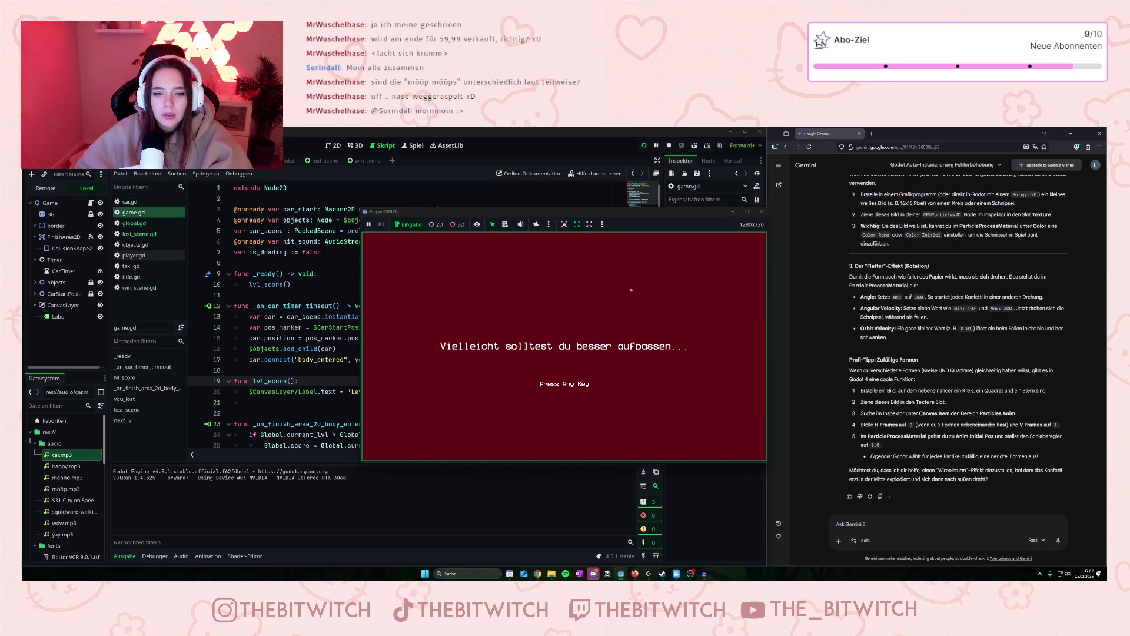
pyautogui.click(762, 211)
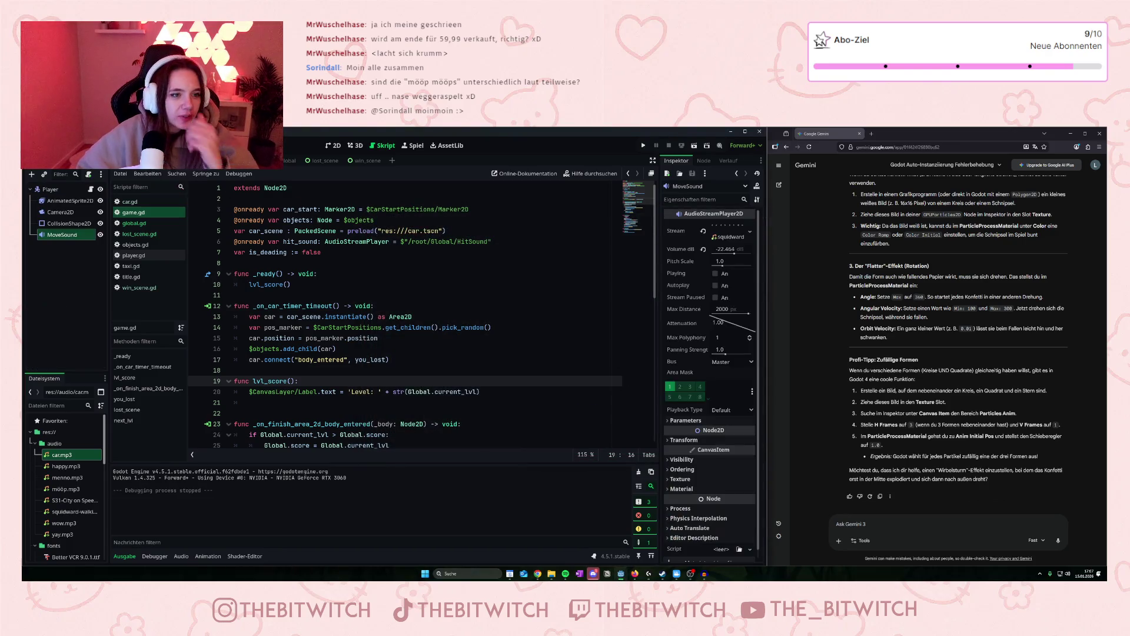
pyautogui.click(333, 145)
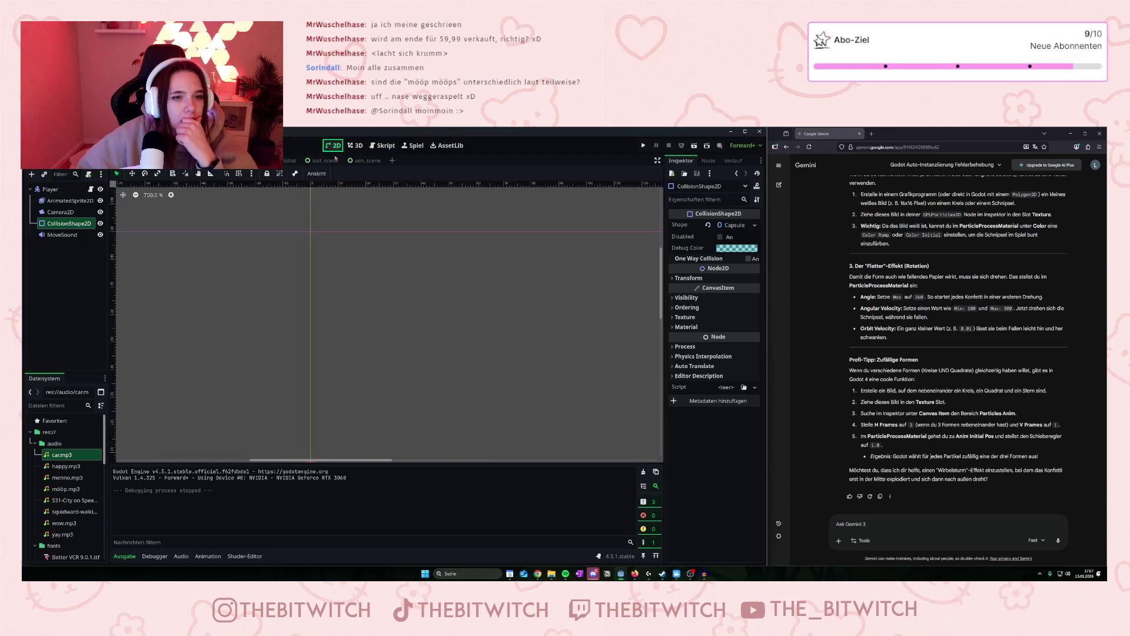
# Move the player's CollisionShape2D down over the sprite and centre it at (0, 4).
pyautogui.scroll(10, 328, 318)
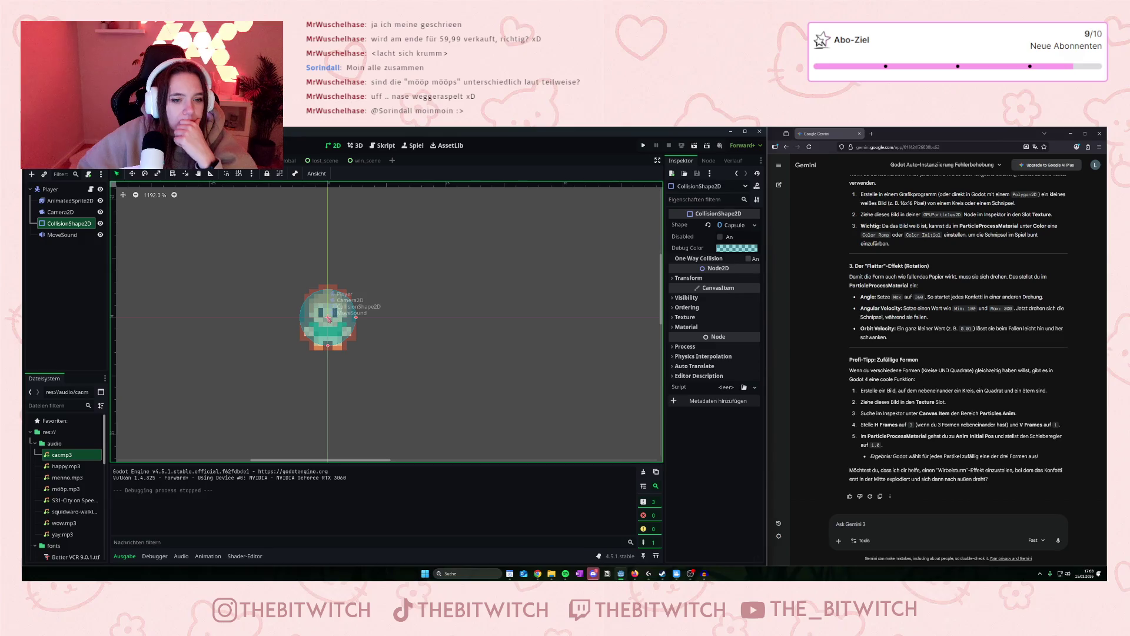
pyautogui.click(329, 318)
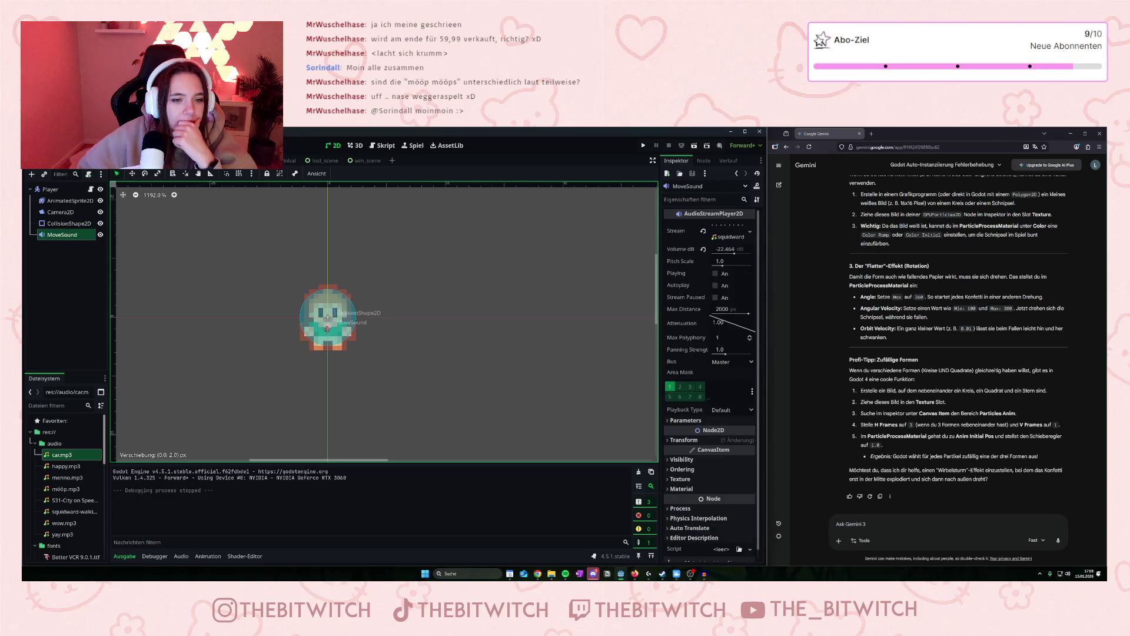
pyautogui.click(321, 320)
pyautogui.moveTo(315, 321); pyautogui.dragTo(315, 335)
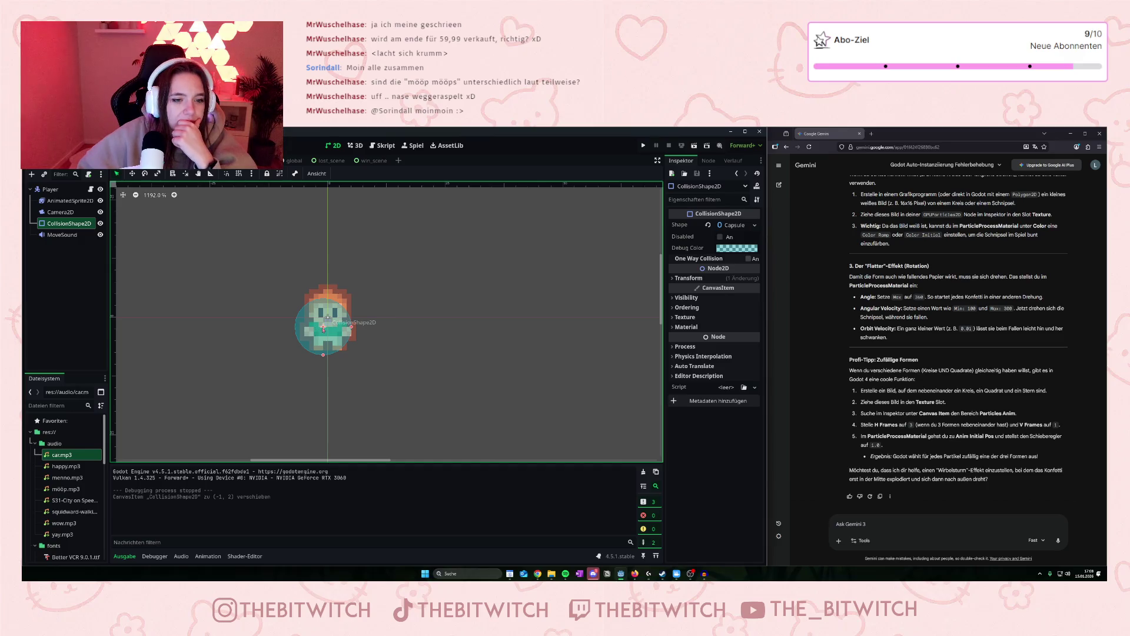
pyautogui.press('Right')
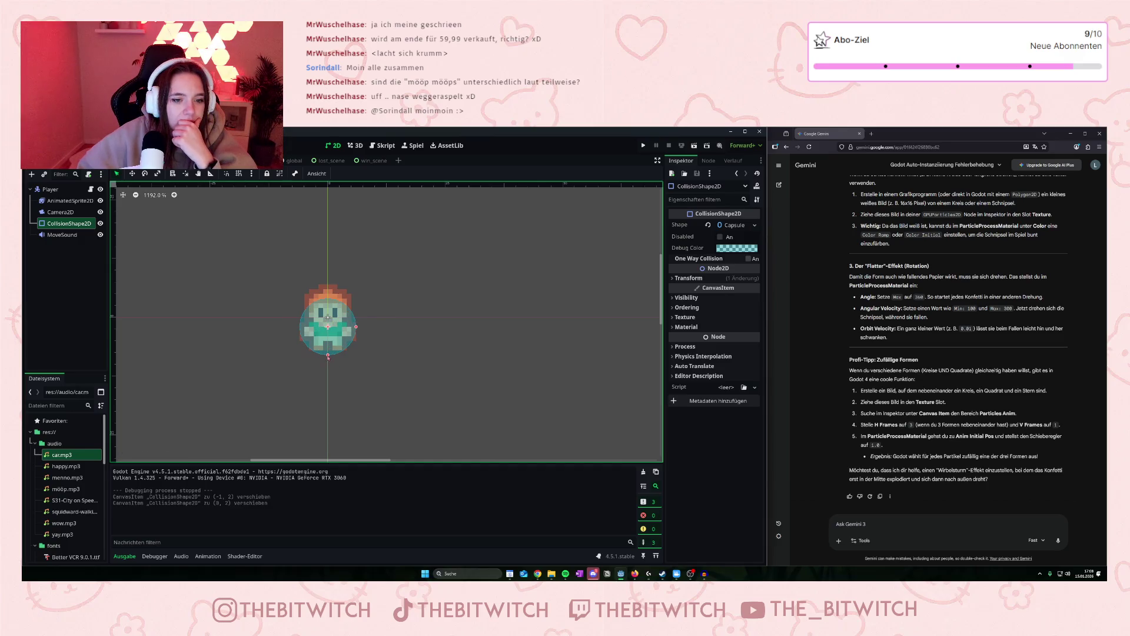
# Shrink the capsule by pulling its bottom handle up, then save the Player scene.
pyautogui.moveTo(328, 357); pyautogui.dragTo(327, 334)
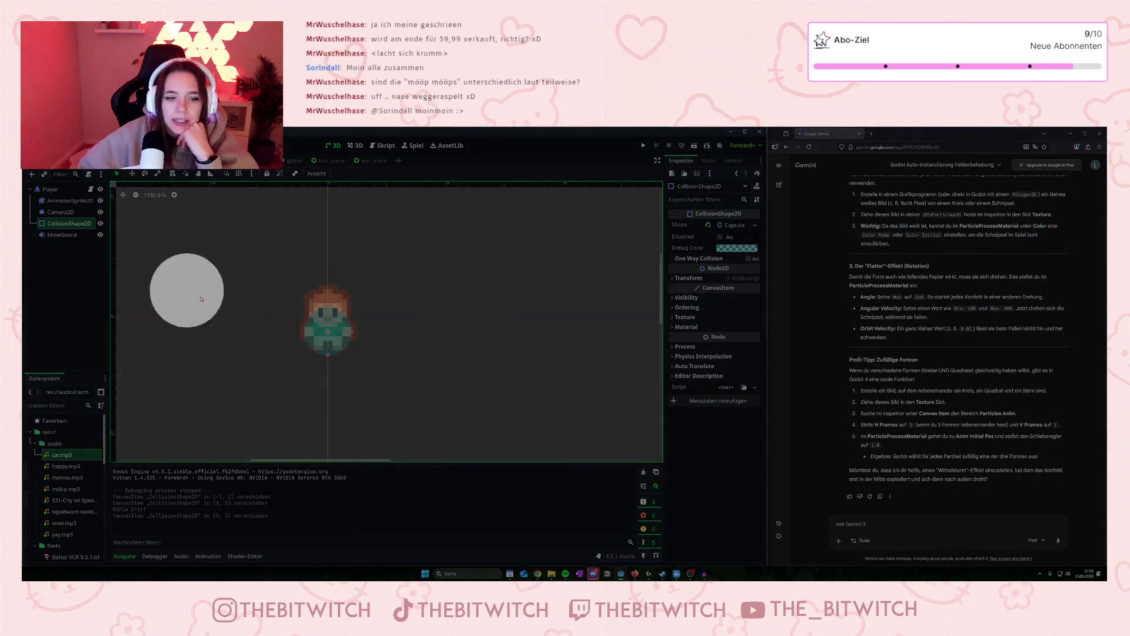
pyautogui.click(377, 300)
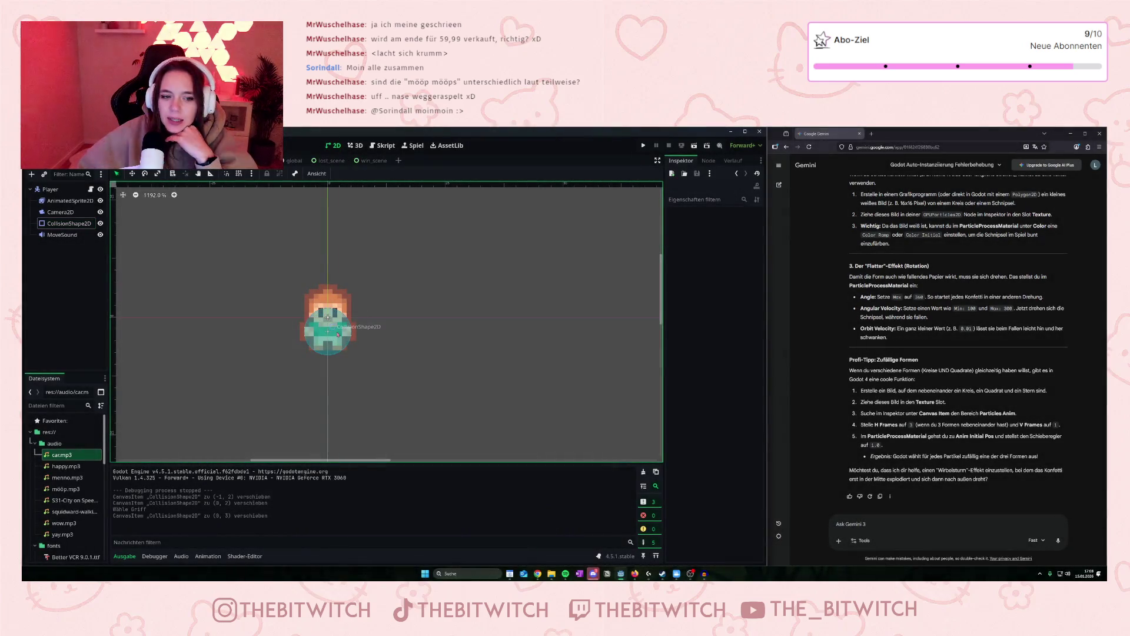
pyautogui.click(327, 314)
pyautogui.moveTo(328, 356); pyautogui.dragTo(329, 348)
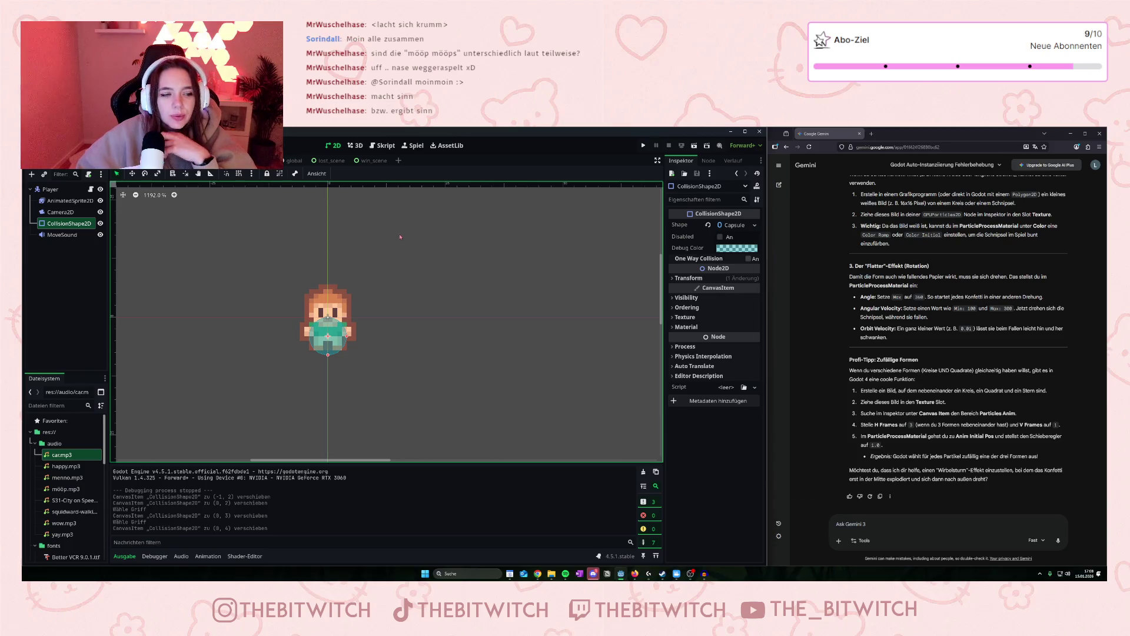
pyautogui.rightClick(293, 328)
pyautogui.hotkey('ctrl', 's')
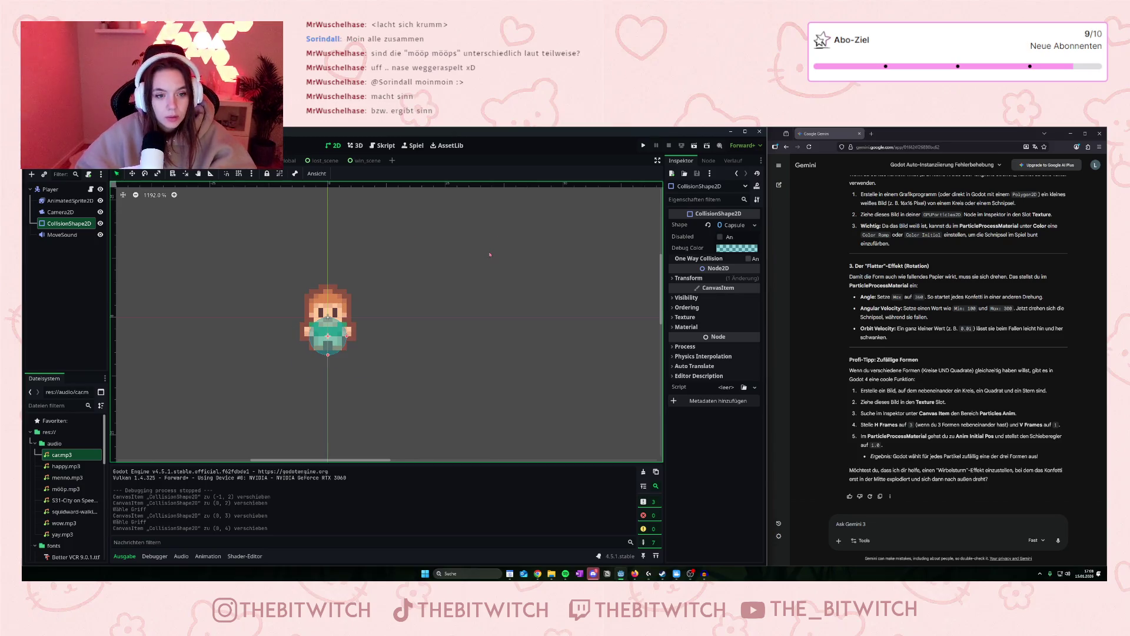
# Run the game with the new hitbox and hop the player up and right across the first roads.
pyautogui.click(644, 147)
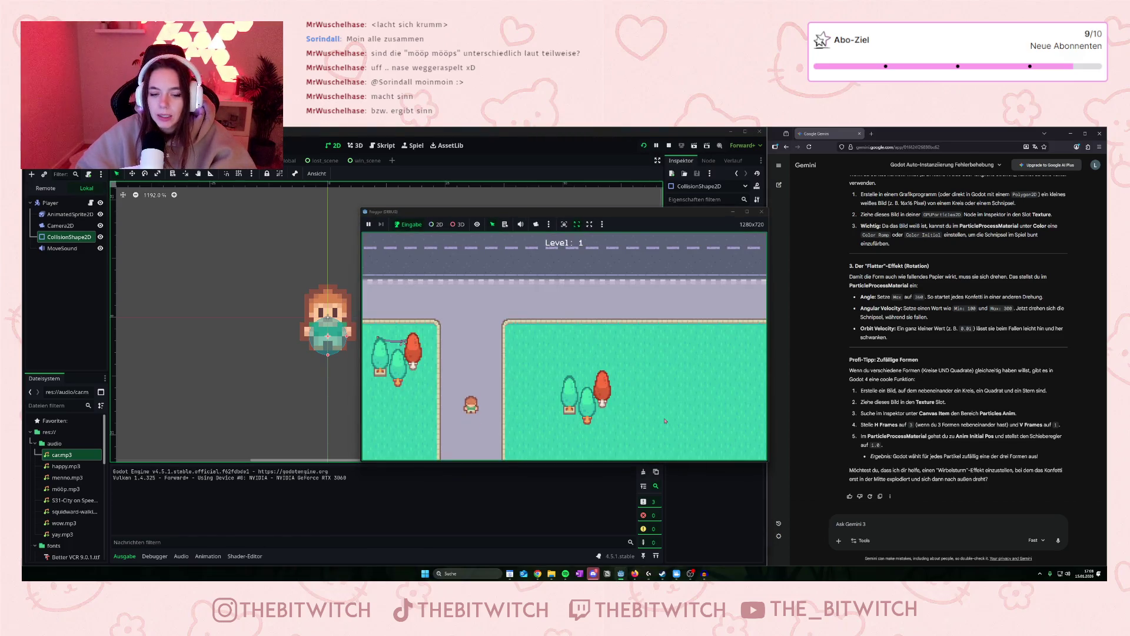
pyautogui.press('Up')
pyautogui.press('Up')
pyautogui.press('Up')
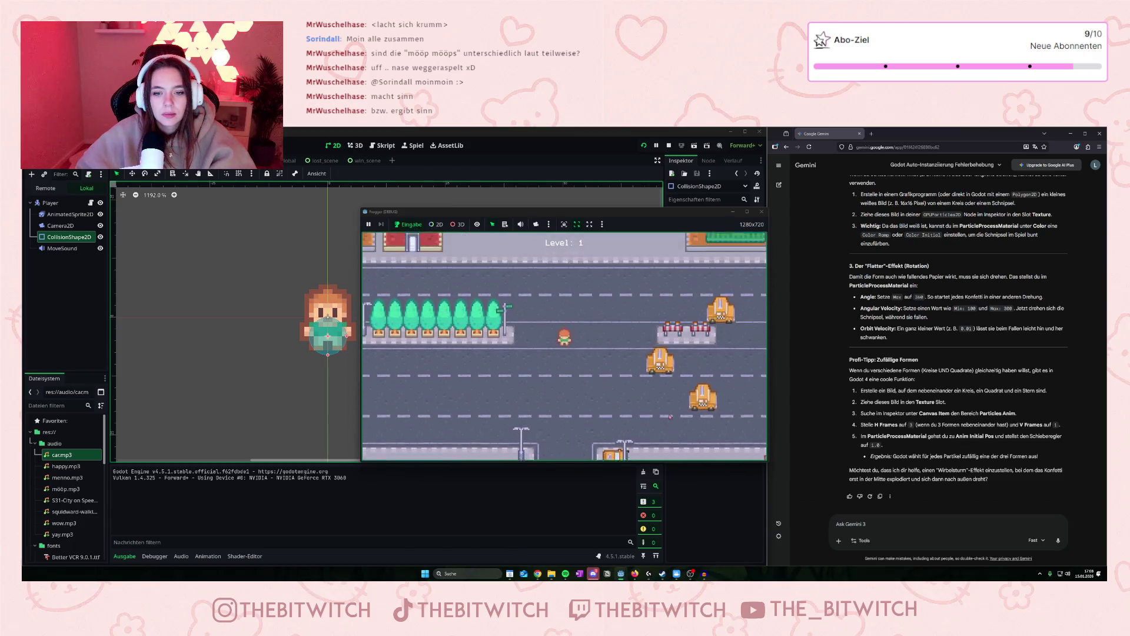
pyautogui.press('Up')
pyautogui.press('Up')
pyautogui.press('Up')
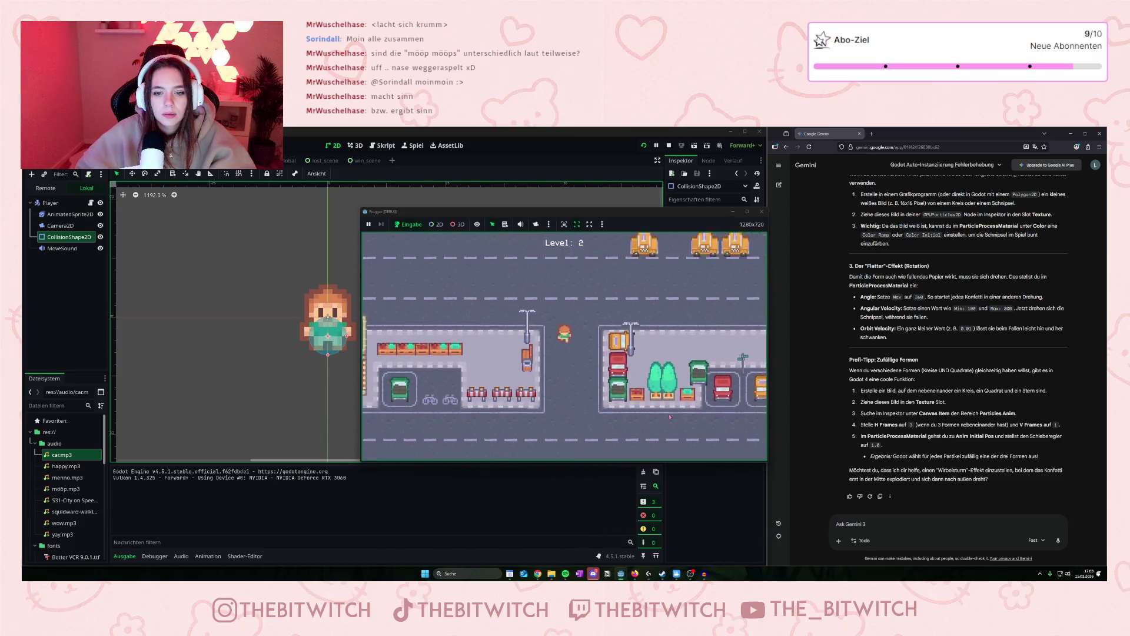
pyautogui.press('Up')
pyautogui.press('Up')
pyautogui.press('Up')
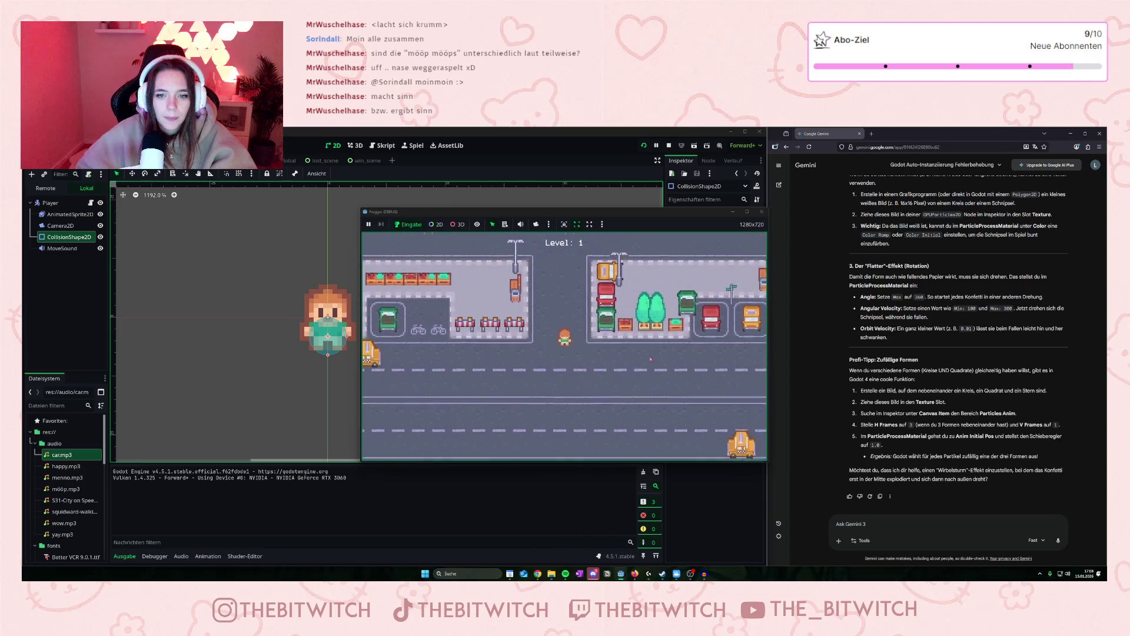
pyautogui.press('Up')
pyautogui.press('Up')
pyautogui.press('Up')
pyautogui.press('Right')
pyautogui.press('Right')
pyautogui.press('Right')
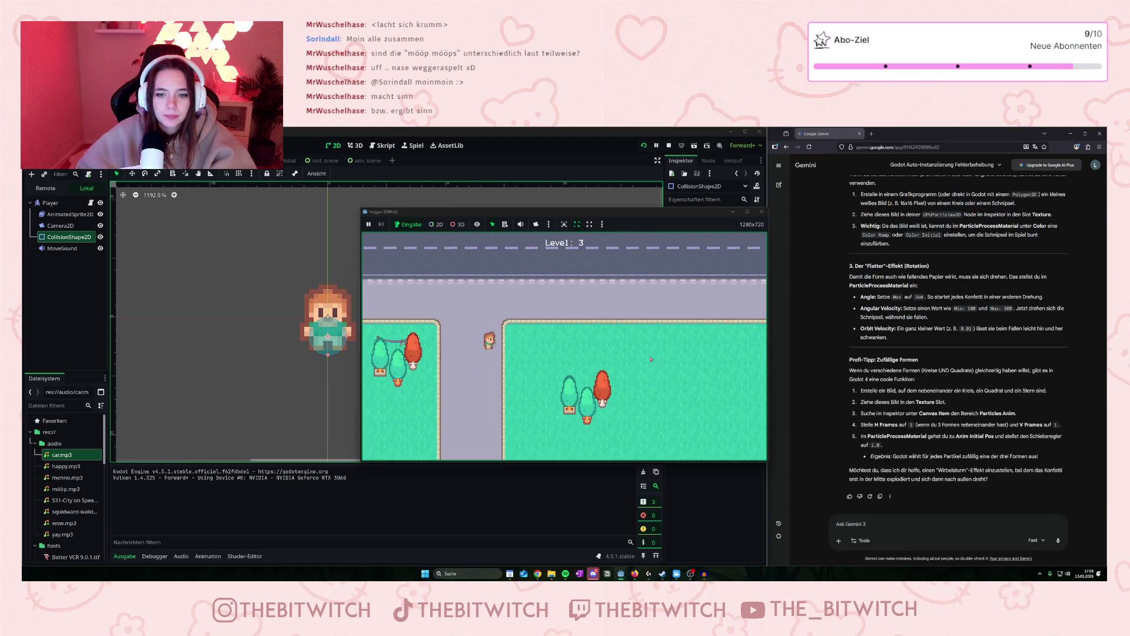
pyautogui.press('Up')
pyautogui.press('Up')
pyautogui.press('Up')
pyautogui.press('Right')
pyautogui.press('Right')
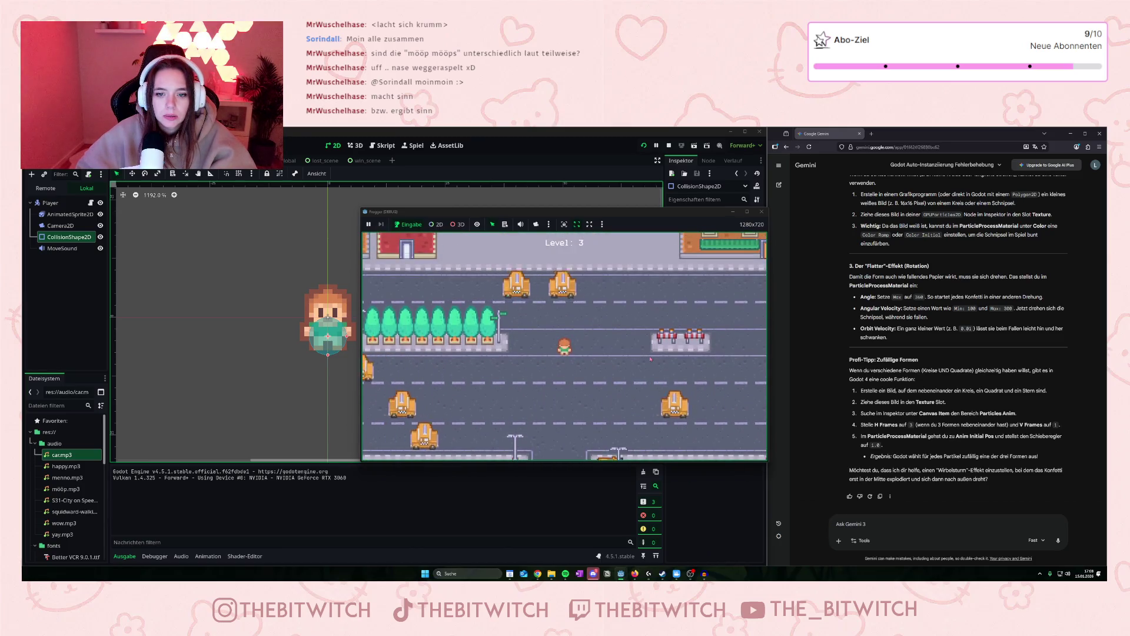
pyautogui.press('Up')
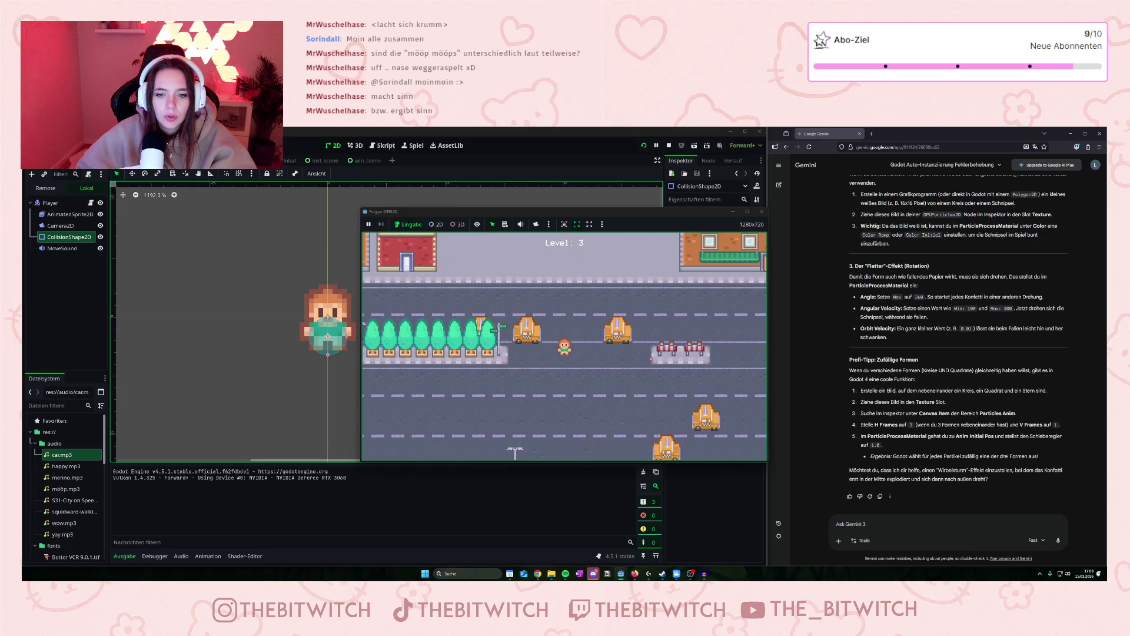
pyautogui.press('Up')
pyautogui.press('Up')
pyautogui.press('Up')
pyautogui.press('Right')
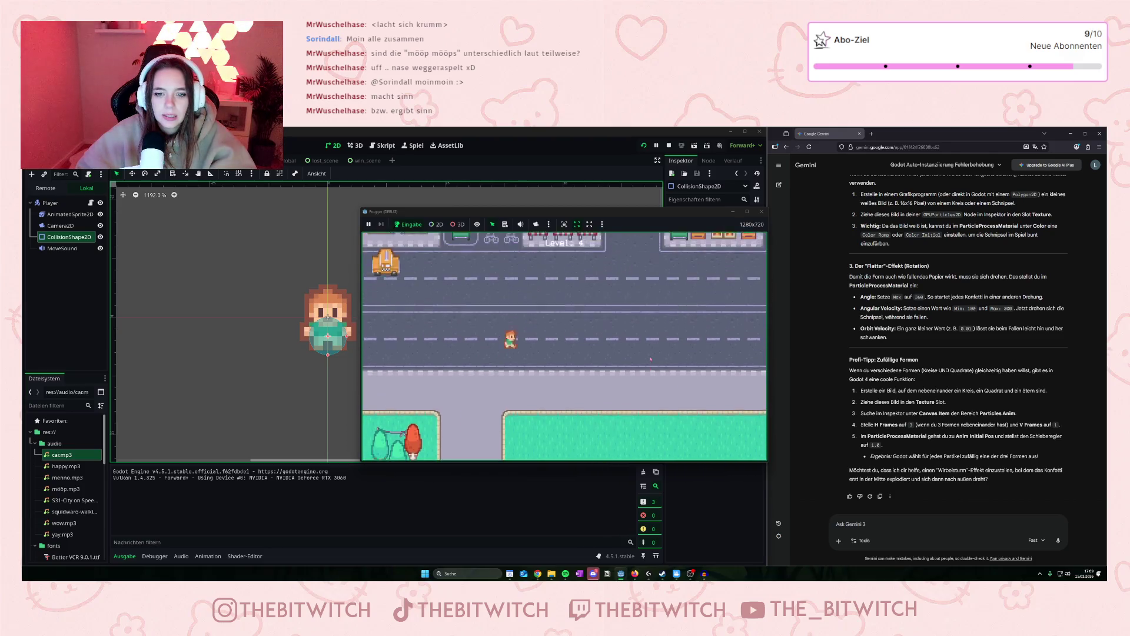
pyautogui.press('Up')
pyautogui.press('Up')
pyautogui.press('Up')
pyautogui.press('Right')
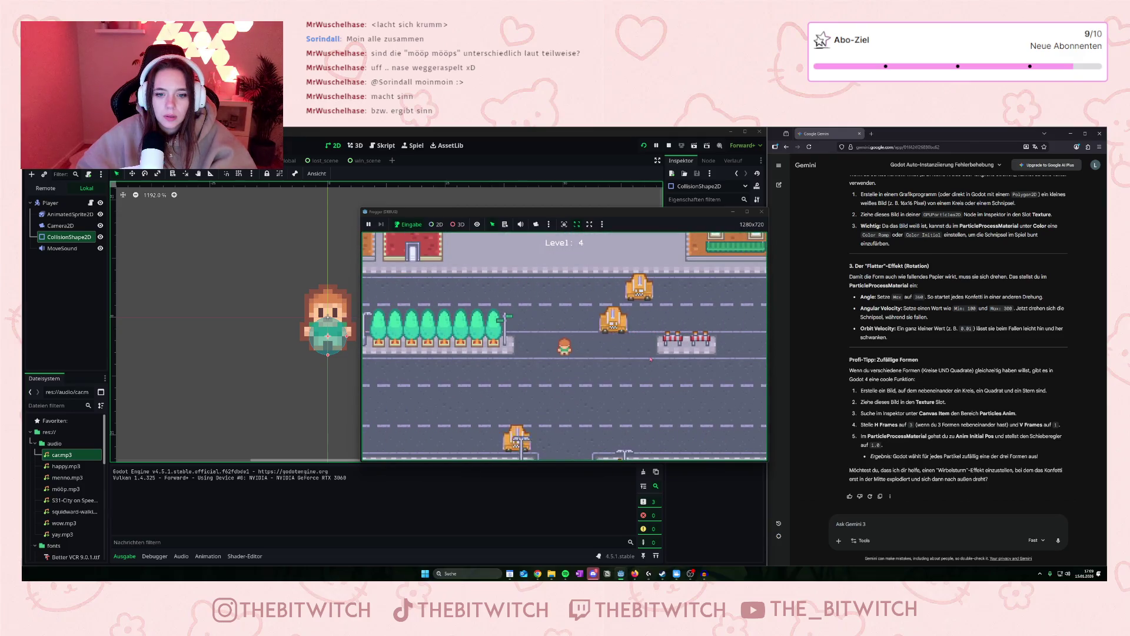
pyautogui.press('Up')
pyautogui.press('Up')
pyautogui.press('Up')
pyautogui.press('Right')
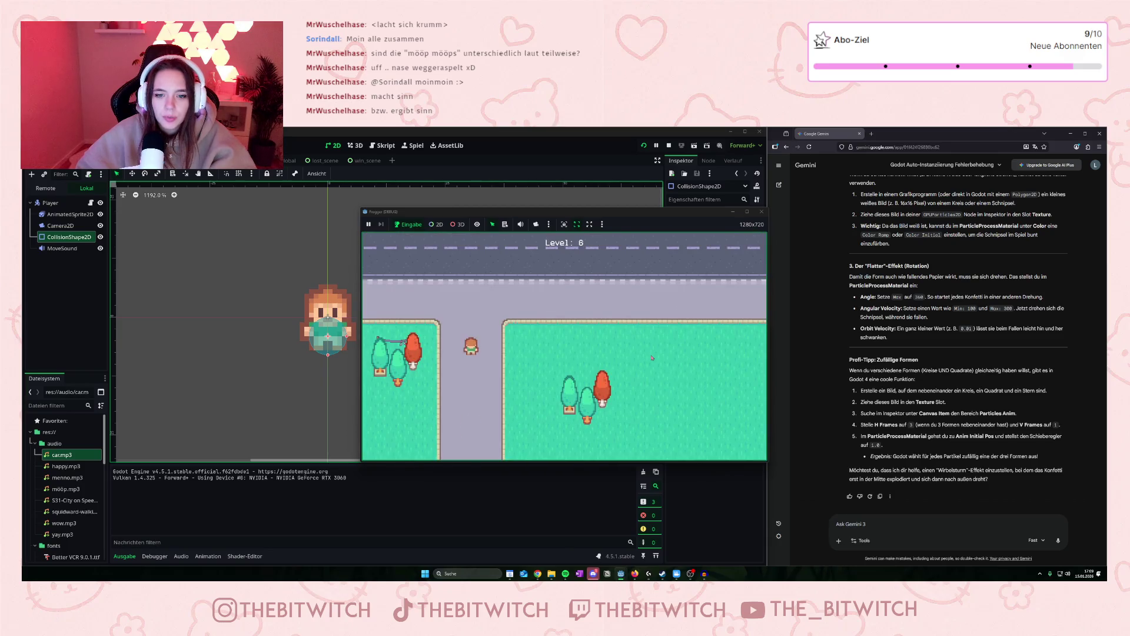
# Move along the sidewalk, cross the taxi road and reach the goal to finish level 6.
pyautogui.press('Right')
pyautogui.press('Right')
pyautogui.press('Right')
pyautogui.press('Up')
pyautogui.press('Up')
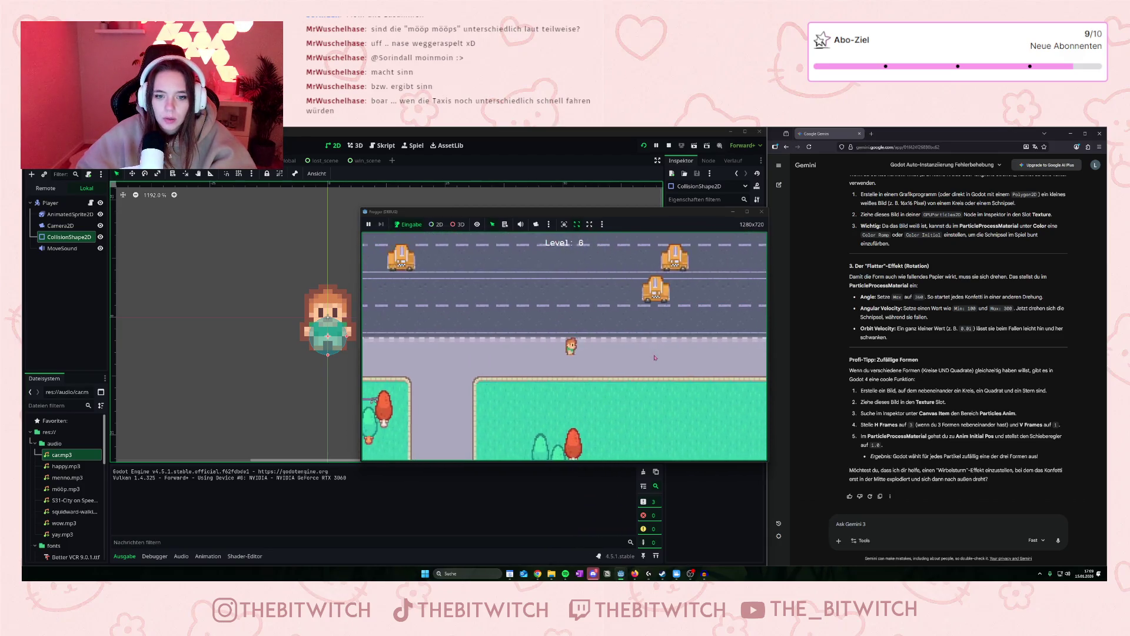
pyautogui.press('Right')
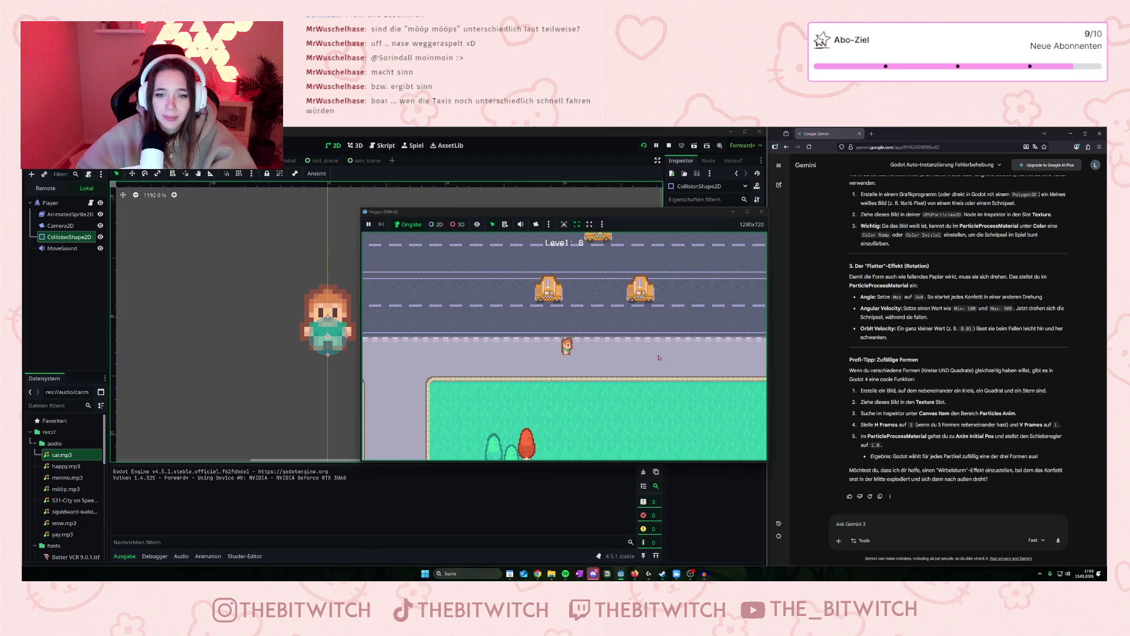
pyautogui.press('Up')
pyautogui.press('Up')
pyautogui.press('Up')
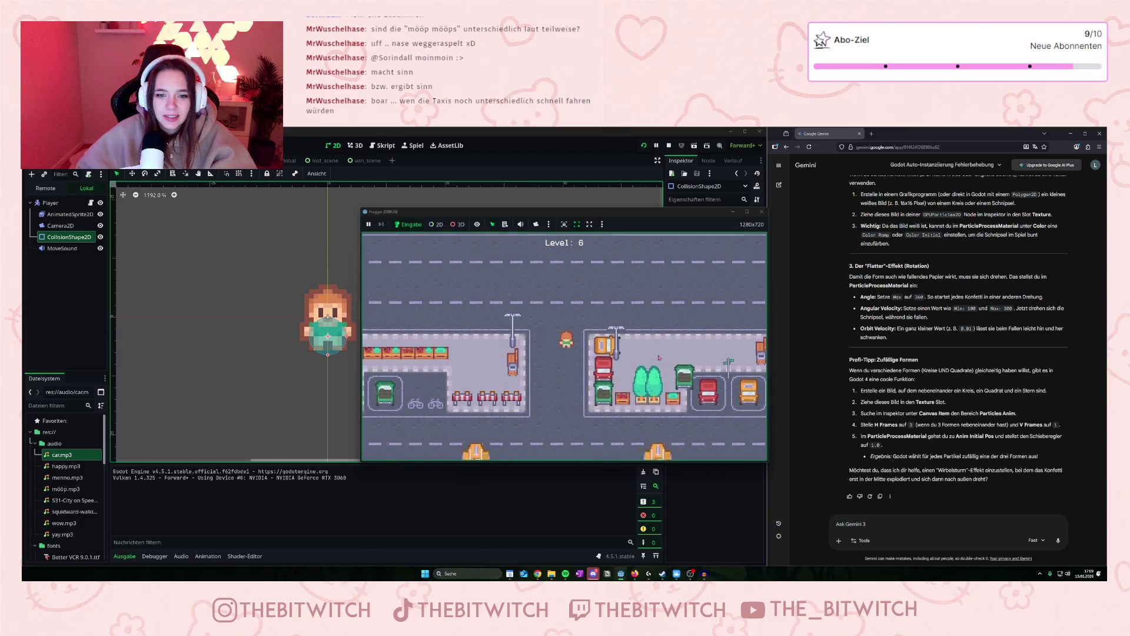
pyautogui.press('Down')
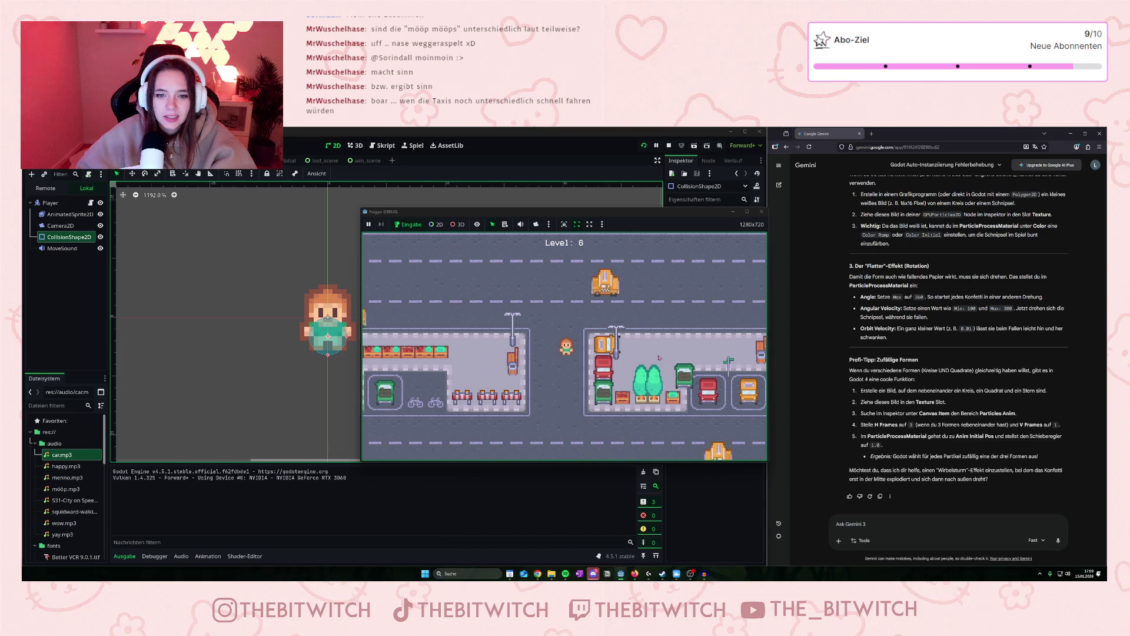
pyautogui.press('Up')
pyautogui.press('Up')
pyautogui.press('Up')
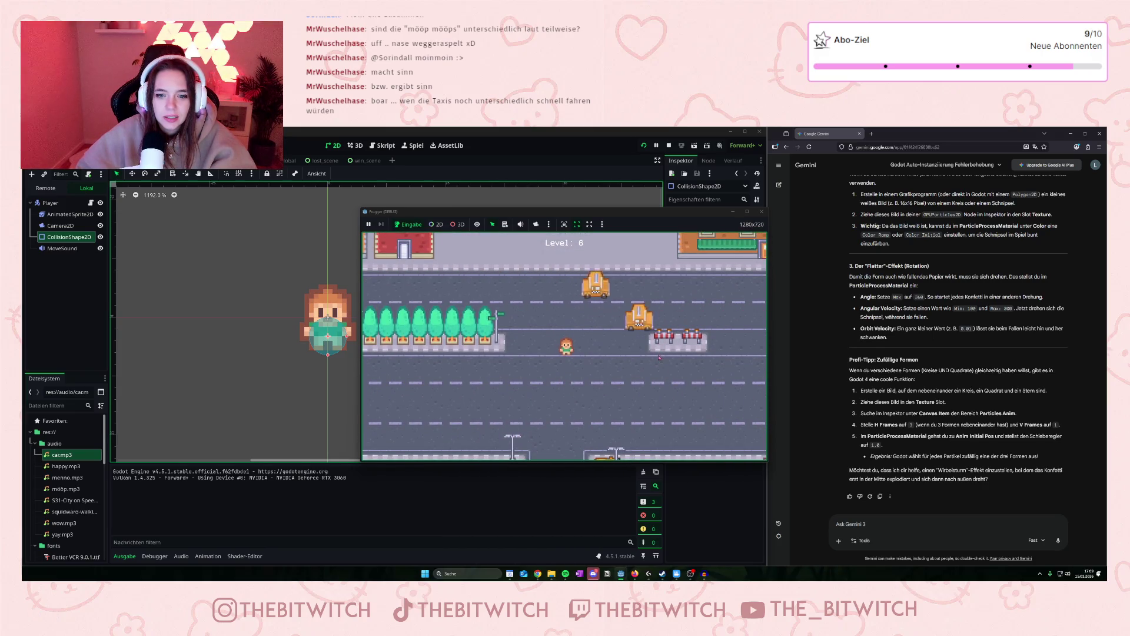
pyautogui.press('Up')
pyautogui.press('Up')
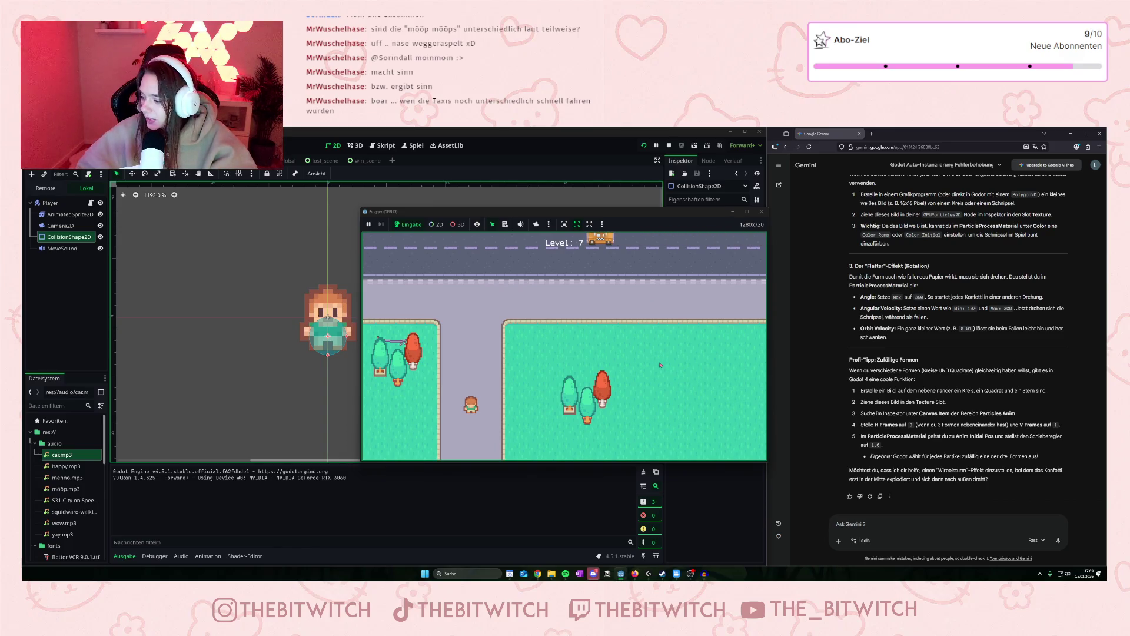
# Hop up through the road lanes to finish level 7, then advance past the taxis on level 8.
pyautogui.press('Up')
pyautogui.press('Up')
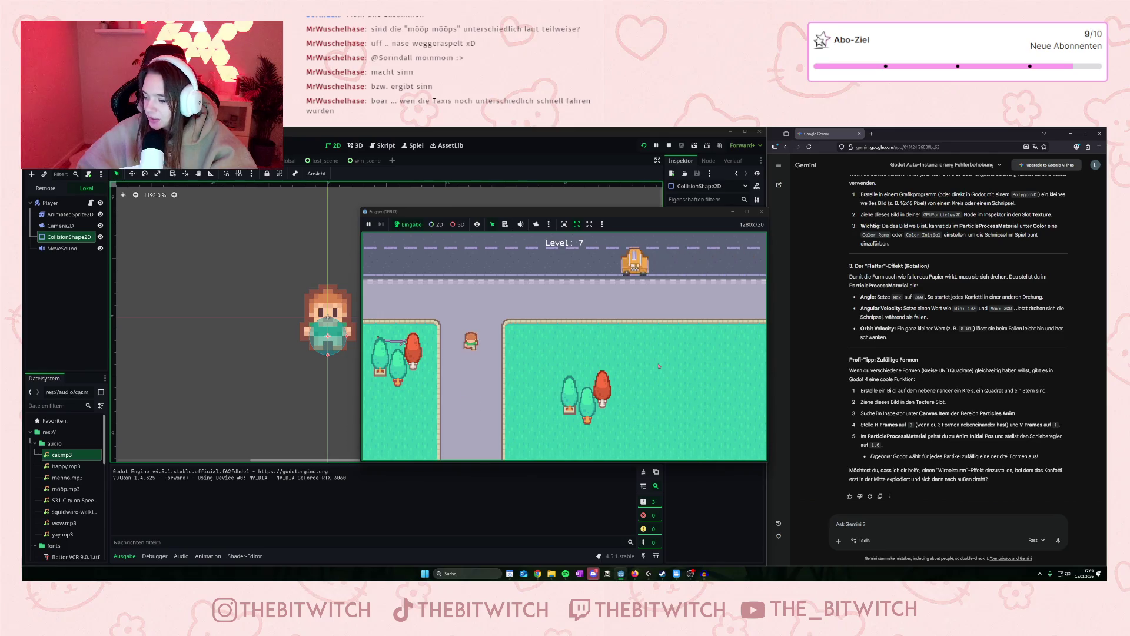
pyautogui.press('Right')
pyautogui.press('Right')
pyautogui.press('Right')
pyautogui.press('Up')
pyautogui.press('Up')
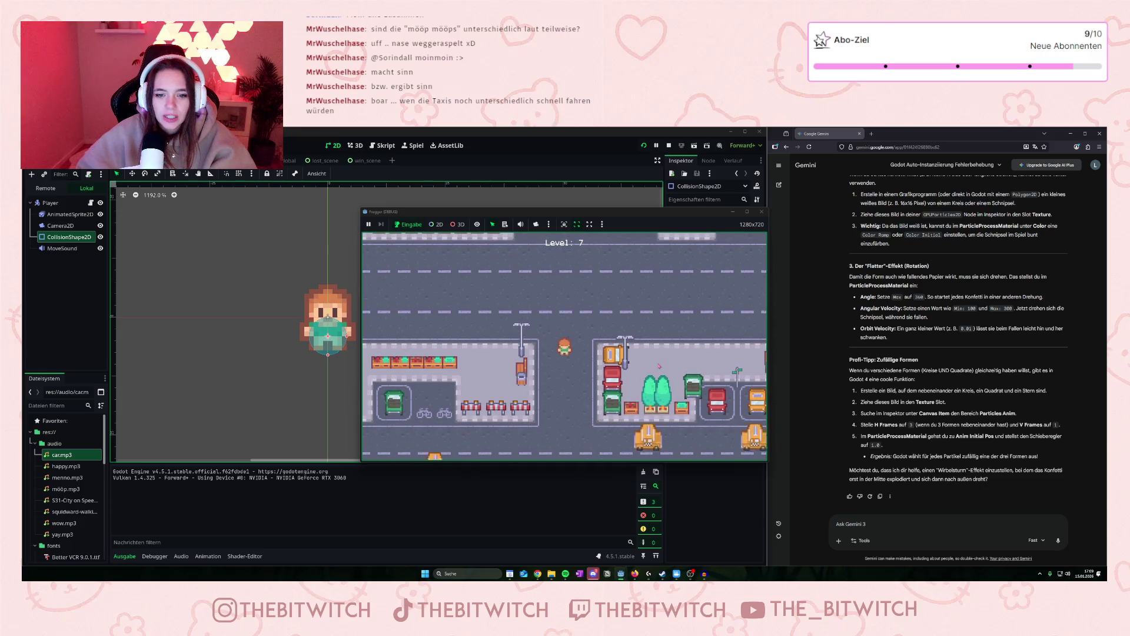
pyautogui.press('Up')
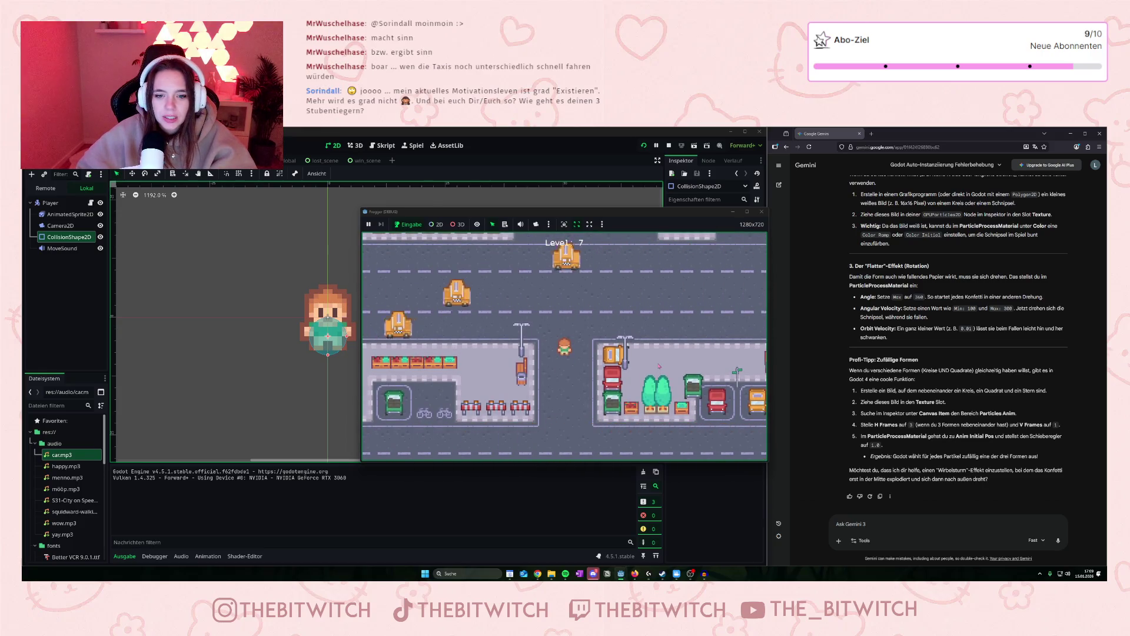
pyautogui.press('Up')
pyautogui.press('Up')
pyautogui.press('Up')
pyautogui.press('Up')
pyautogui.press('Up')
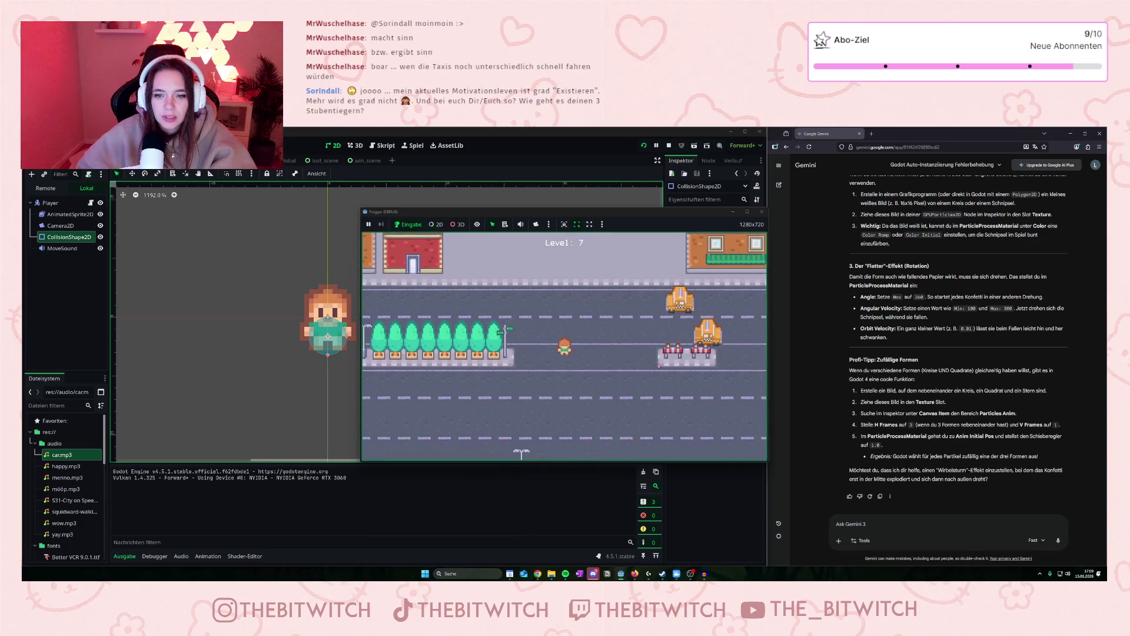
pyautogui.press('Up')
pyautogui.press('Up')
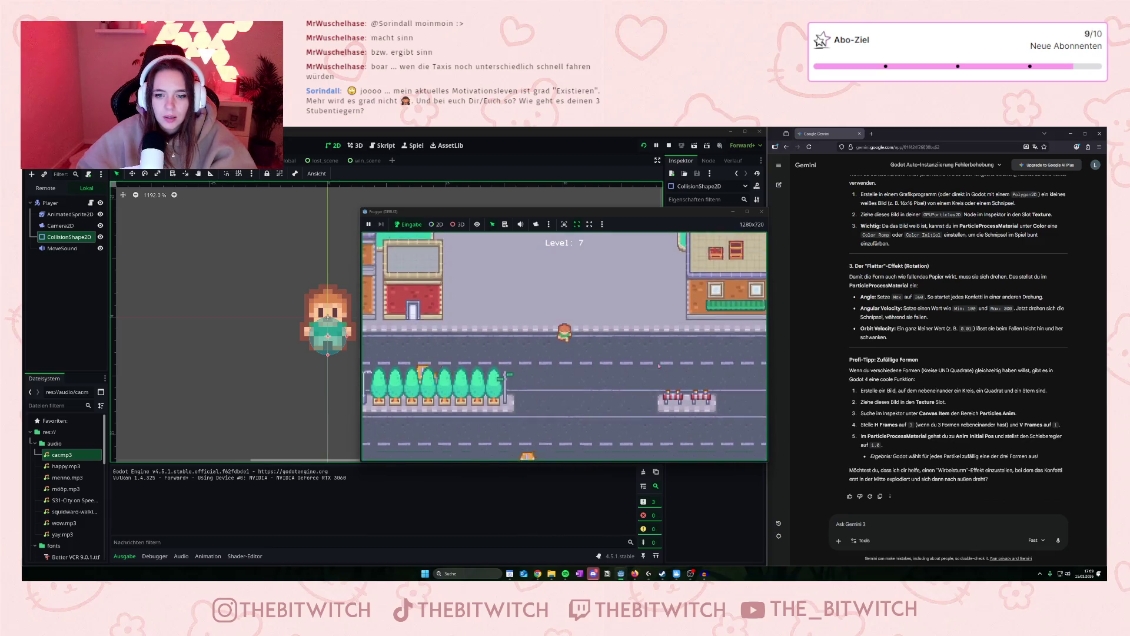
pyautogui.press('Up')
pyautogui.press('Up')
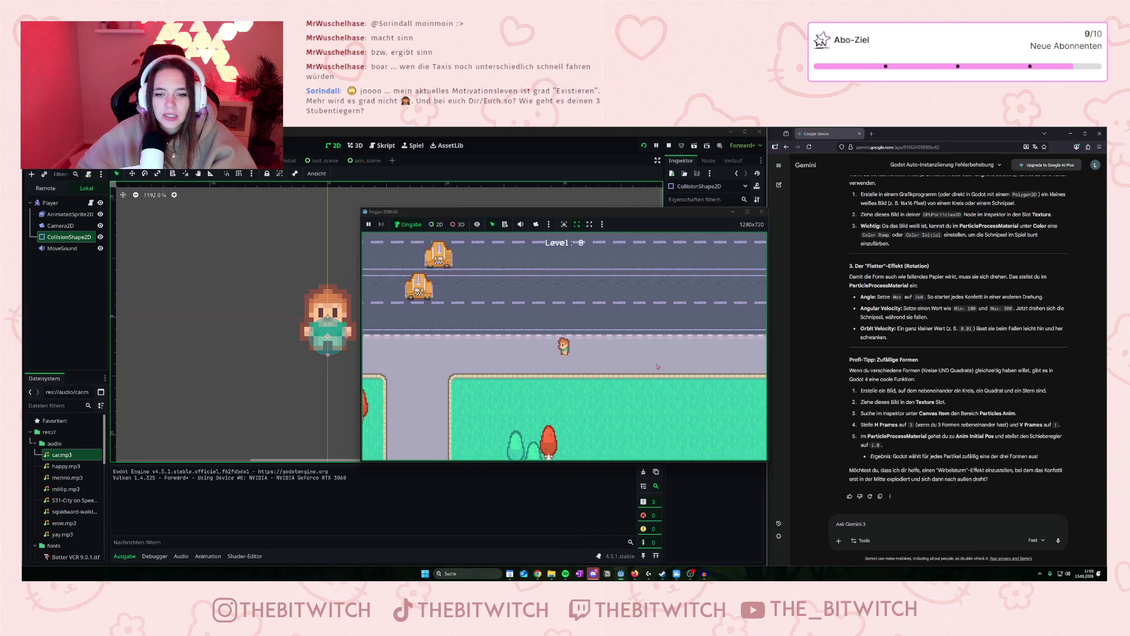
pyautogui.press('Up')
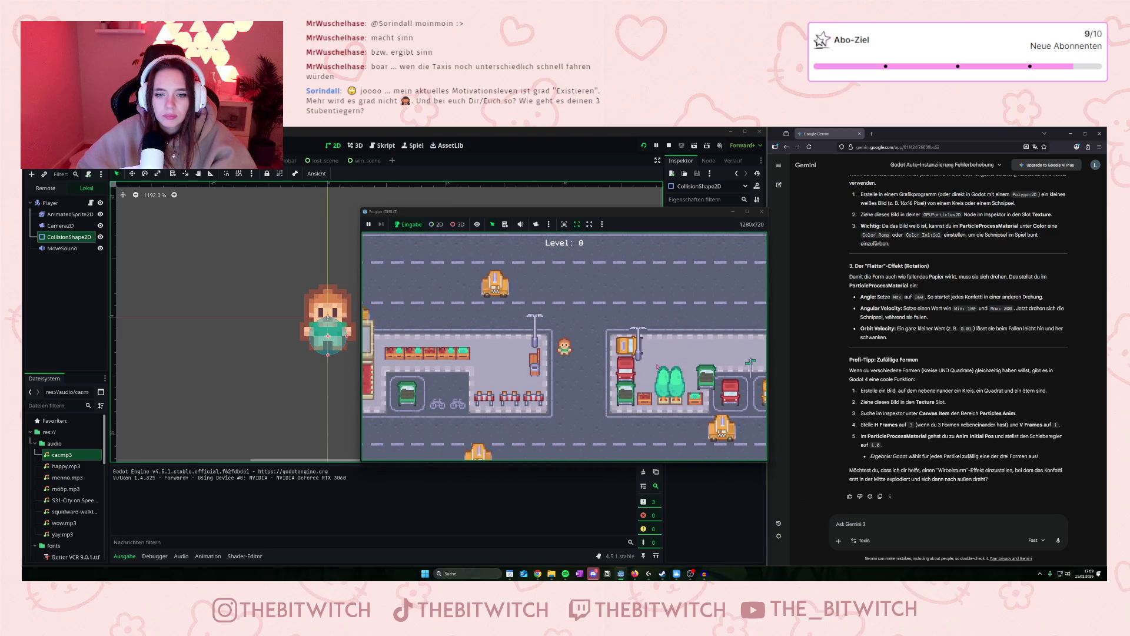
pyautogui.press('Up')
pyautogui.press('Up')
pyautogui.press('Up')
# Finish level 8, then cross level 9's road and sidewalks beside the trees to its goal.
pyautogui.press('Up')
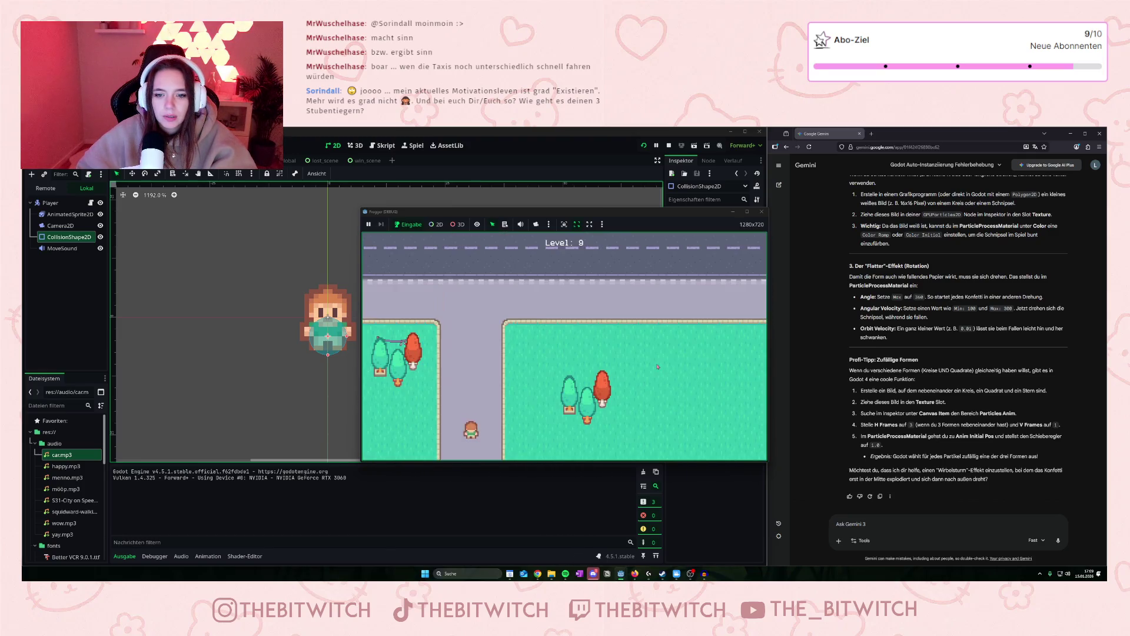
pyautogui.press('Up')
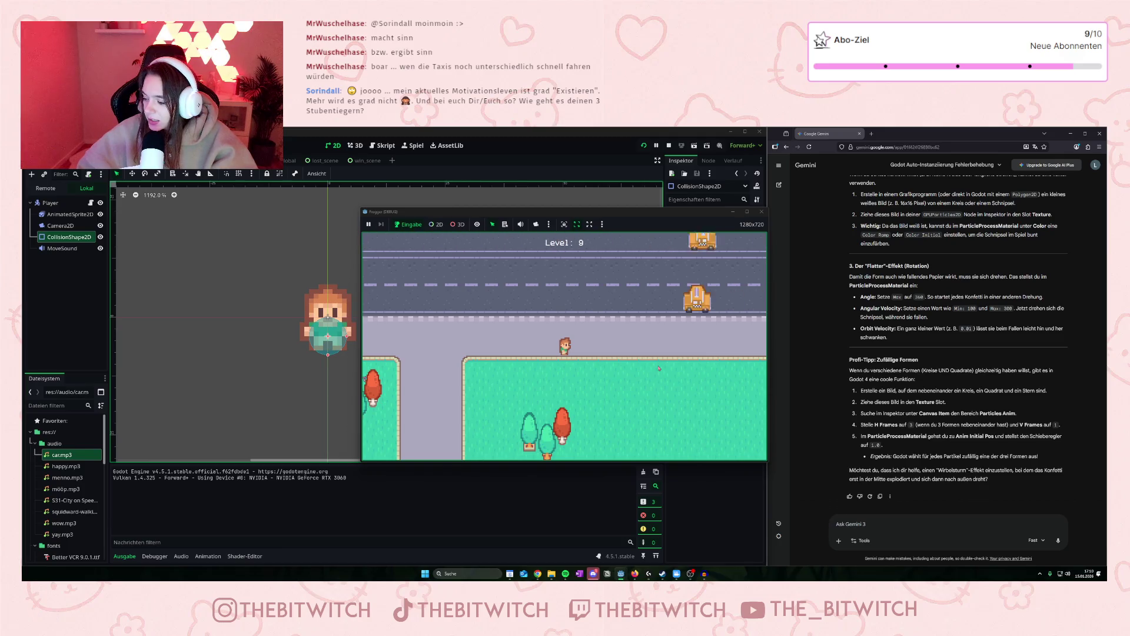
pyautogui.press('Right')
pyautogui.press('Up')
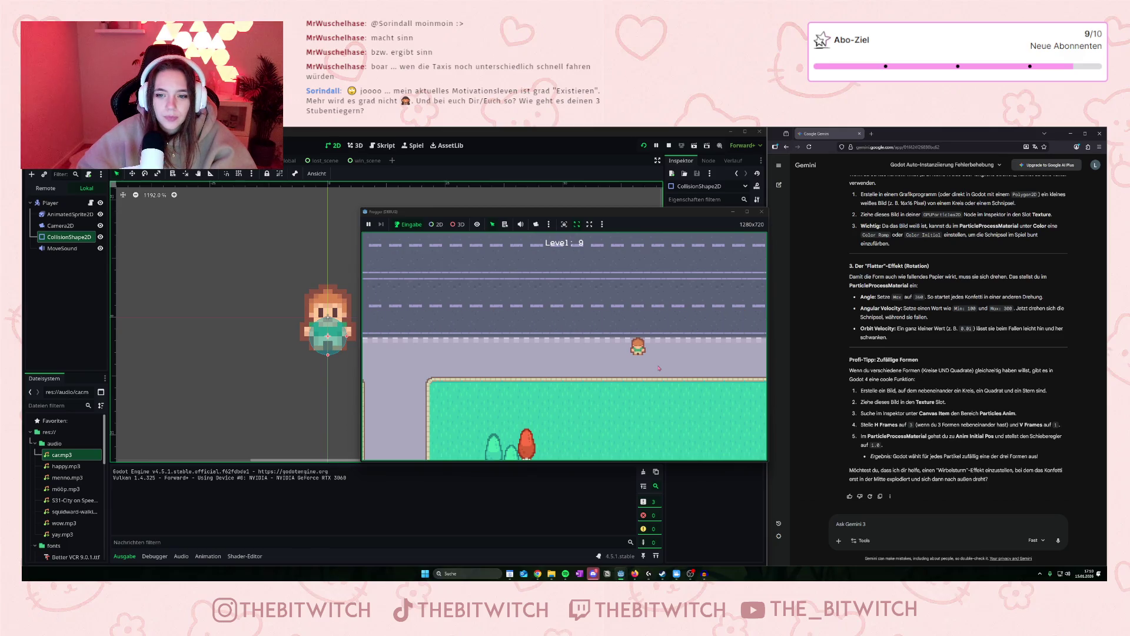
pyautogui.press('Up')
pyautogui.press('Left')
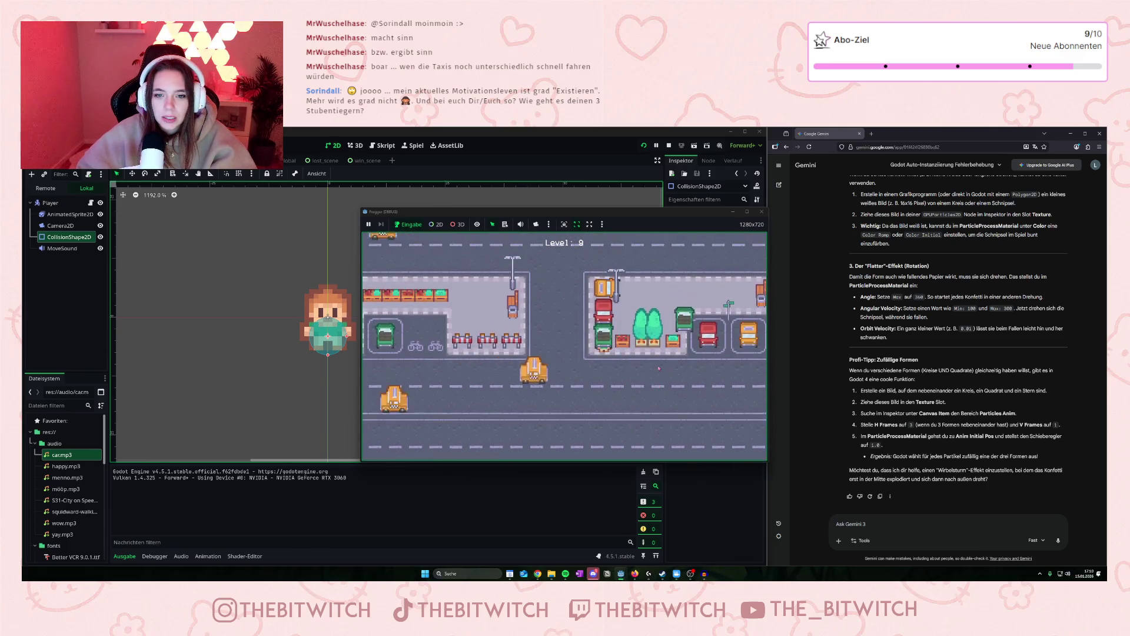
pyautogui.press('Up')
pyautogui.press('Left')
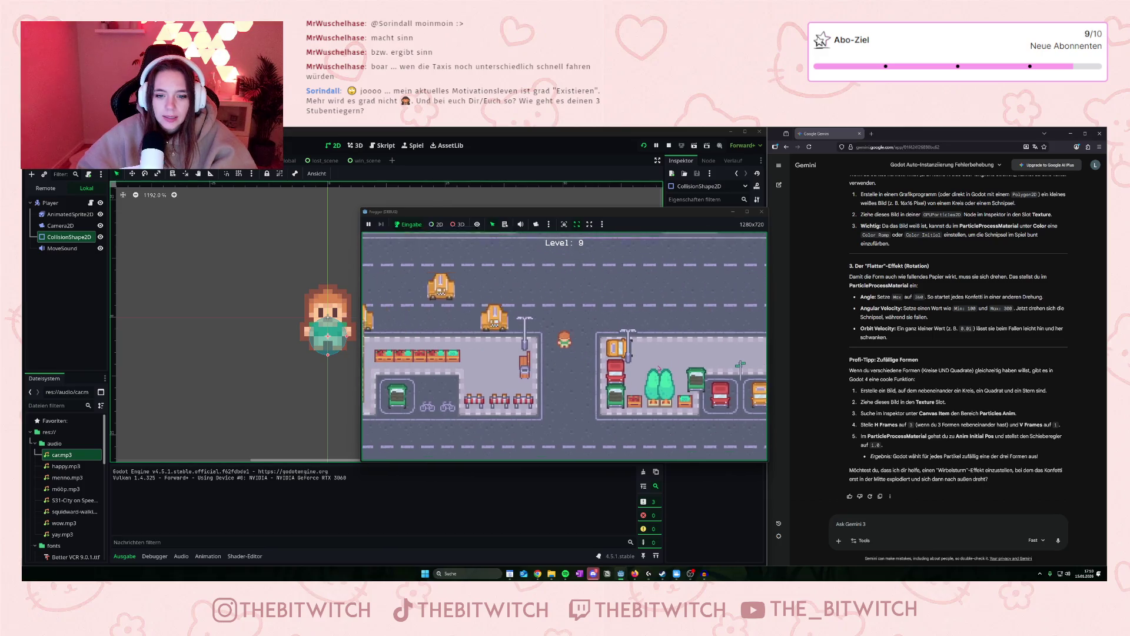
pyautogui.press('Up')
pyautogui.press('Up')
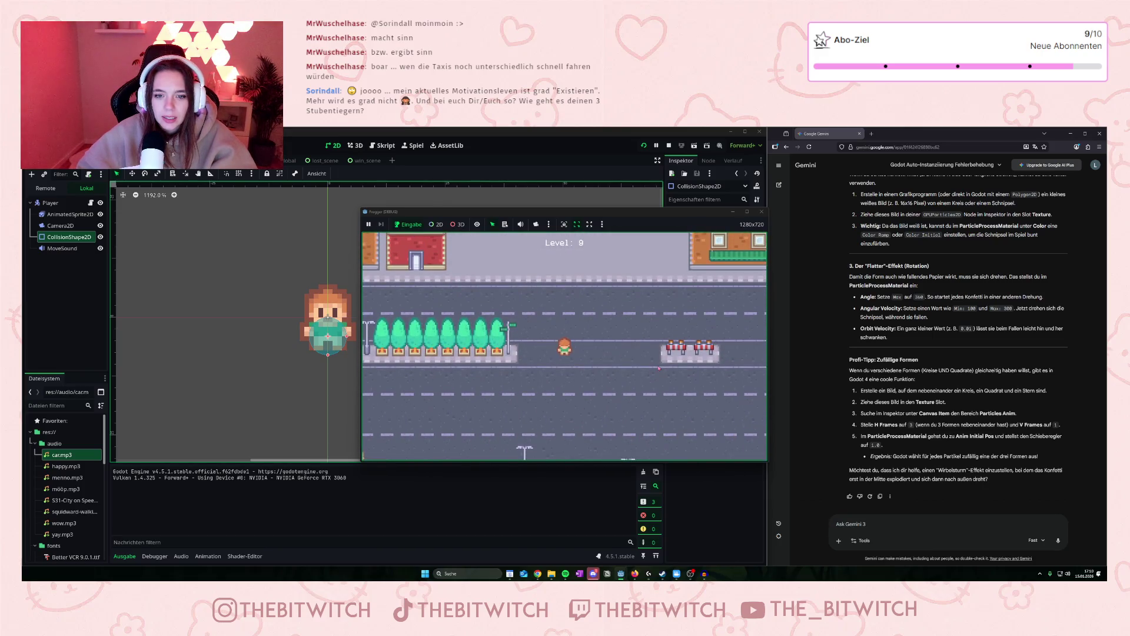
pyautogui.press('Up')
pyautogui.press('Up')
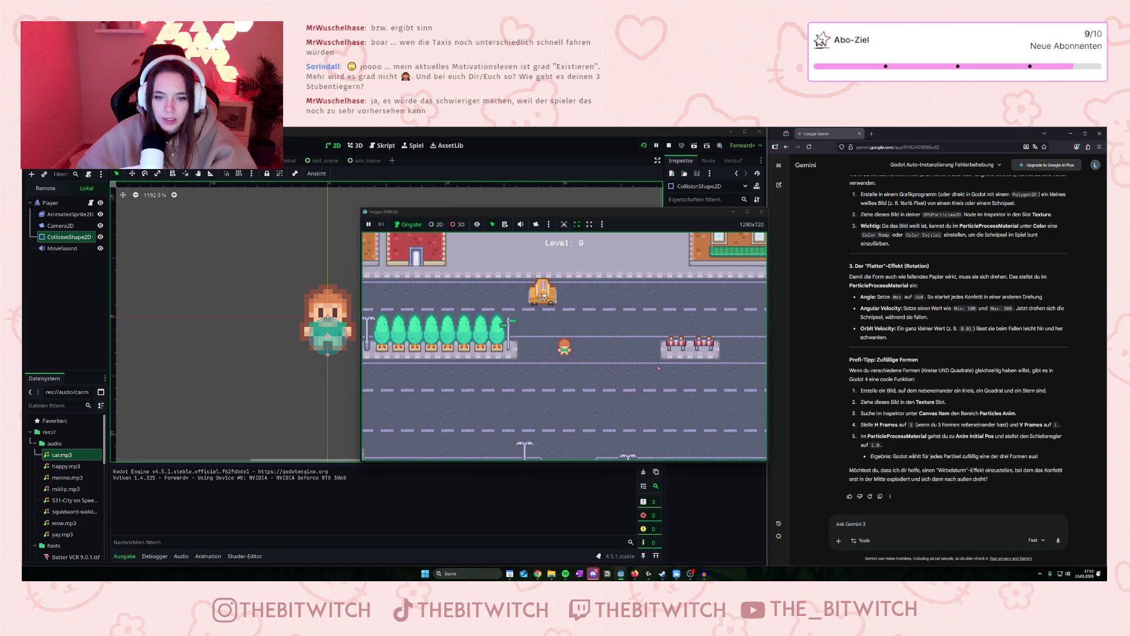
pyautogui.press('Up')
pyautogui.press('Up')
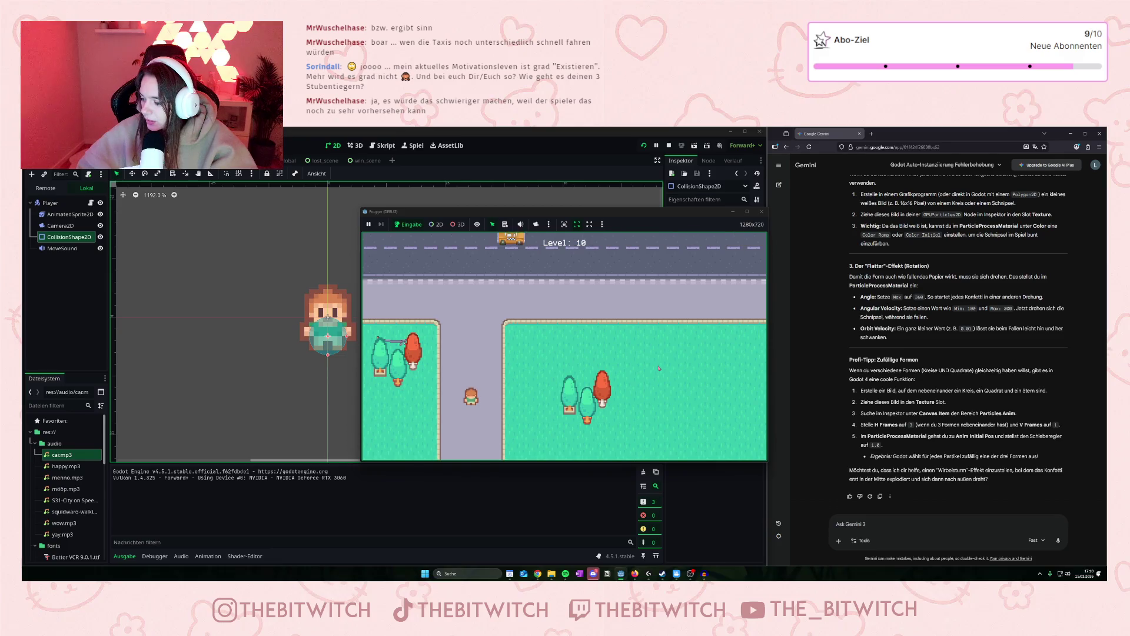
# On level 10, hop up and right onto the road into a taxi, triggering the lose screen.
pyautogui.press('Up')
pyautogui.press('Up')
pyautogui.press('Up')
pyautogui.press('Right')
pyautogui.press('Right')
pyautogui.press('Right')
pyautogui.press('Up')
pyautogui.press('Right')
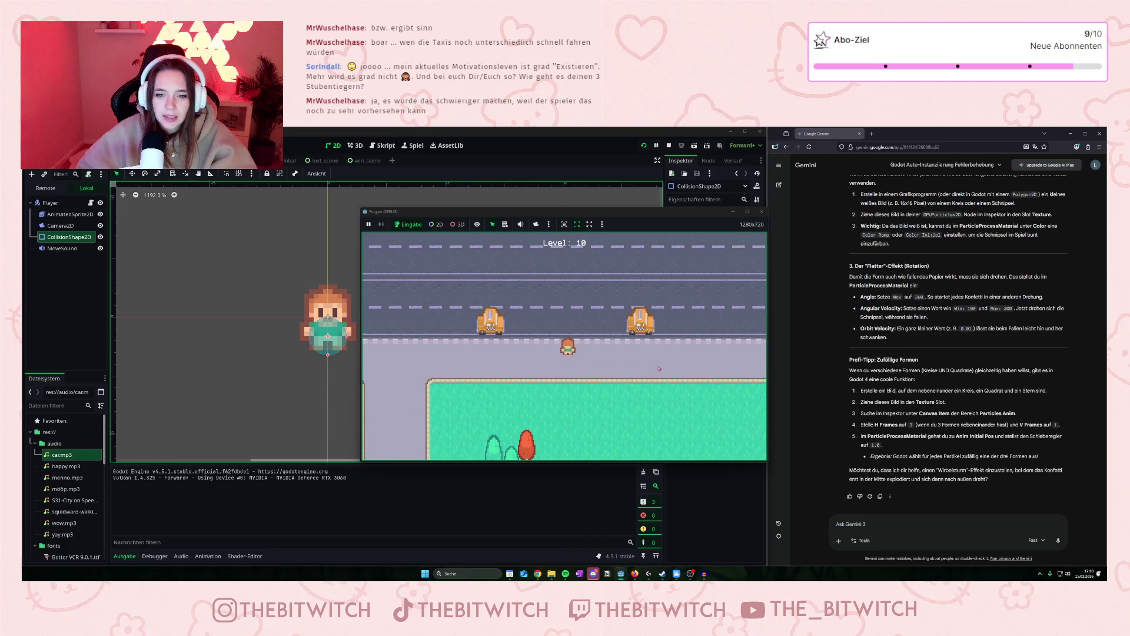
pyautogui.press('Up')
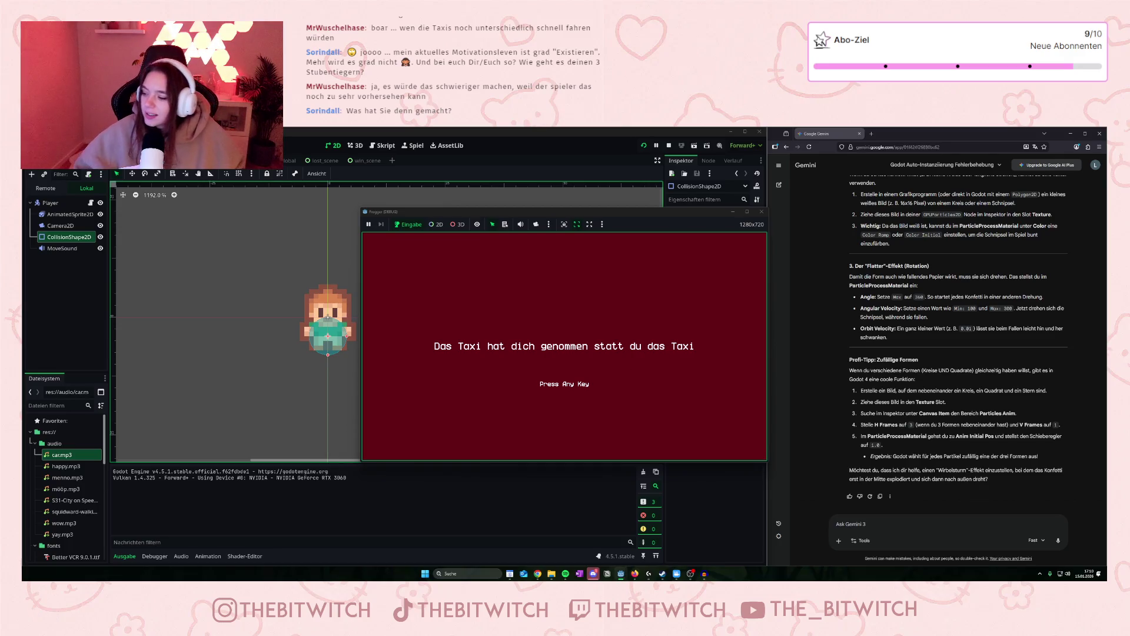
# Stop the running Frogger (DEBUG) game from the editor toolbar.
pyautogui.hotkey('alt', 'Tab')
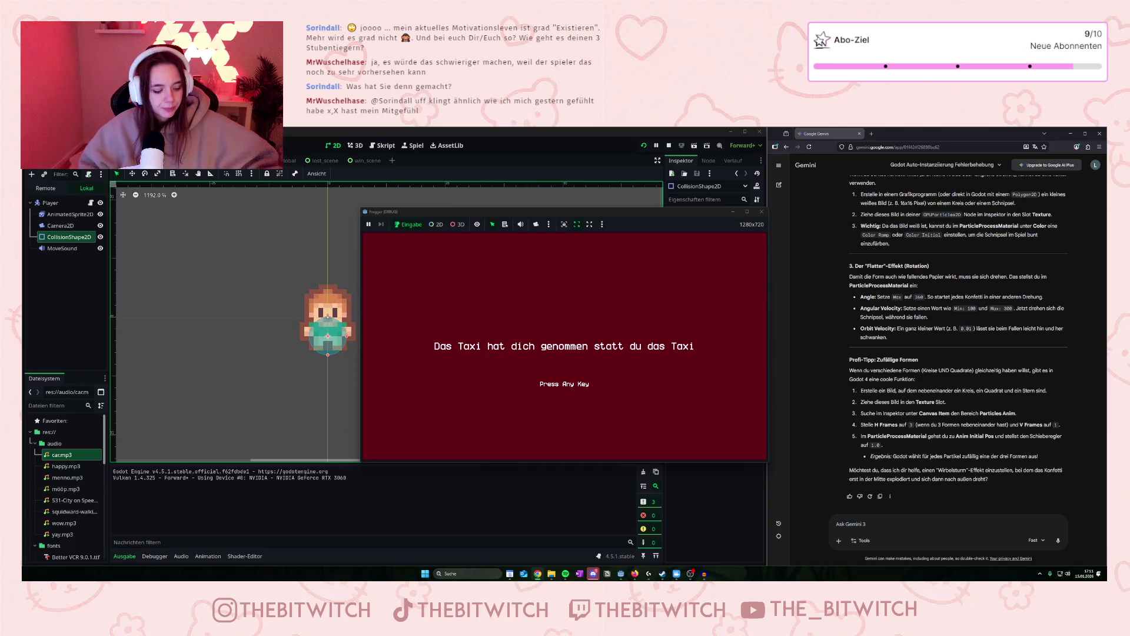
pyautogui.click(765, 211)
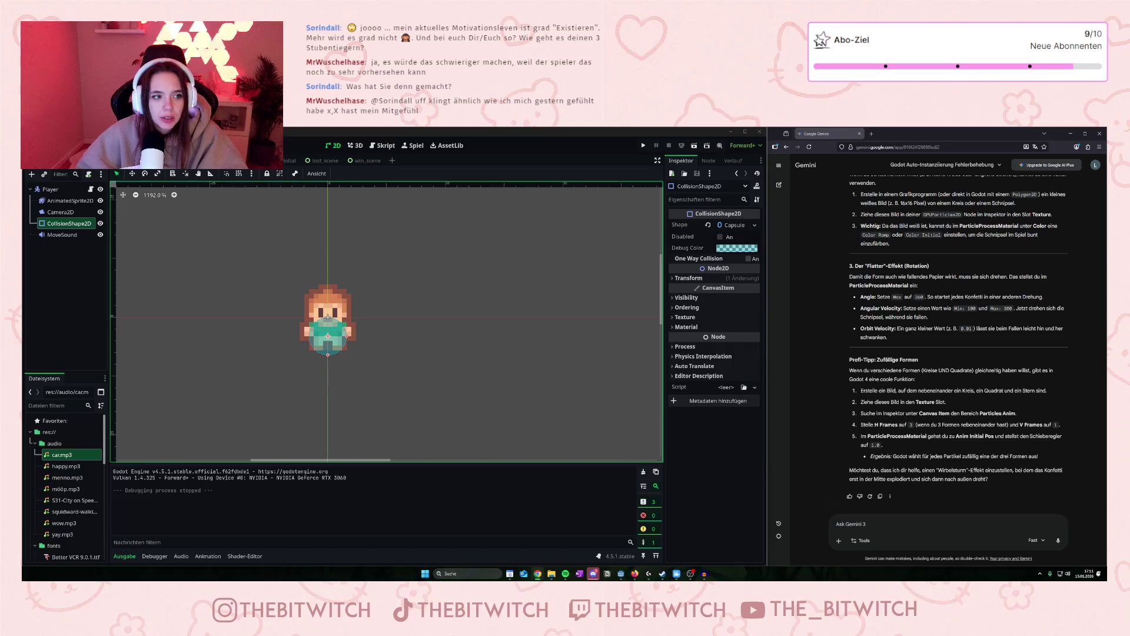
# Show the Game scene's street level in the 2D editor, zoomed to about 110%.
pyautogui.hotkey('ctrl', 'Tab')
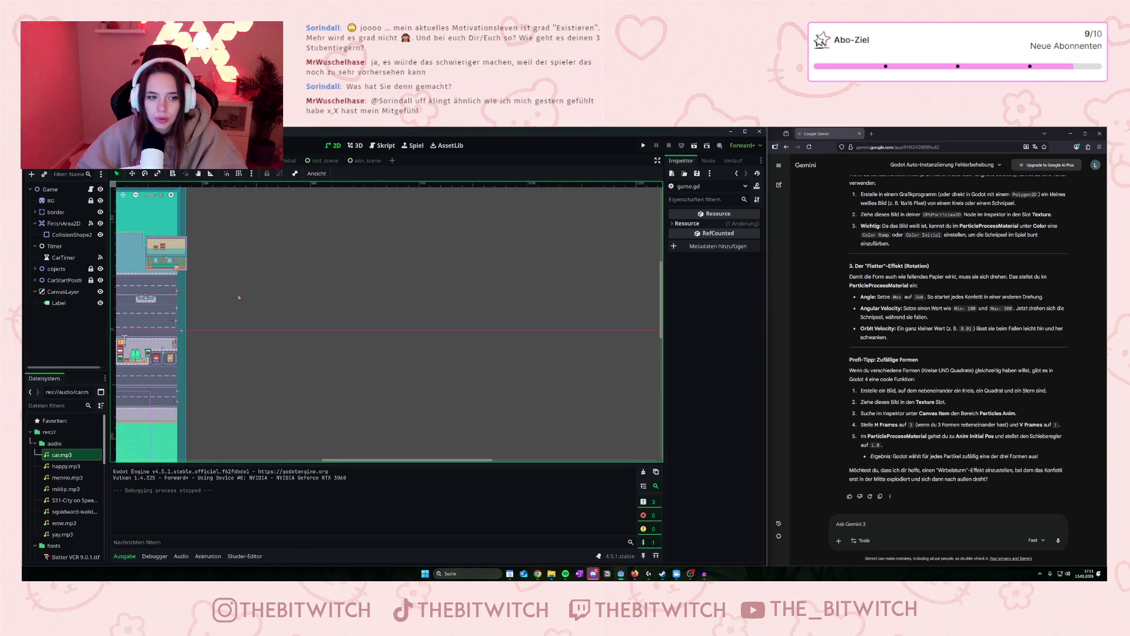
pyautogui.scroll(5, 456, 299)
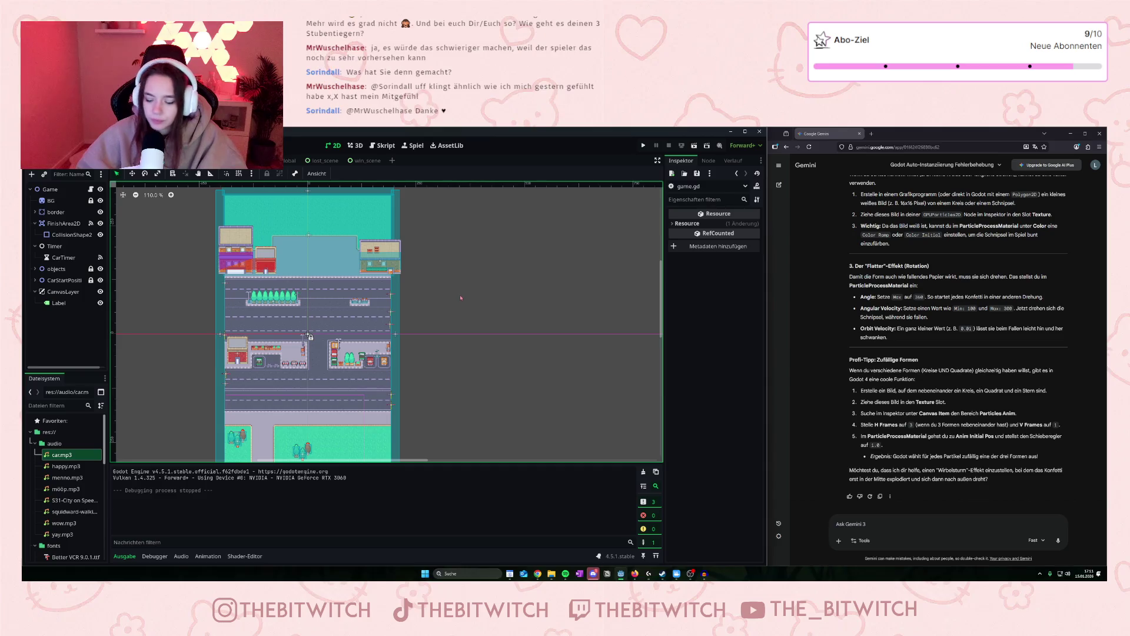